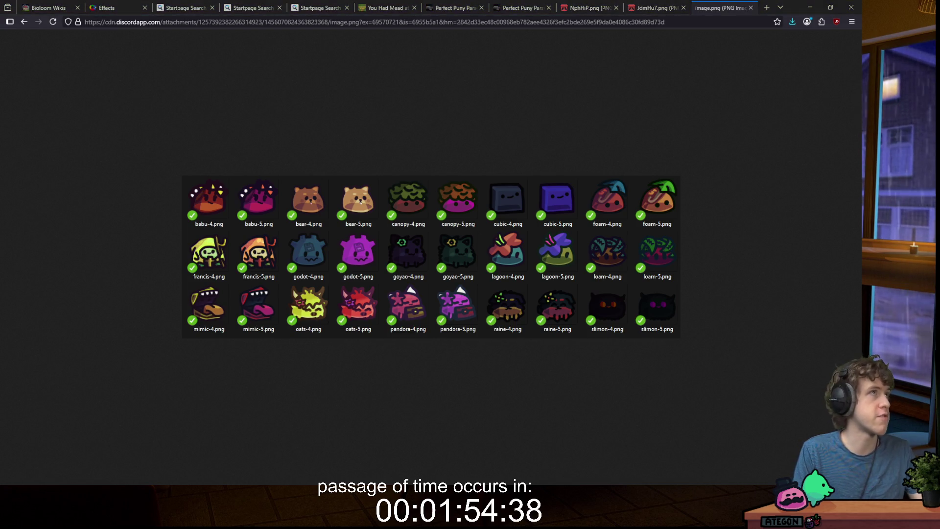
- Open two copied Discord image links in new tabs, ending on the Beetleball Wiki mockup
{"action": "left_click", "coordinate": [774, 10]}
{"action": "key", "text": "ctrl+v"}
{"action": "key", "text": "Return"}
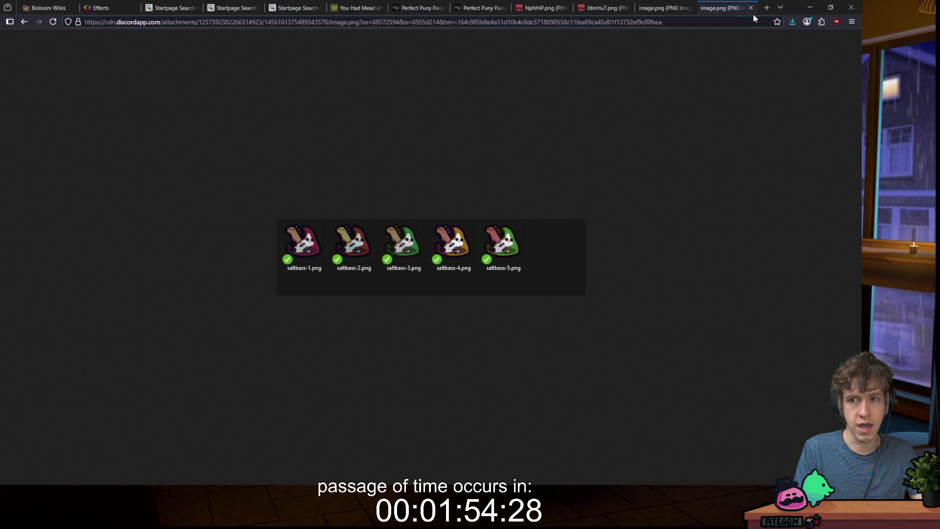
{"action": "left_click", "coordinate": [767, 8]}
{"action": "key", "text": "ctrl+v"}
{"action": "key", "text": "Return"}
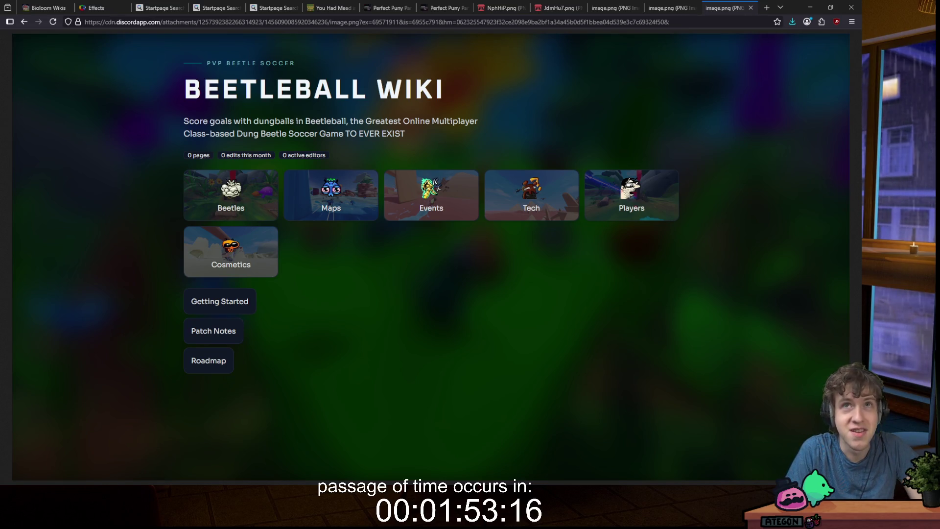
- Maximise the 'staged' Explorer window and scroll through the slime icons to the last files
{"action": "key", "text": "alt+Tab"}
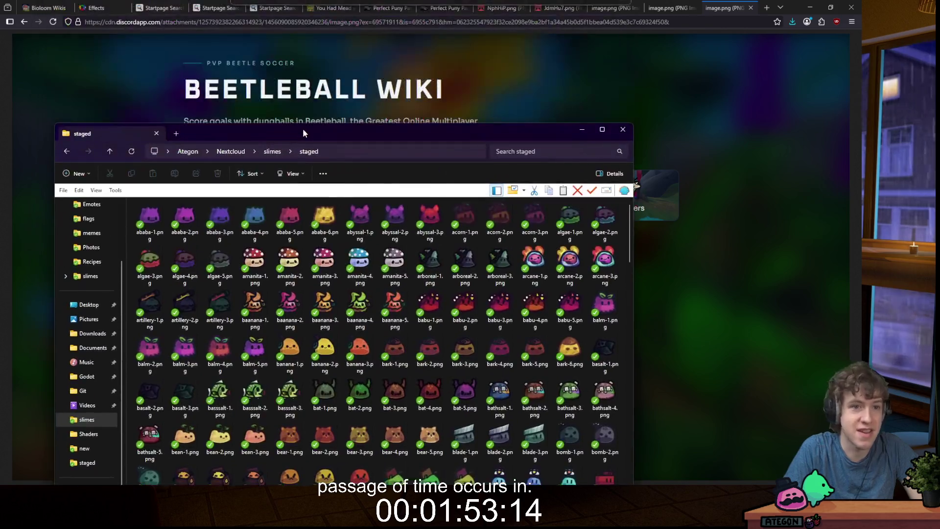
{"action": "double_click", "coordinate": [303, 128]}
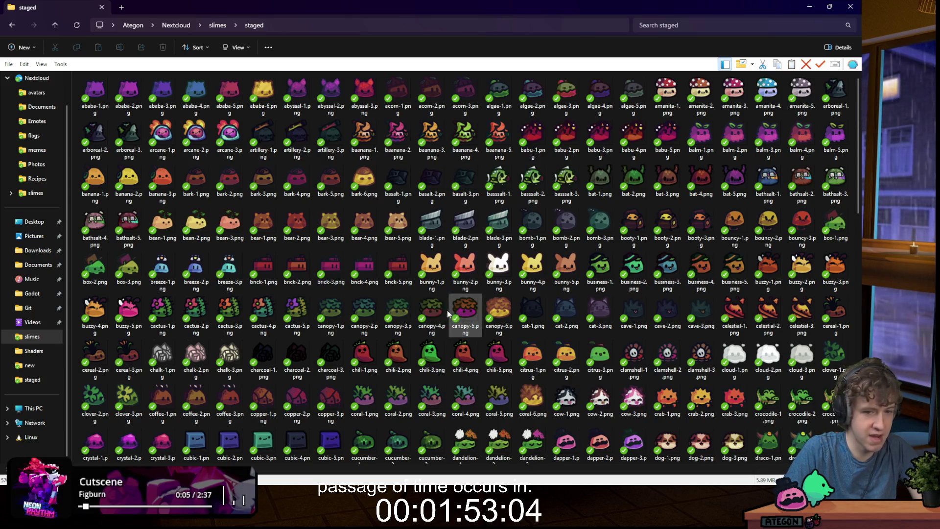
{"action": "mouse_move", "coordinate": [460, 310]}
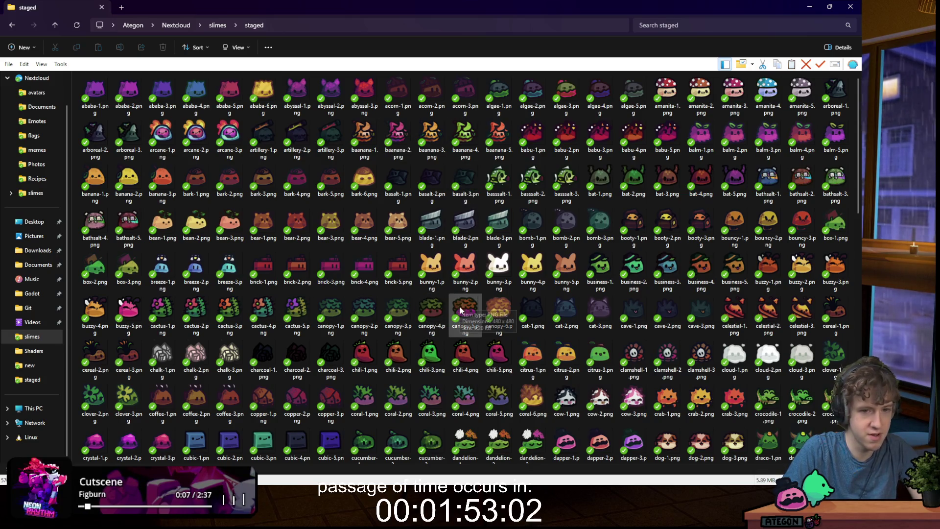
{"action": "mouse_move", "coordinate": [831, 397]}
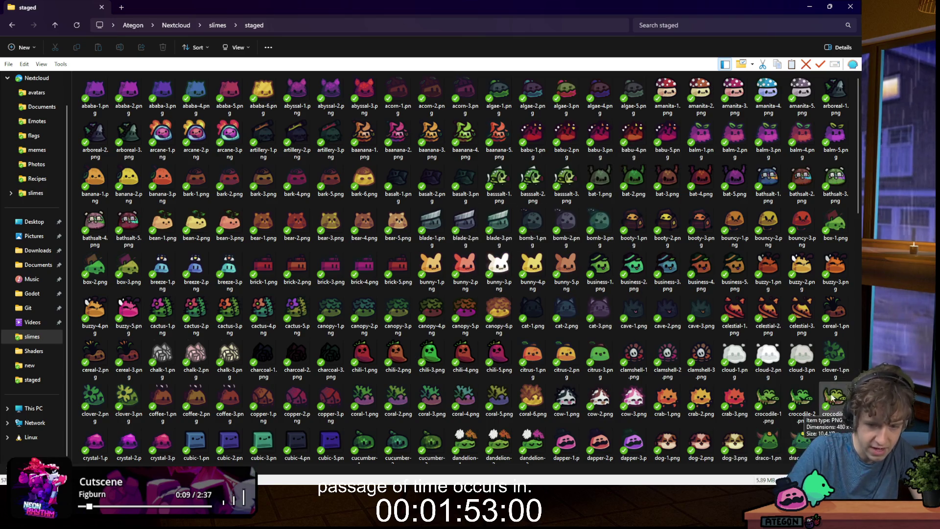
{"action": "scroll", "coordinate": [626, 211], "scroll_direction": "down", "scroll_amount": 8}
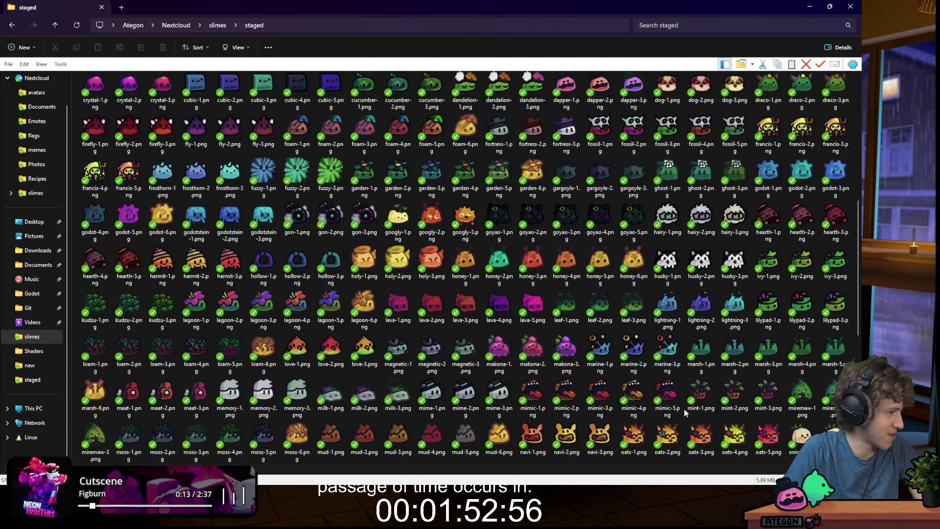
{"action": "scroll", "coordinate": [607, 265], "scroll_direction": "down", "scroll_amount": 3}
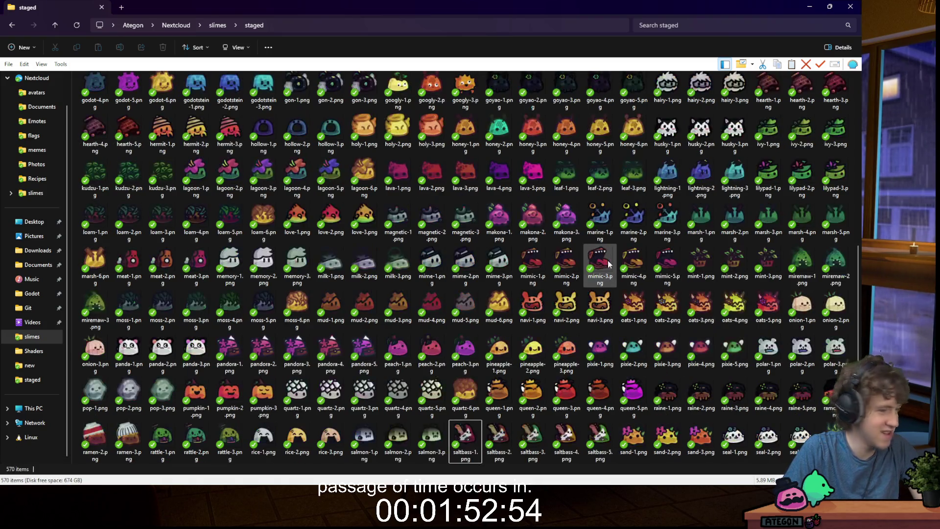
{"action": "scroll", "coordinate": [609, 265], "scroll_direction": "down", "scroll_amount": 5}
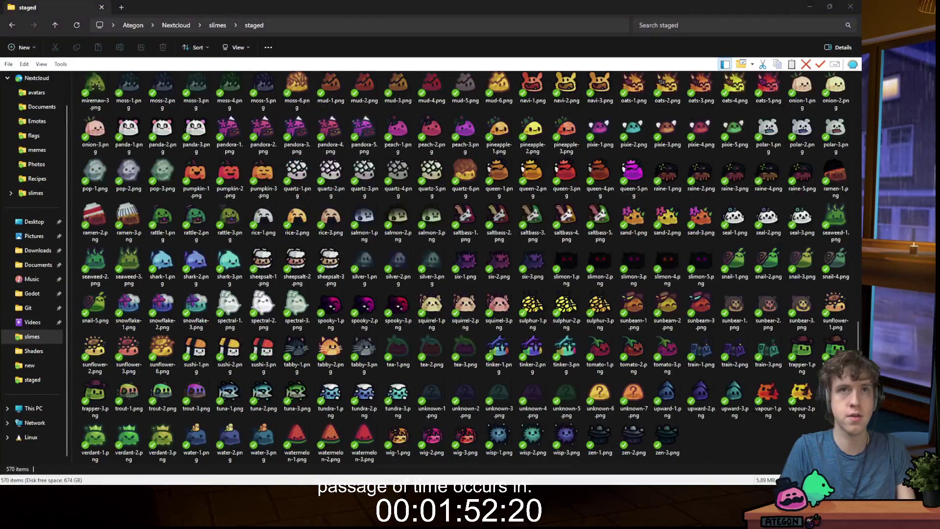
{"action": "mouse_move", "coordinate": [294, 482]}
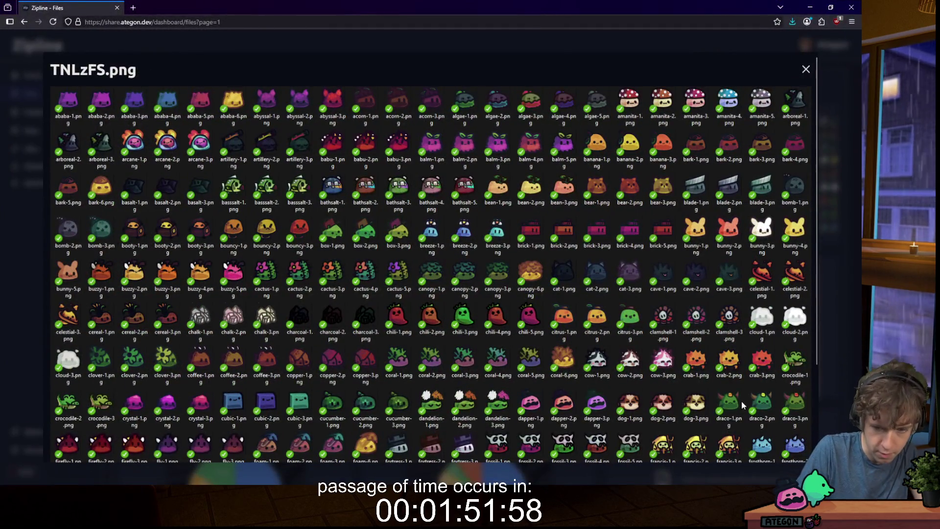
- Close the TNLzFS.png preview in Zipline and minimise the browser to reveal the staged folder
{"action": "scroll", "coordinate": [742, 401], "scroll_direction": "down", "scroll_amount": 5}
{"action": "scroll", "coordinate": [464, 333], "scroll_direction": "up", "scroll_amount": 5}
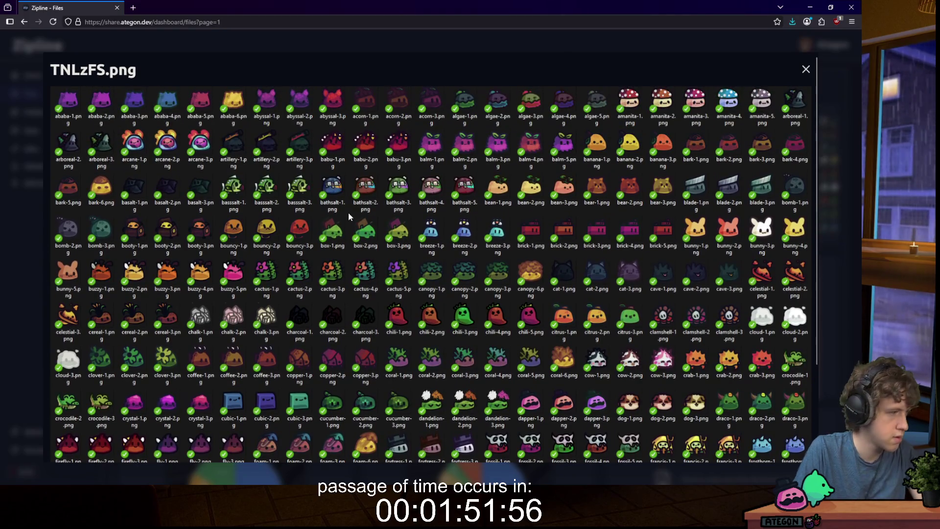
{"action": "scroll", "coordinate": [343, 219], "scroll_direction": "down", "scroll_amount": 5}
{"action": "scroll", "coordinate": [342, 211], "scroll_direction": "up", "scroll_amount": 5}
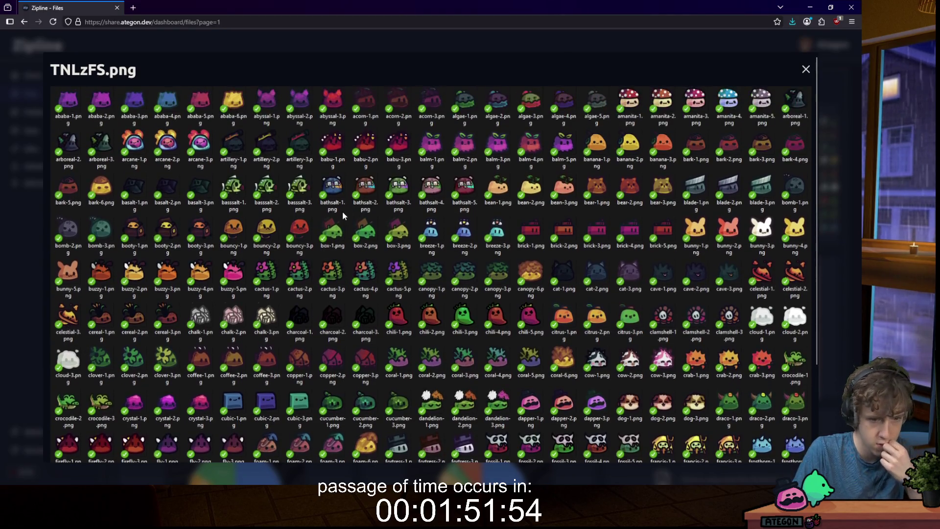
{"action": "left_click", "coordinate": [100, 46]}
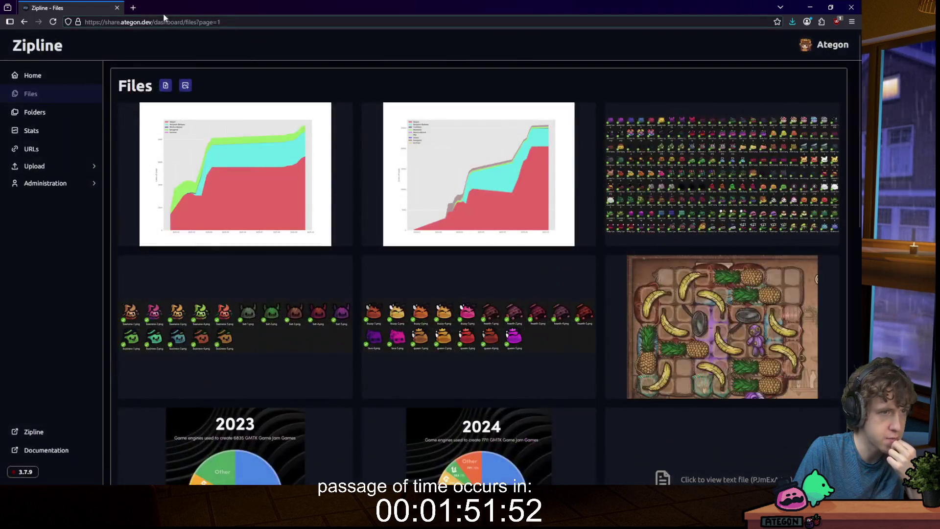
{"action": "key", "text": "super+Down"}
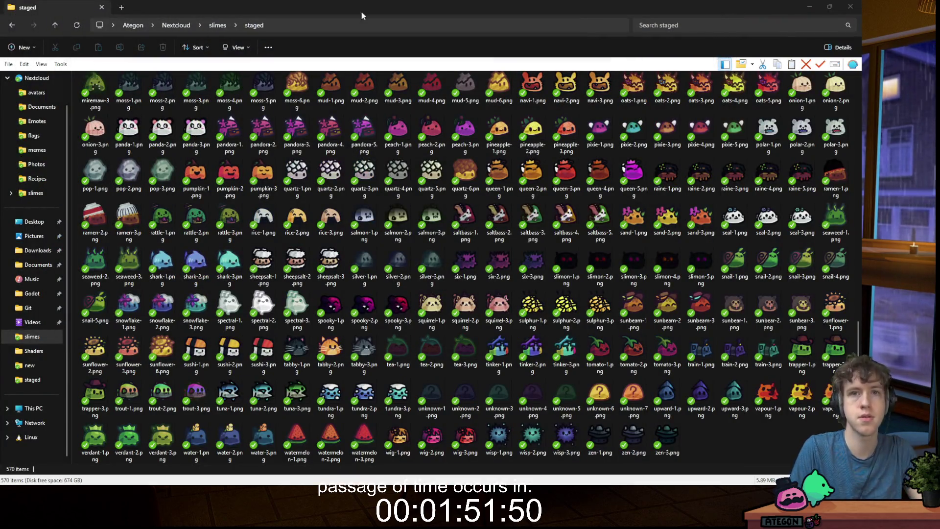
- Snip the staged folder's slime icon grid to the clipboard
{"action": "scroll", "coordinate": [109, 148], "scroll_direction": "up", "scroll_amount": 10}
{"action": "left_click", "coordinate": [71, 96]}
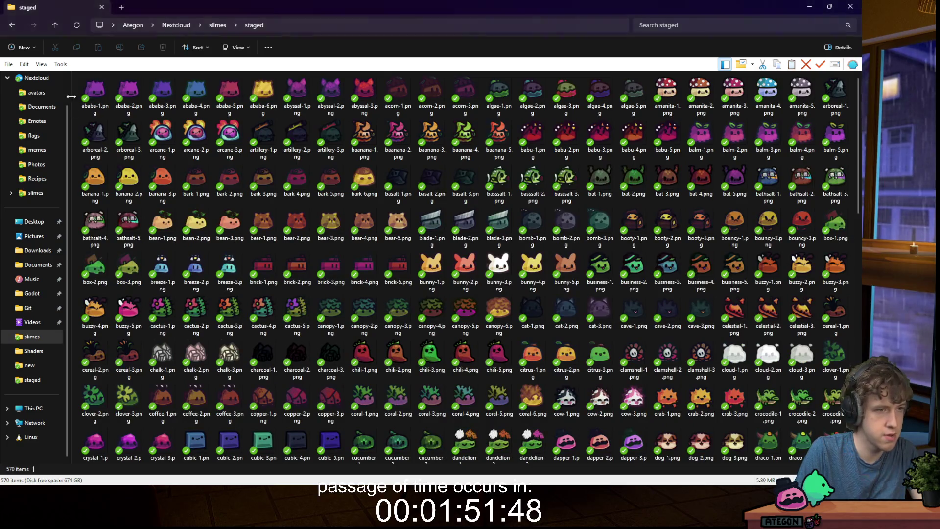
{"action": "key", "text": "super+shift+s"}
{"action": "mouse_move", "coordinate": [76, 74]}
{"action": "left_mouse_down"}
{"action": "mouse_move", "coordinate": [807, 423]}
{"action": "mouse_move", "coordinate": [806, 468]}
{"action": "left_mouse_up"}
- Scroll through the icon grid, snip it again and dismiss the screenshot-copied notification
{"action": "scroll", "coordinate": [264, 227], "scroll_direction": "down", "scroll_amount": 5}
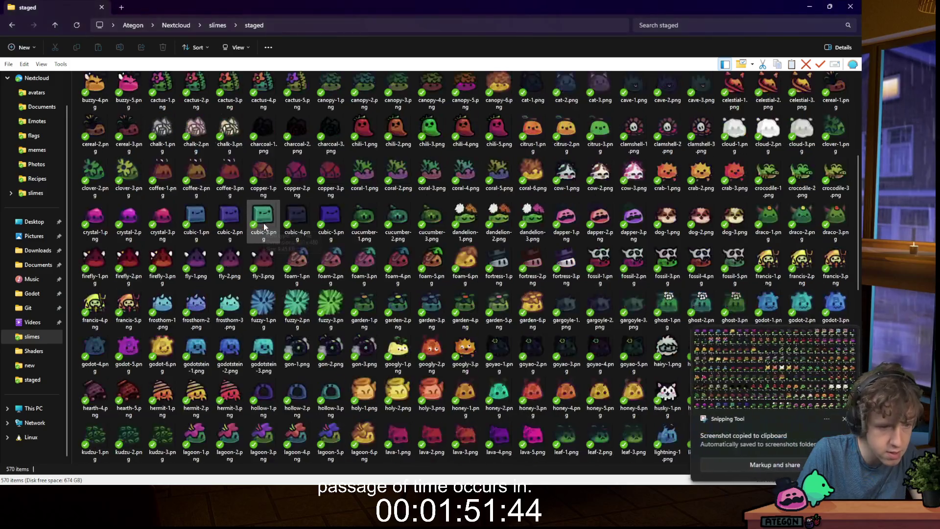
{"action": "scroll", "coordinate": [264, 227], "scroll_direction": "down", "scroll_amount": 6}
{"action": "scroll", "coordinate": [267, 226], "scroll_direction": "up", "scroll_amount": 2}
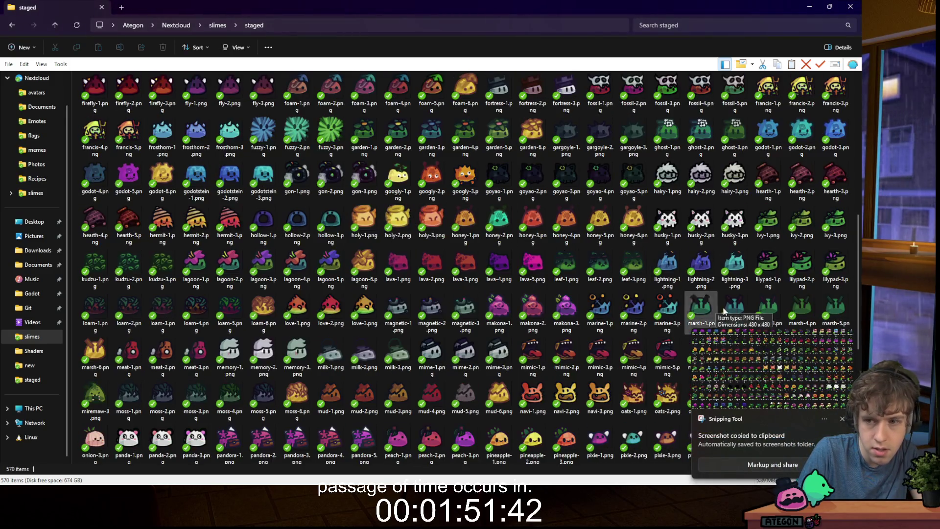
{"action": "scroll", "coordinate": [803, 137], "scroll_direction": "up", "scroll_amount": 3}
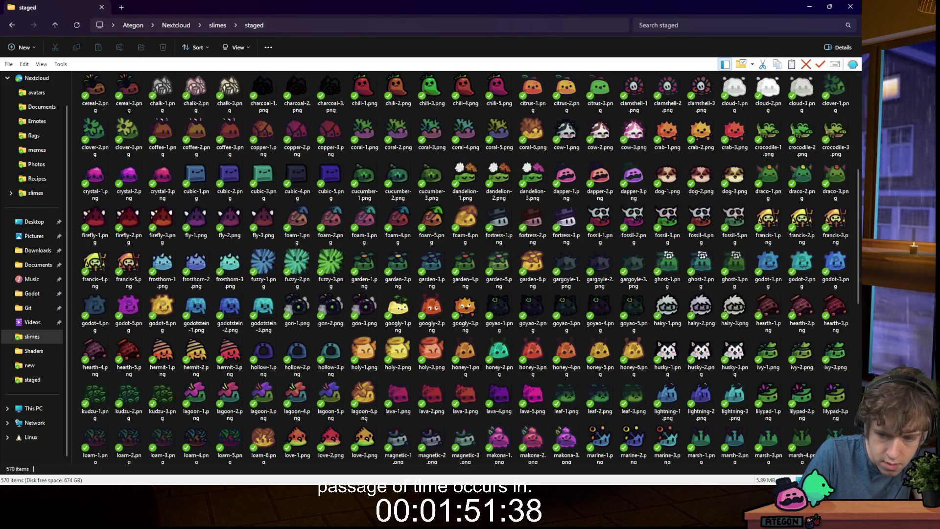
{"action": "scroll", "coordinate": [465, 397], "scroll_direction": "down", "scroll_amount": 6}
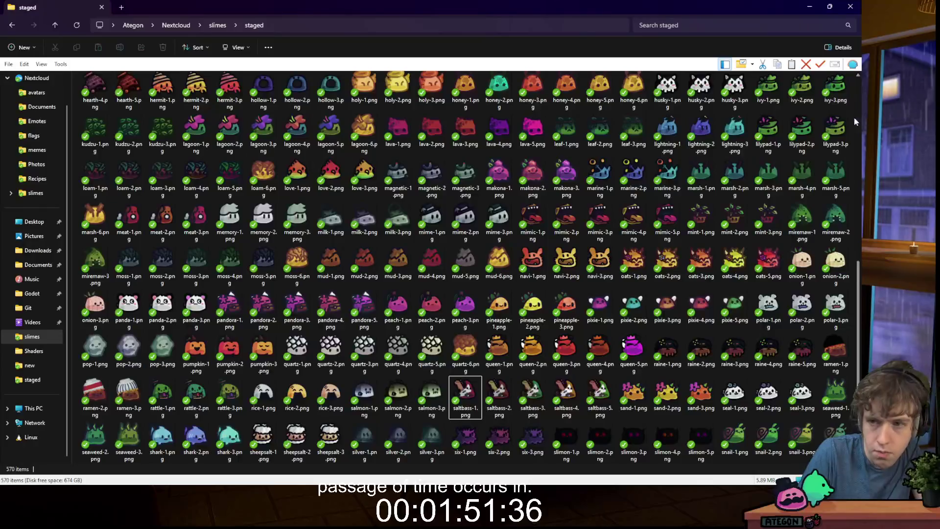
{"action": "scroll", "coordinate": [805, 181], "scroll_direction": "up", "scroll_amount": 3}
{"action": "scroll", "coordinate": [794, 240], "scroll_direction": "up", "scroll_amount": 4}
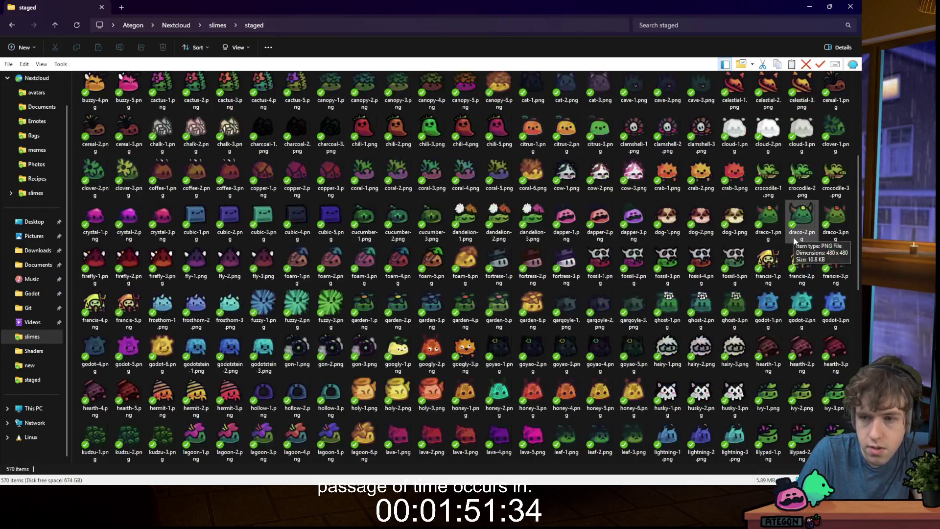
{"action": "scroll", "coordinate": [795, 240], "scroll_direction": "down", "scroll_amount": 3}
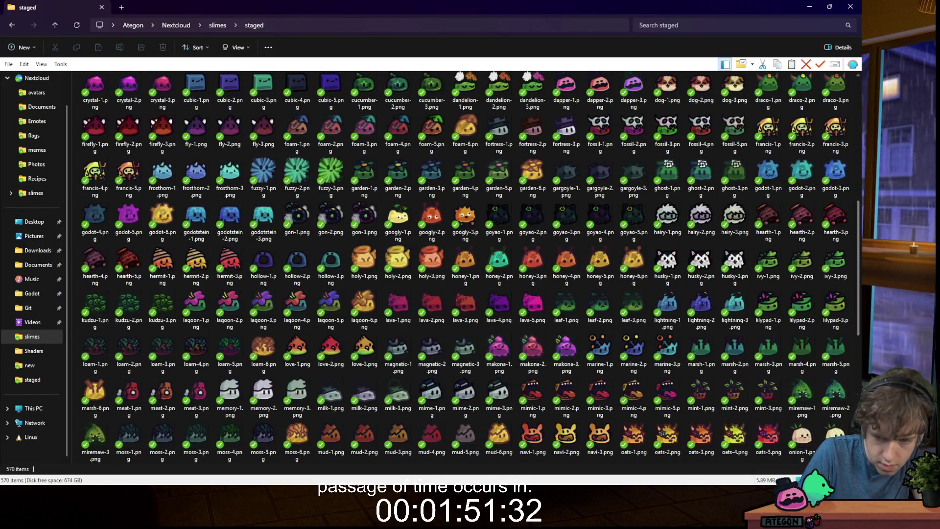
{"action": "scroll", "coordinate": [836, 353], "scroll_direction": "down", "scroll_amount": 1}
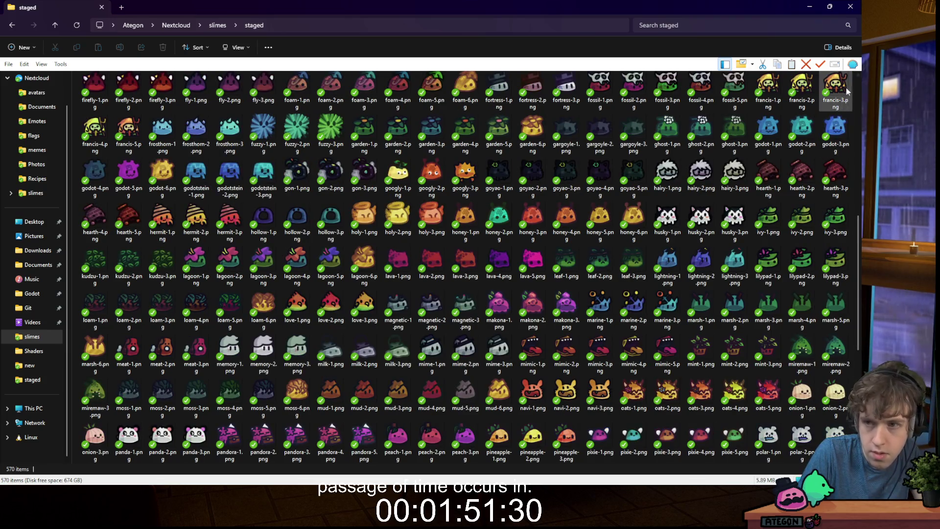
{"action": "scroll", "coordinate": [857, 79], "scroll_direction": "down", "scroll_amount": 1}
{"action": "scroll", "coordinate": [859, 78], "scroll_direction": "up", "scroll_amount": 2}
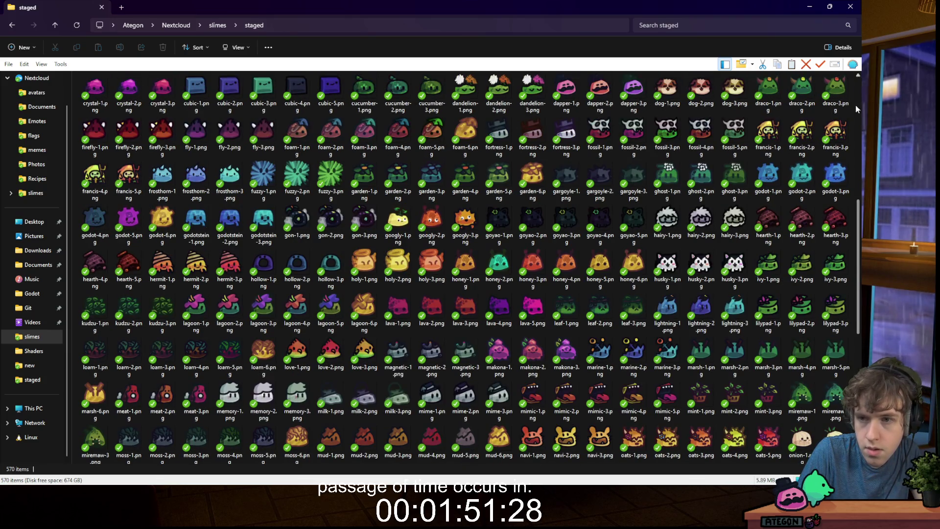
{"action": "scroll", "coordinate": [680, 346], "scroll_direction": "down", "scroll_amount": 1}
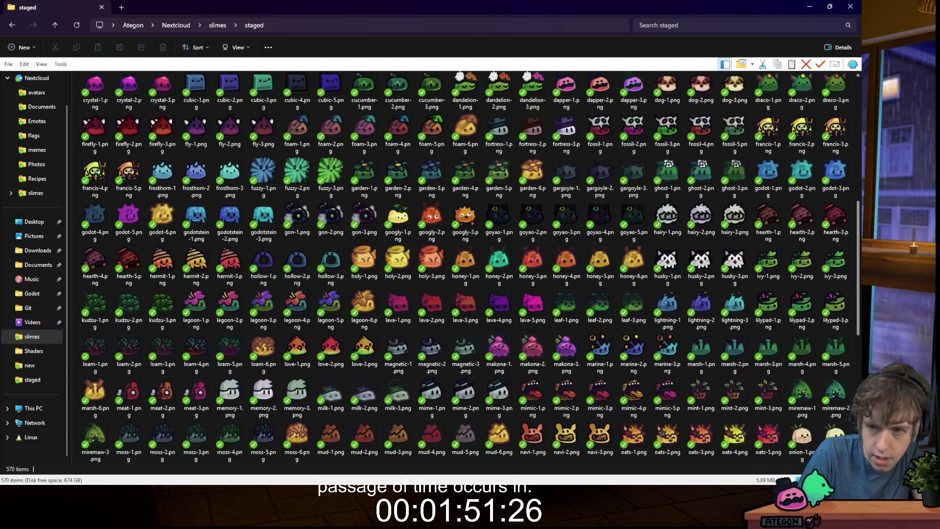
{"action": "key", "text": "super+shift+s"}
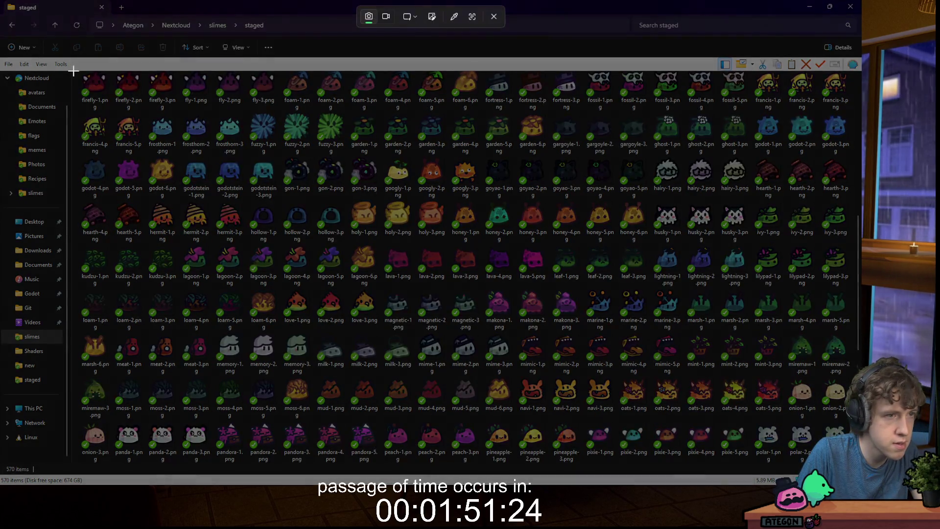
{"action": "mouse_move", "coordinate": [73, 72]}
{"action": "left_mouse_down"}
{"action": "mouse_move", "coordinate": [776, 412]}
{"action": "mouse_move", "coordinate": [855, 465]}
{"action": "left_mouse_up"}
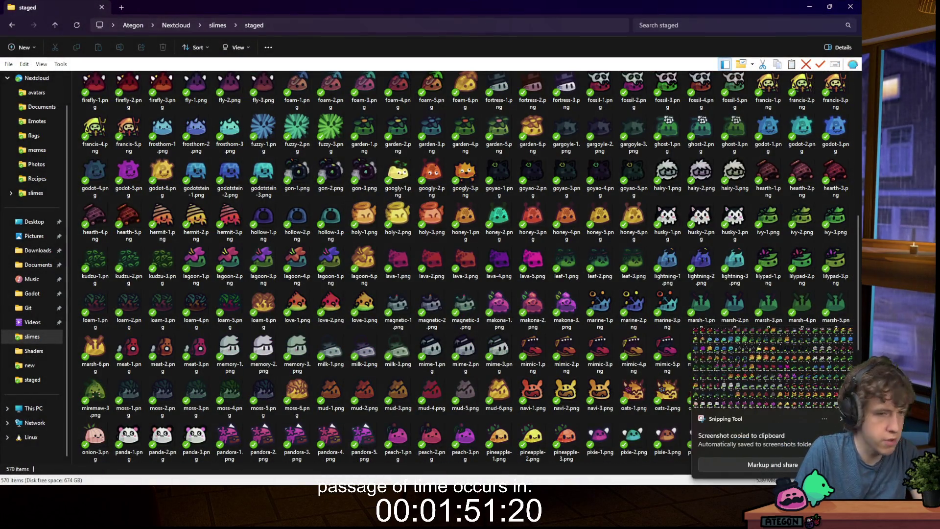
{"action": "left_click", "coordinate": [840, 417]}
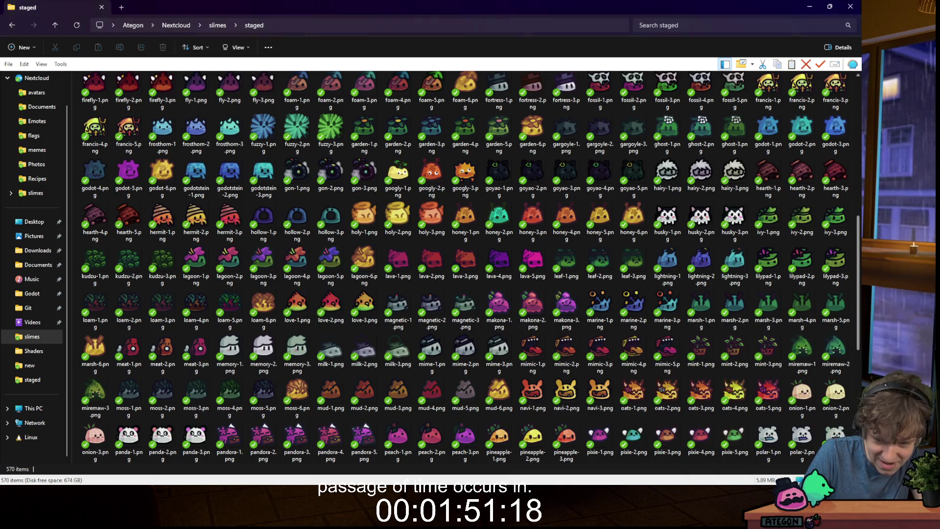
- Scroll further down and snip the grid twice more, selecting miremaw-3.png in between
{"action": "scroll", "coordinate": [468, 407], "scroll_direction": "down", "scroll_amount": 6}
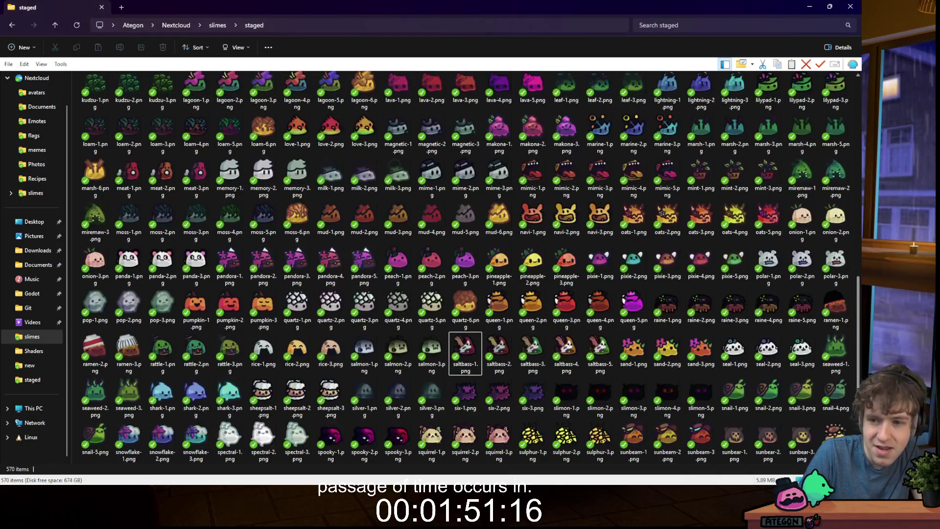
{"action": "scroll", "coordinate": [466, 265], "scroll_direction": "down", "scroll_amount": 1}
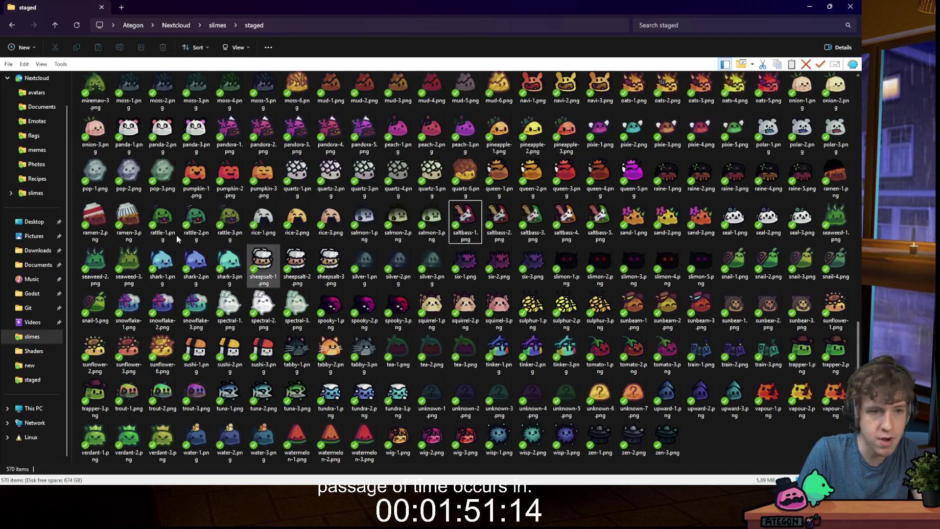
{"action": "key", "text": "super+shift+s"}
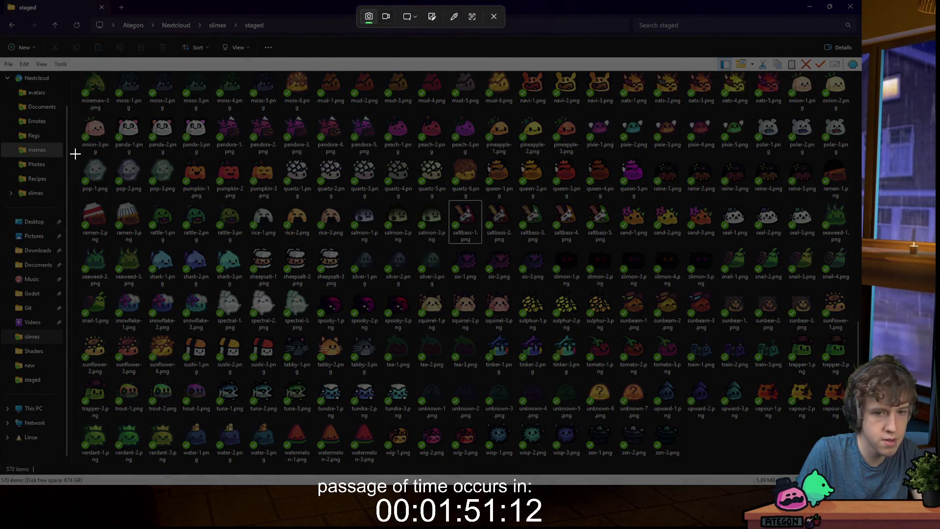
{"action": "left_click_drag", "start_coordinate": [74, 153], "coordinate": [741, 419]}
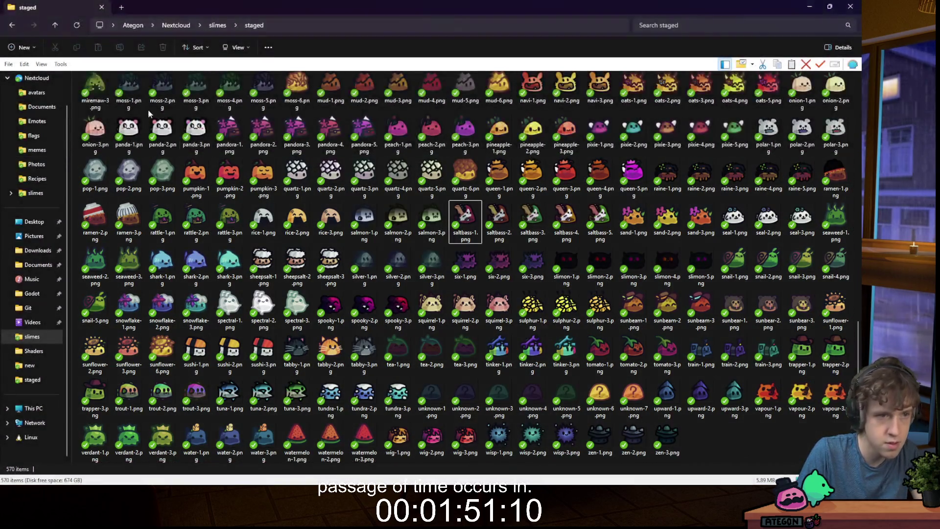
{"action": "left_click", "coordinate": [108, 92]}
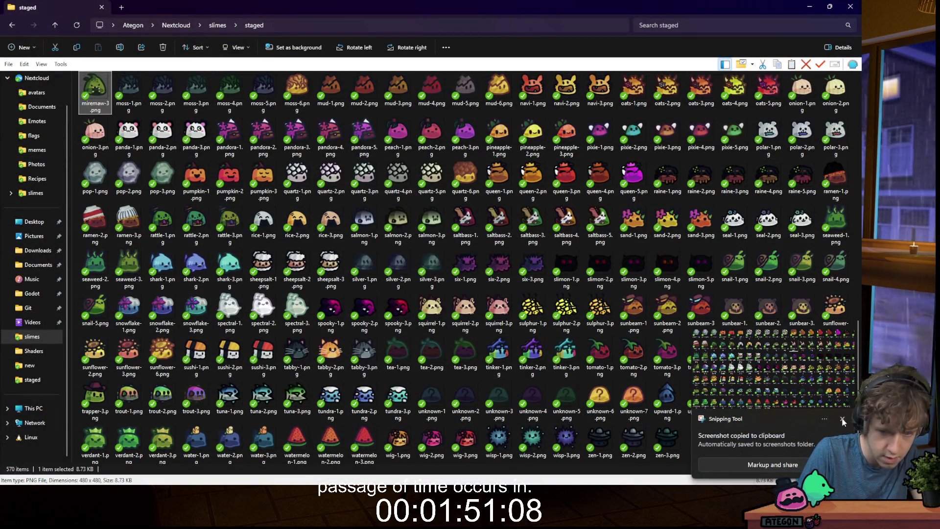
{"action": "left_click", "coordinate": [843, 419]}
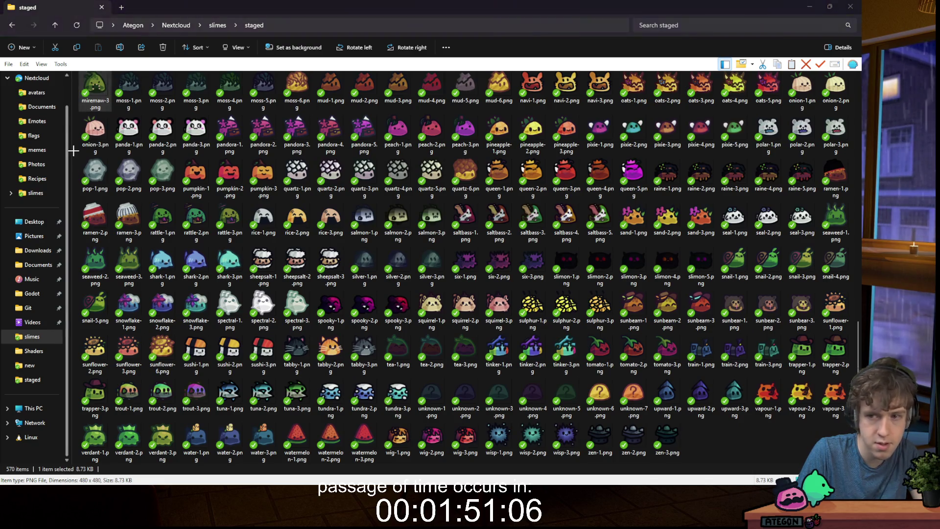
{"action": "key", "text": "super+shift+s"}
{"action": "left_click_drag", "start_coordinate": [76, 152], "coordinate": [853, 460]}
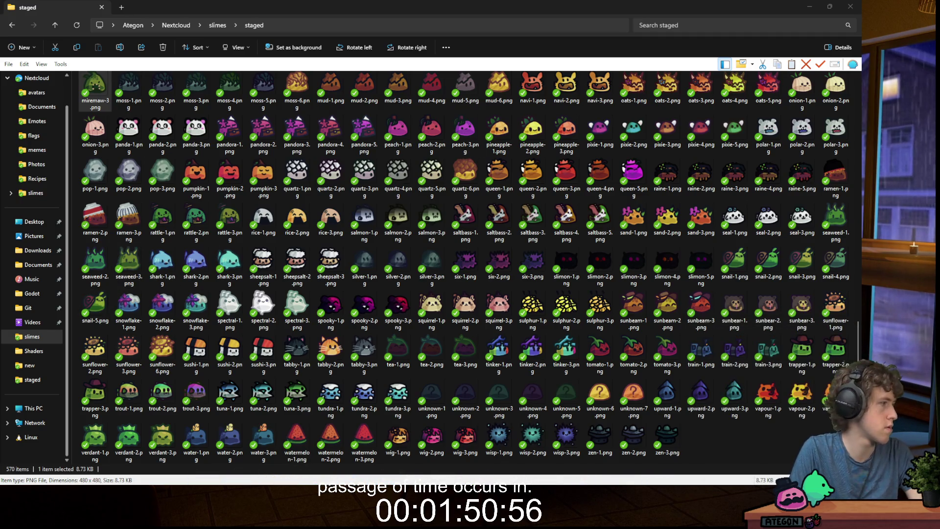
- Step through the first three slime-grid screenshots in the Win+V clipboard history
{"action": "key", "text": "super+v"}
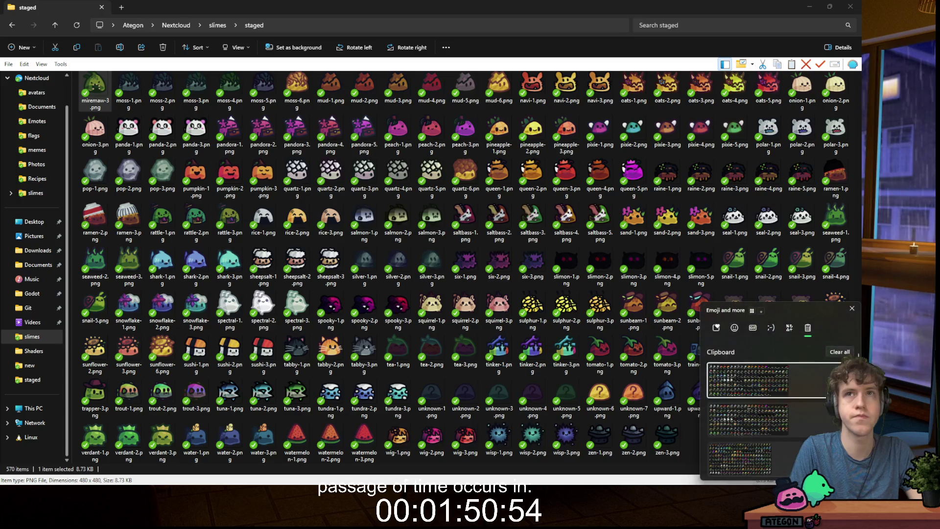
{"action": "left_click", "coordinate": [759, 382]}
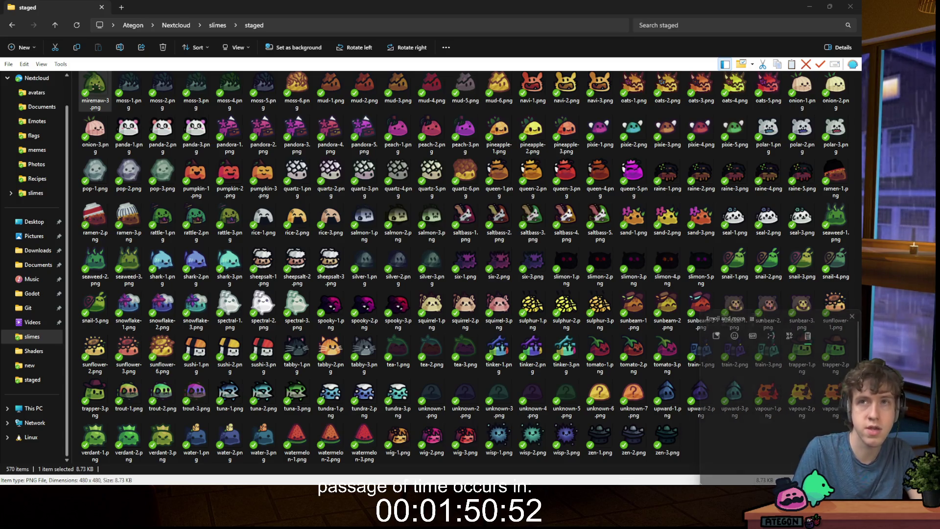
{"action": "key", "text": "super+v"}
{"action": "key", "text": "Down"}
{"action": "key", "text": "Return"}
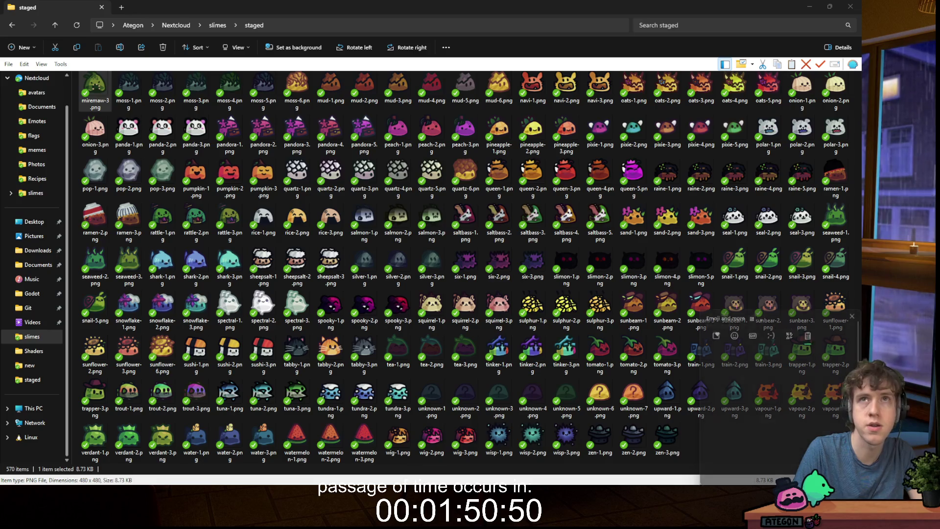
{"action": "key", "text": "super+v"}
{"action": "left_click", "coordinate": [773, 449]}
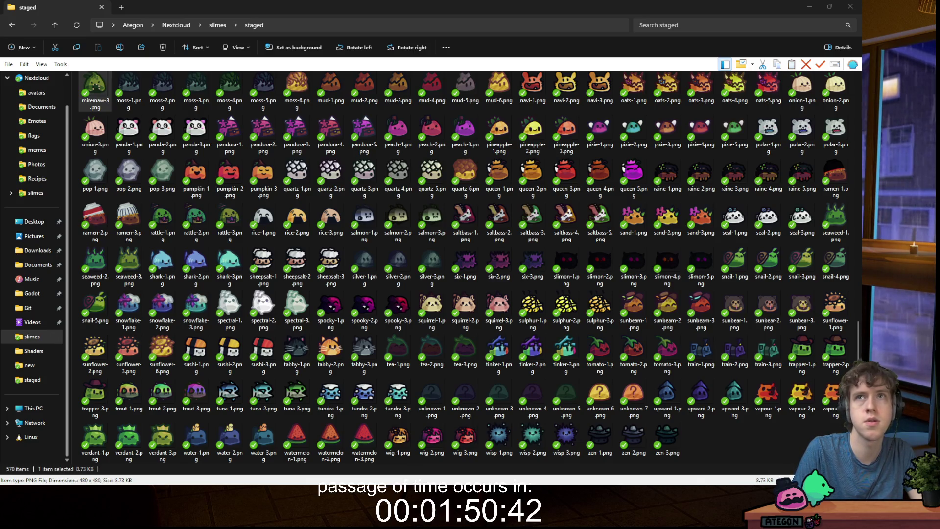
- Reuse the first, lower, second and third clipboard screenshots, then switch to the Zipline dashboard
{"action": "key", "text": "super+v"}
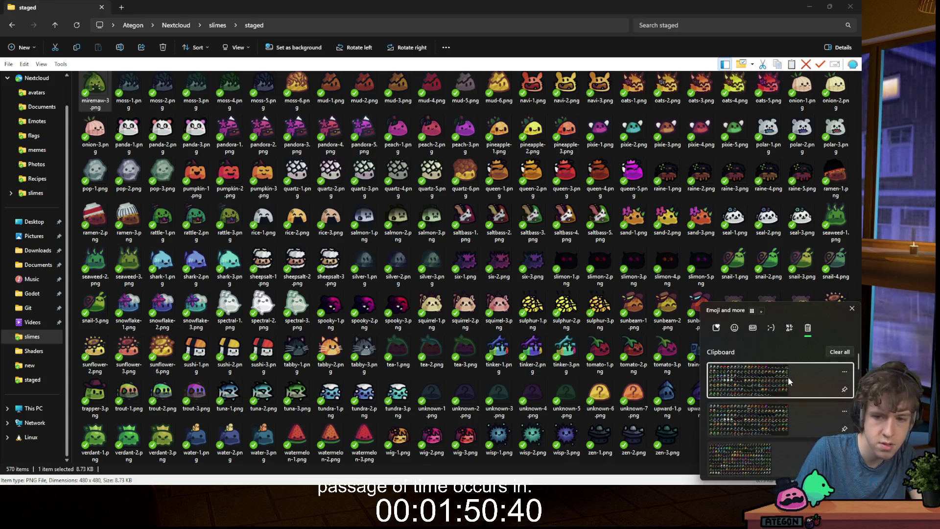
{"action": "left_click", "coordinate": [788, 377]}
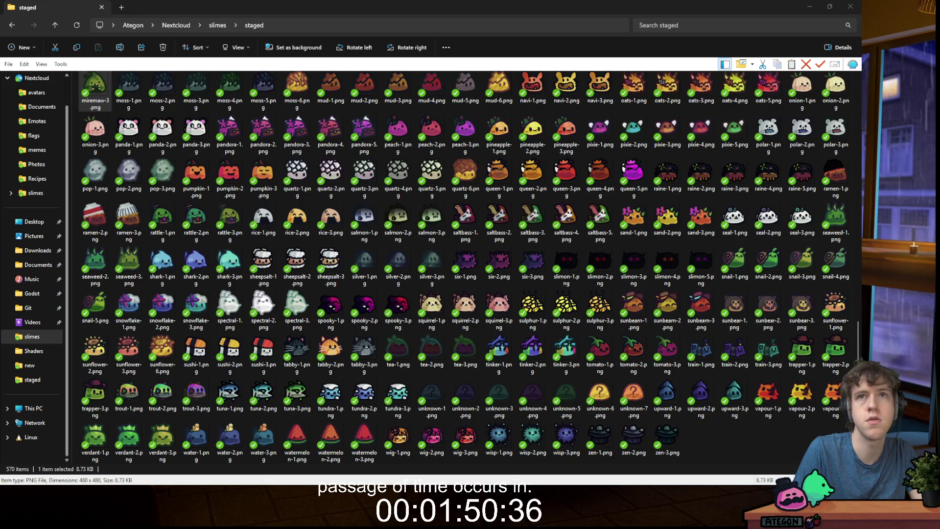
{"action": "key", "text": "super+v"}
{"action": "scroll", "coordinate": [788, 415], "scroll_direction": "down", "scroll_amount": 1}
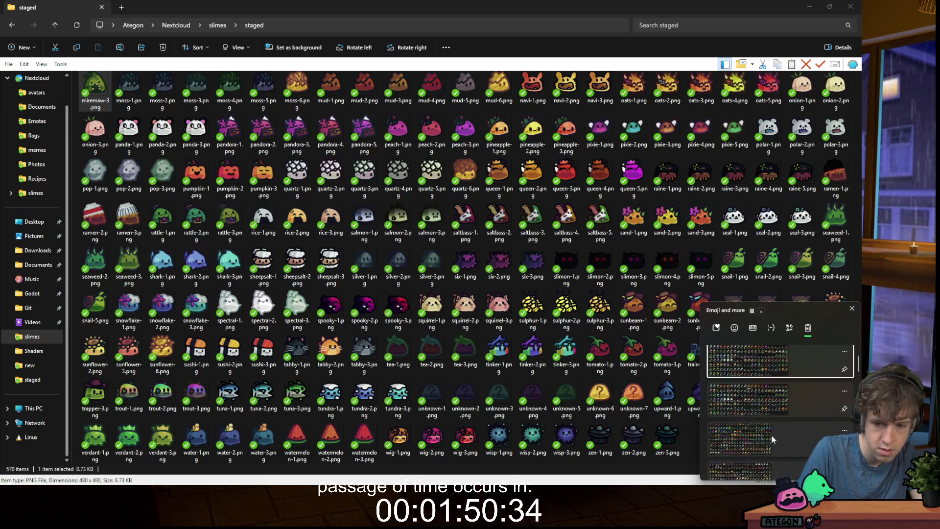
{"action": "left_click", "coordinate": [780, 442]}
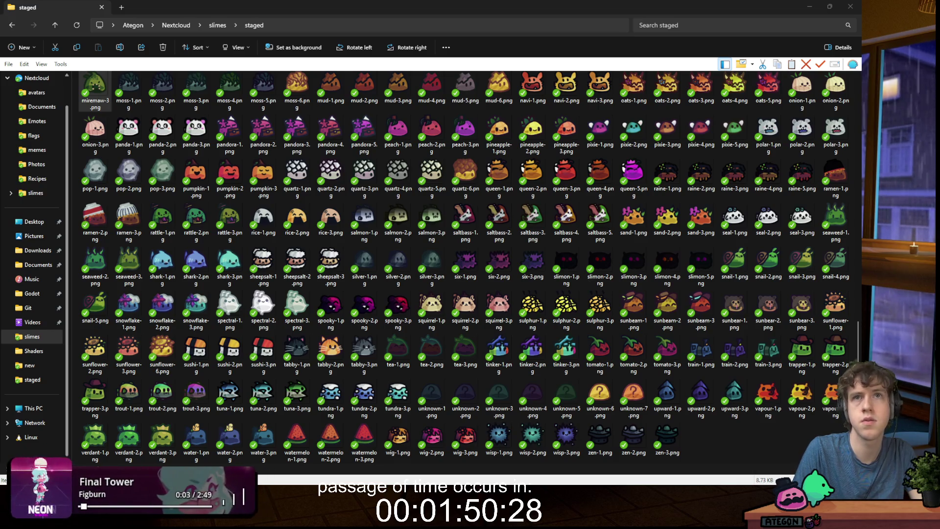
{"action": "key", "text": "super+v"}
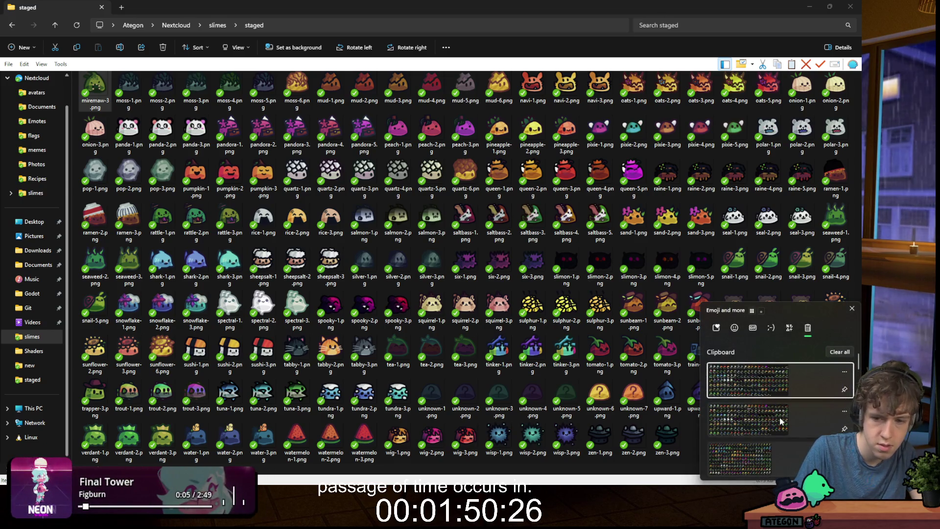
{"action": "left_click", "coordinate": [781, 422]}
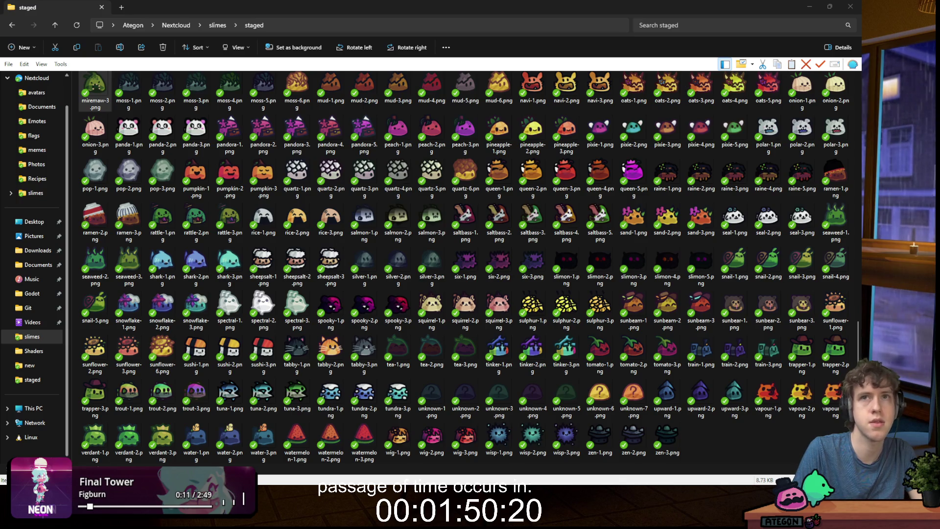
{"action": "key", "text": "super+v"}
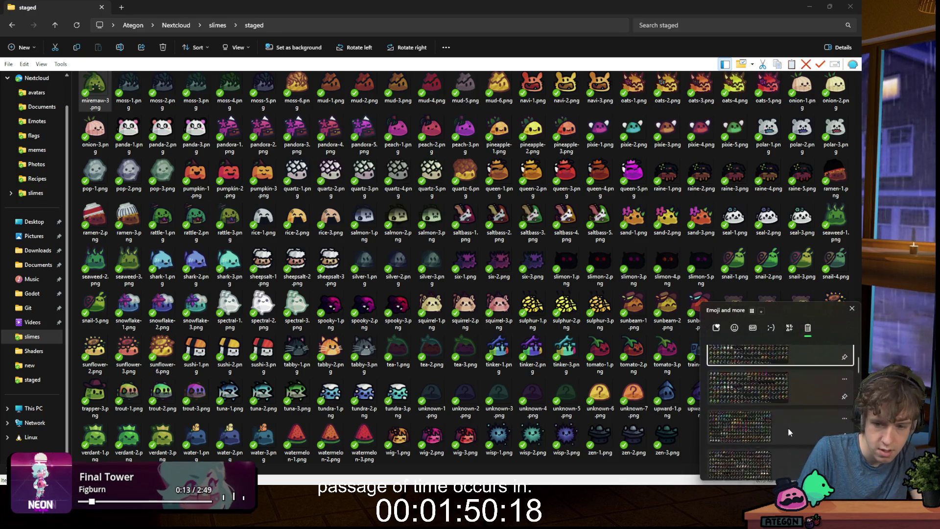
{"action": "left_click", "coordinate": [772, 441]}
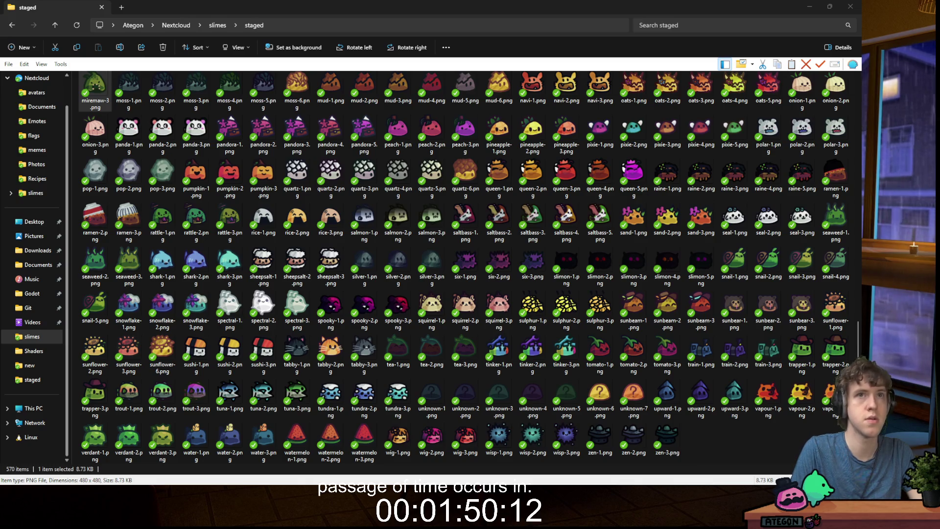
{"action": "key", "text": "alt+Tab"}
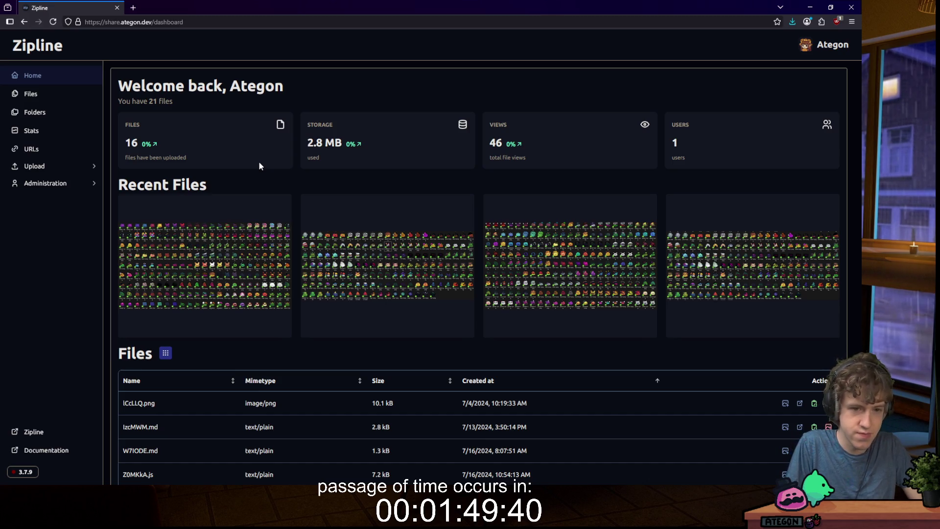
- Open the Zipline Files list and delete the epV5Pt.png and R1QJpf.png uploads
{"action": "left_click", "coordinate": [52, 93]}
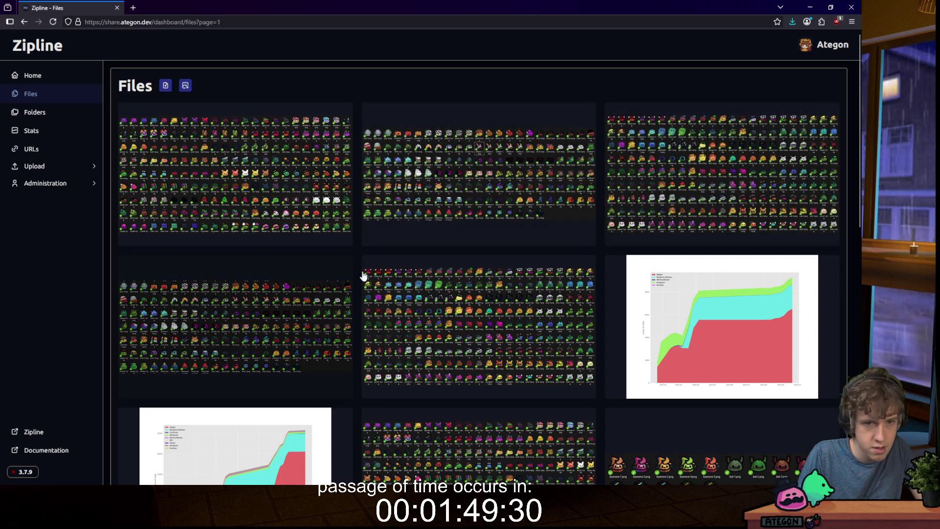
{"action": "middle_click", "coordinate": [471, 170]}
{"action": "left_click", "coordinate": [468, 174]}
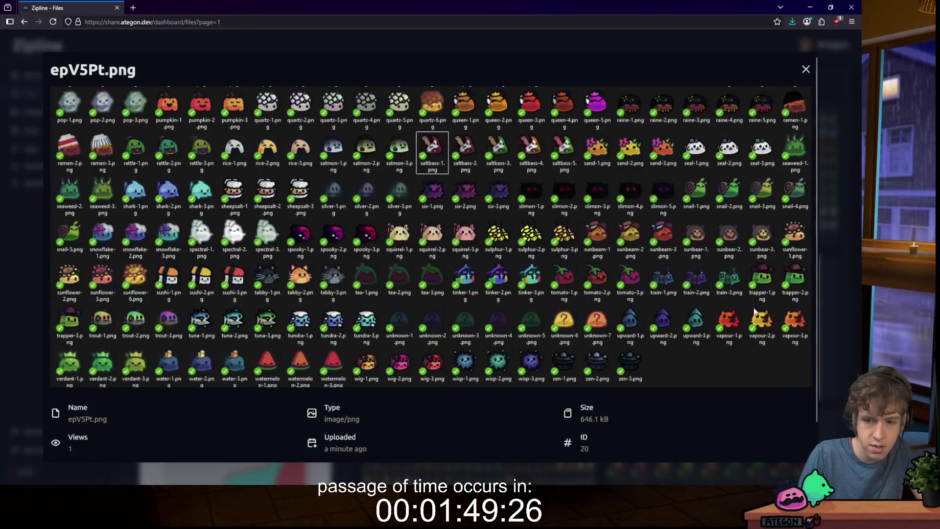
{"action": "scroll", "coordinate": [611, 408], "scroll_direction": "down", "scroll_amount": 1}
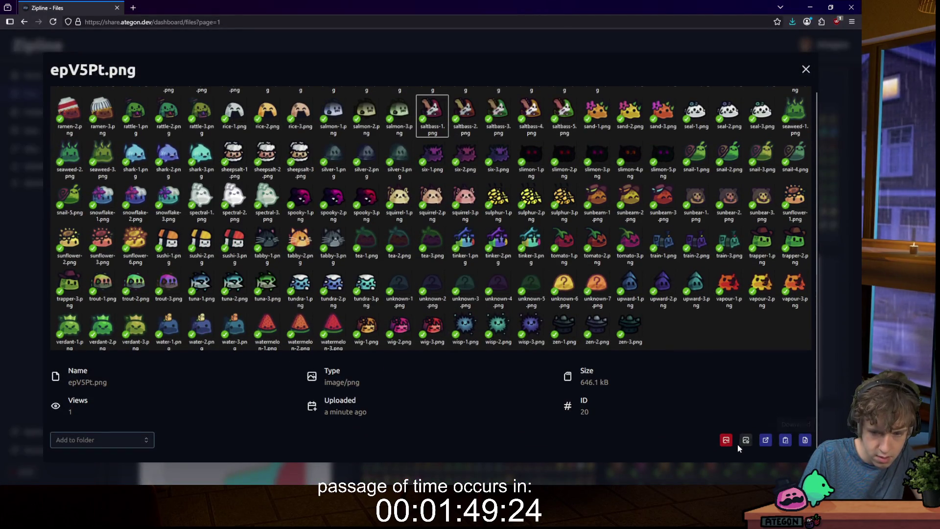
{"action": "left_click", "coordinate": [727, 441]}
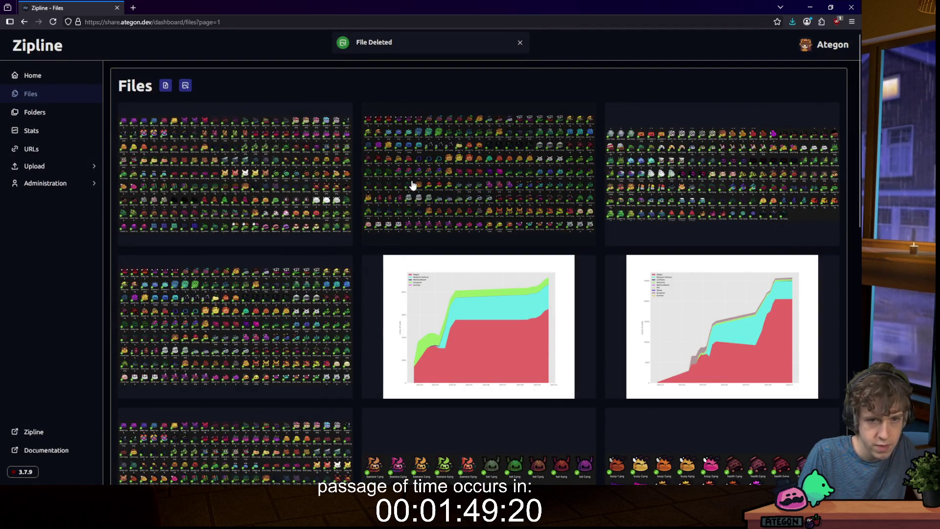
{"action": "left_click", "coordinate": [453, 169]}
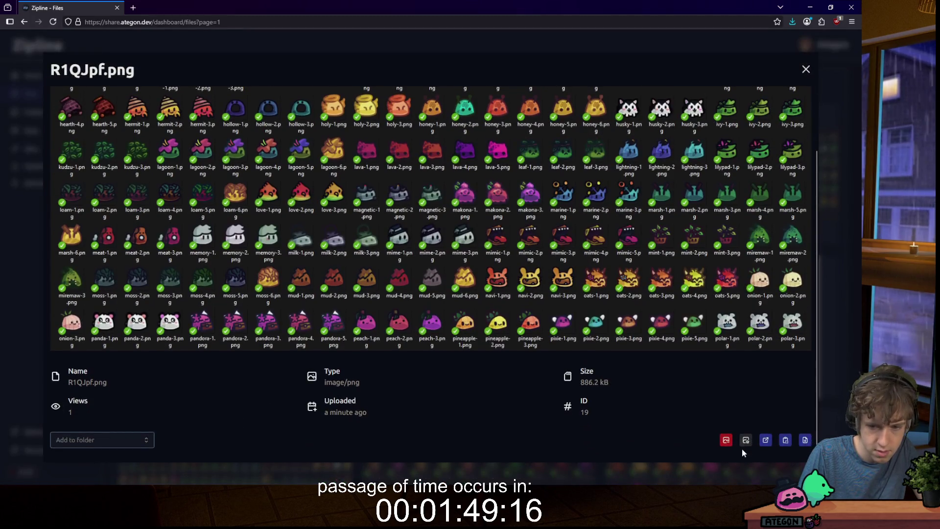
{"action": "left_click", "coordinate": [727, 438]}
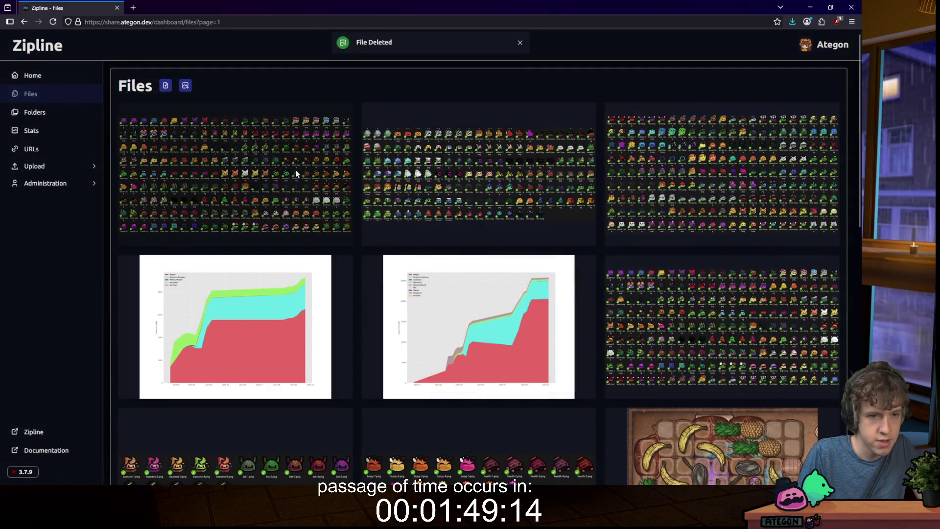
- Copy the shareable links for s1zQWP.png, eQEXcd.png and finally bJpHFi.png
{"action": "left_click", "coordinate": [295, 169]}
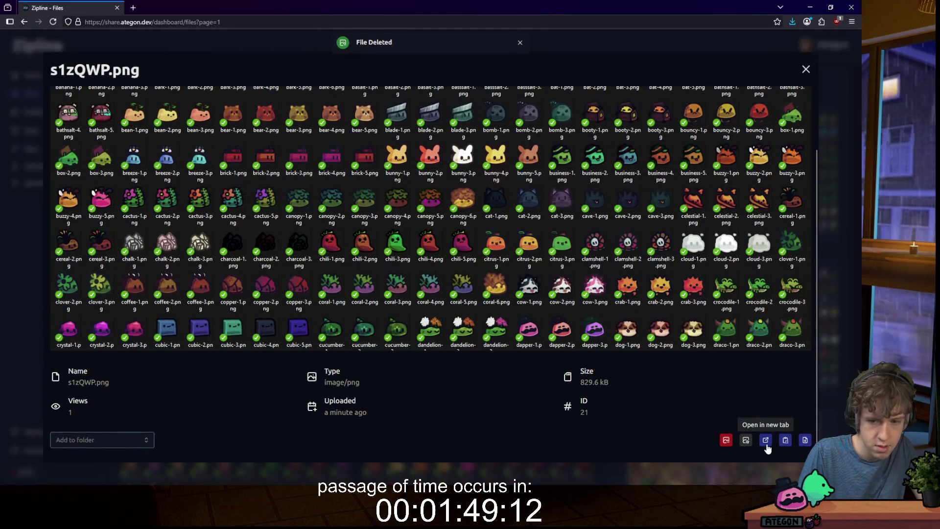
{"action": "left_click", "coordinate": [785, 440]}
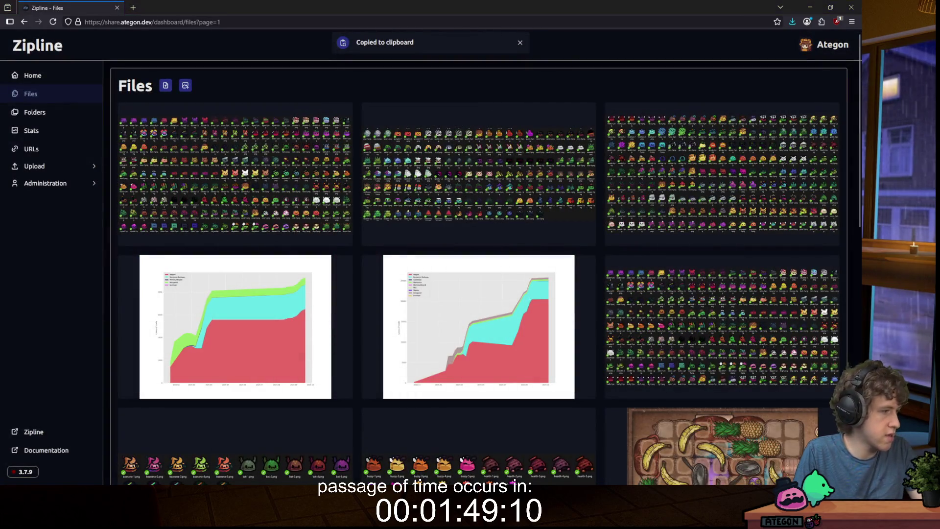
{"action": "left_click", "coordinate": [365, 160]}
{"action": "scroll", "coordinate": [705, 314], "scroll_direction": "down", "scroll_amount": 2}
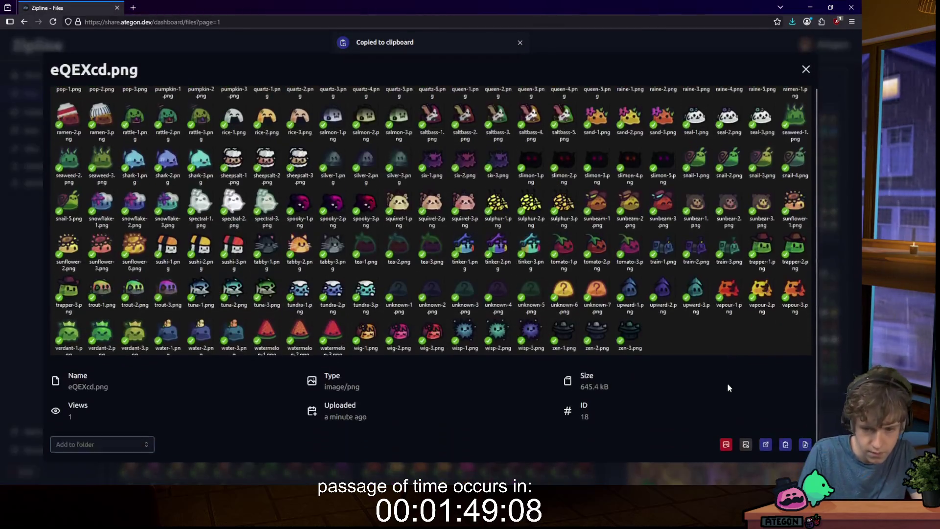
{"action": "left_click", "coordinate": [786, 441]}
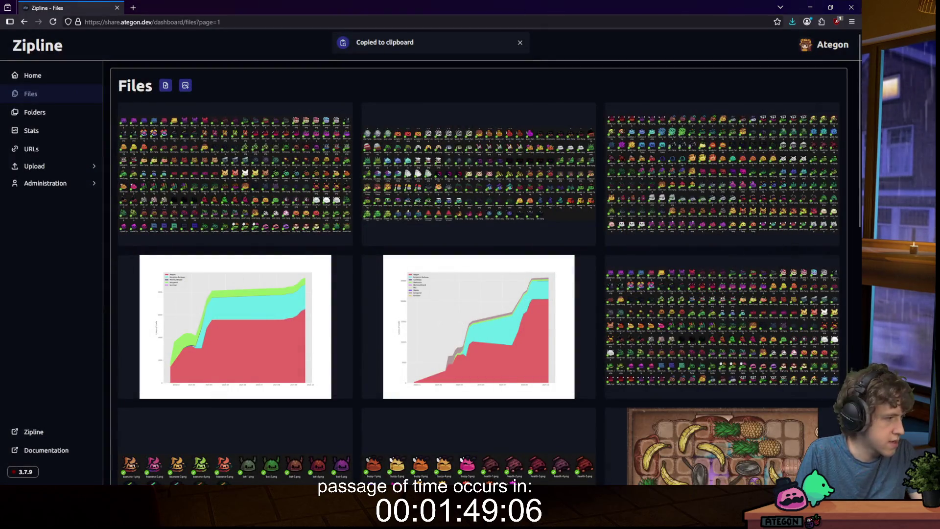
{"action": "left_click", "coordinate": [686, 229]}
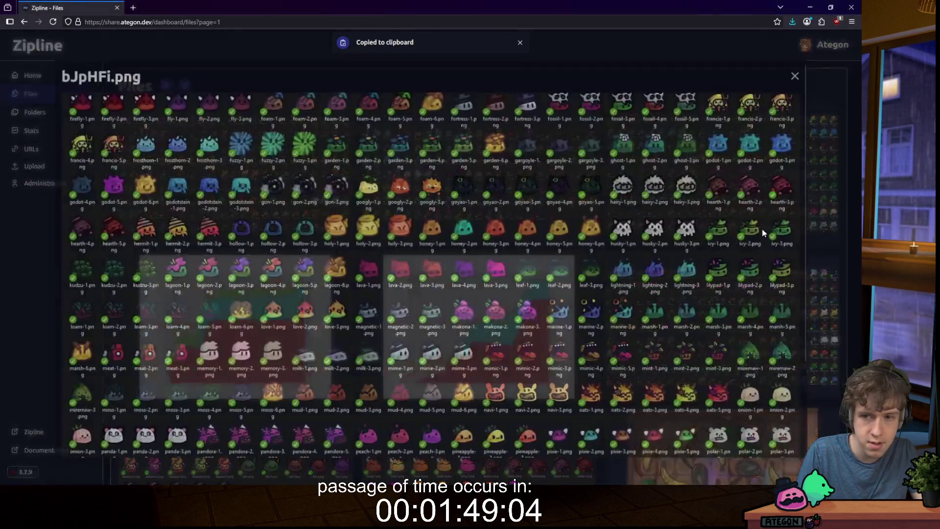
{"action": "scroll", "coordinate": [762, 228], "scroll_direction": "down", "scroll_amount": 2}
{"action": "left_click", "coordinate": [786, 441]}
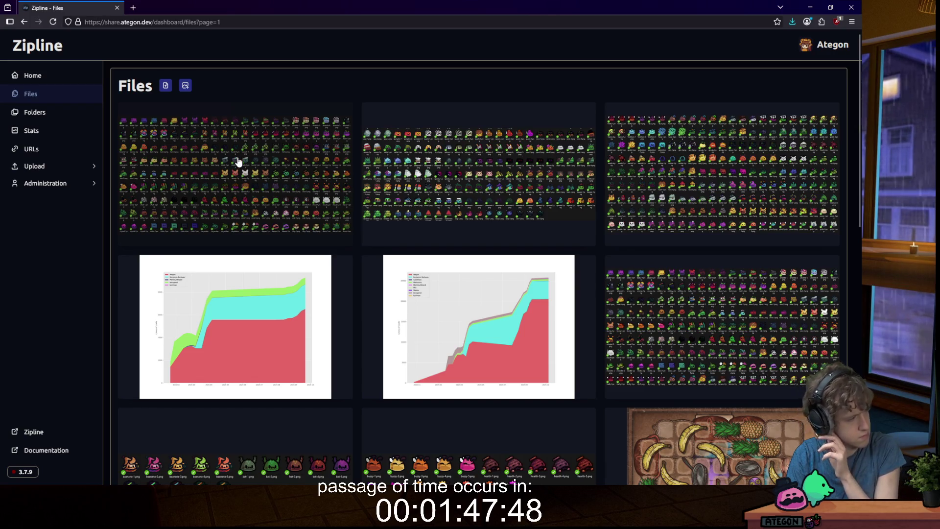
- Show thumbnails of the open Waterfox windows from the taskbar
{"action": "mouse_move", "coordinate": [419, 466]}
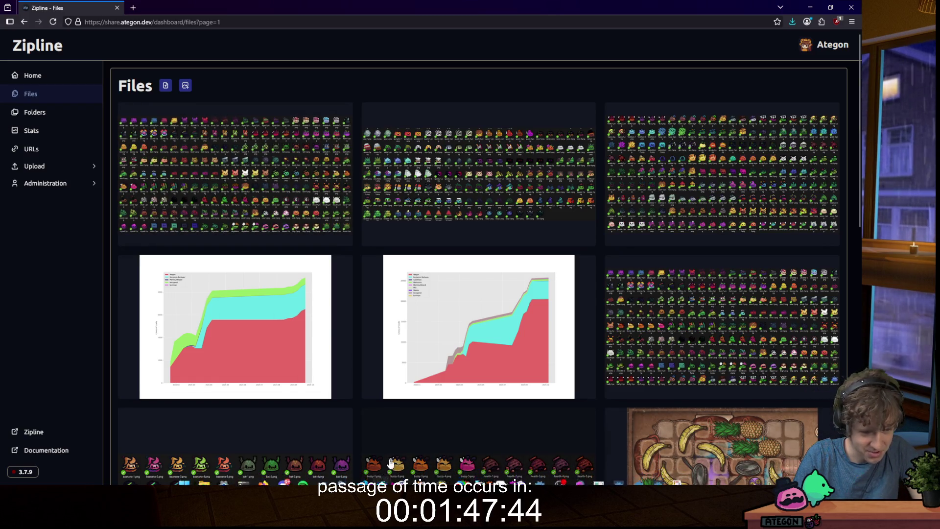
{"action": "left_click", "coordinate": [381, 473]}
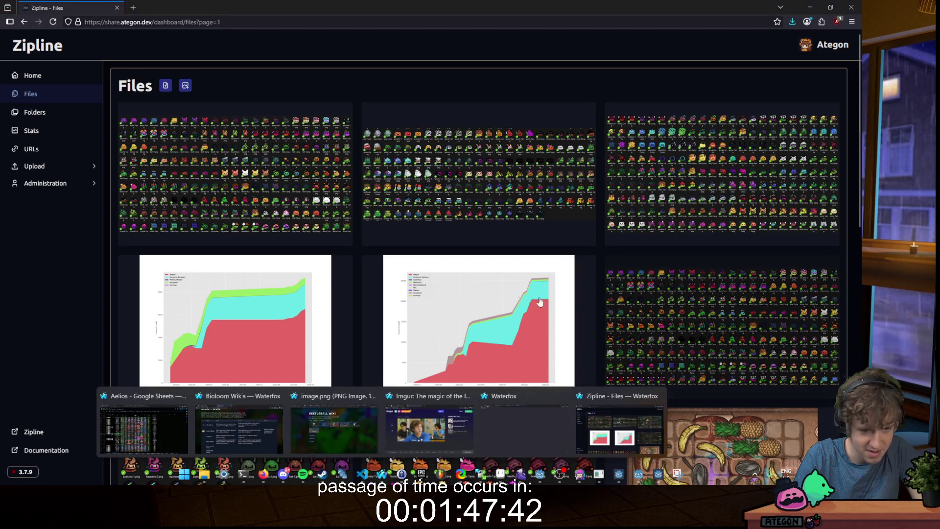
- Bring up the Effects wheel landing on Terachor, then restore the Waterfox window down
{"action": "left_click", "coordinate": [325, 432]}
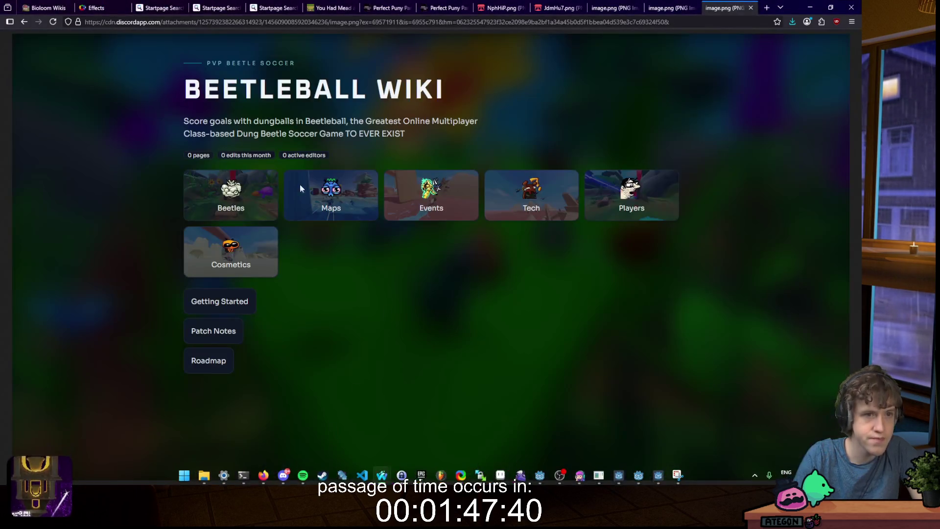
{"action": "left_click", "coordinate": [93, 7]}
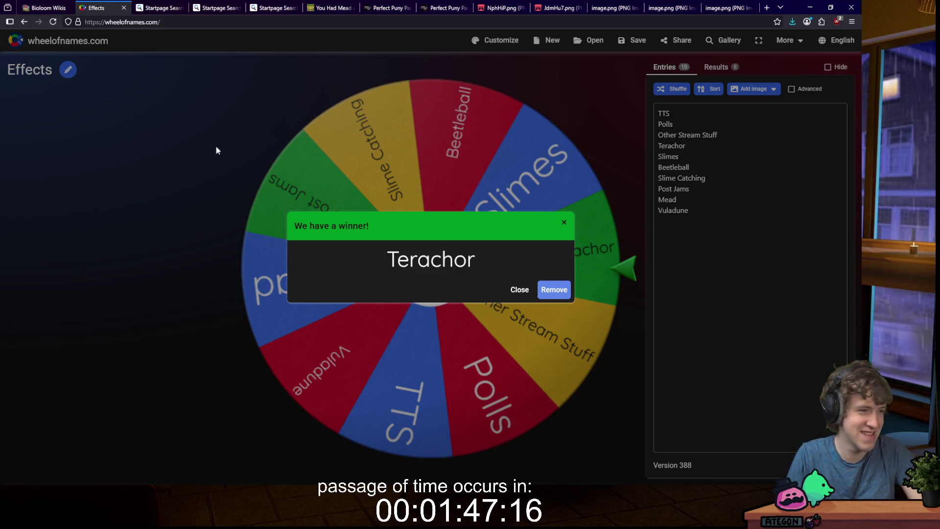
{"action": "left_click", "coordinate": [831, 7]}
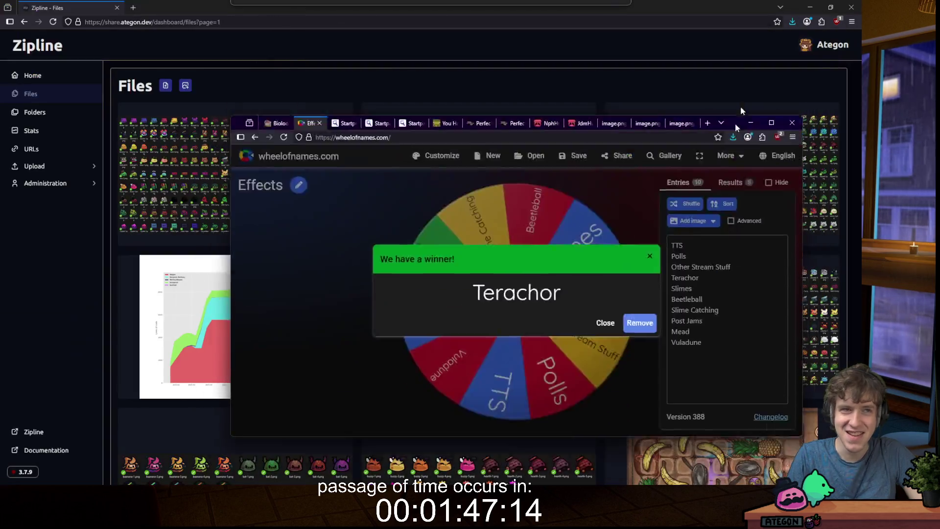
- Minimise both browser windows, close the staged folder, and click after _get_new_spawns in world.gd
{"action": "left_click", "coordinate": [751, 123]}
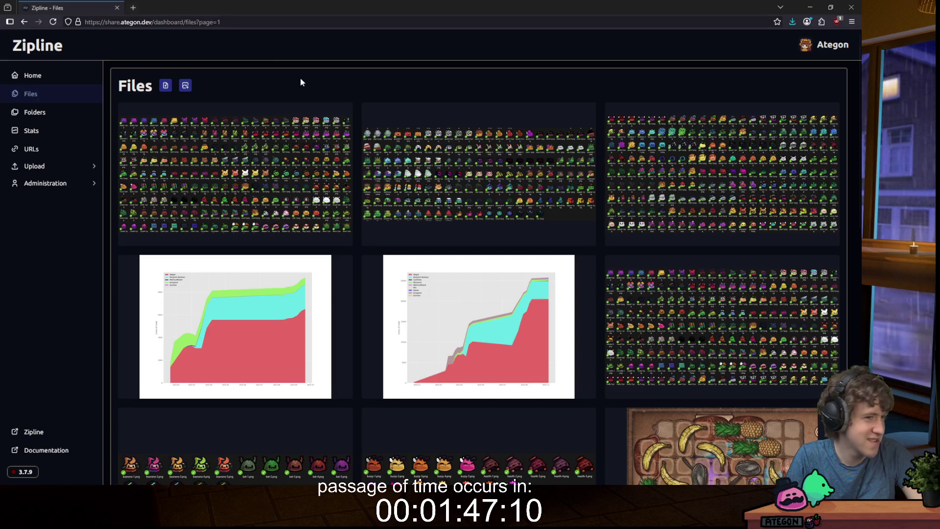
{"action": "left_click_drag", "start_coordinate": [249, 8], "coordinate": [240, 98]}
{"action": "left_click", "coordinate": [527, 87]}
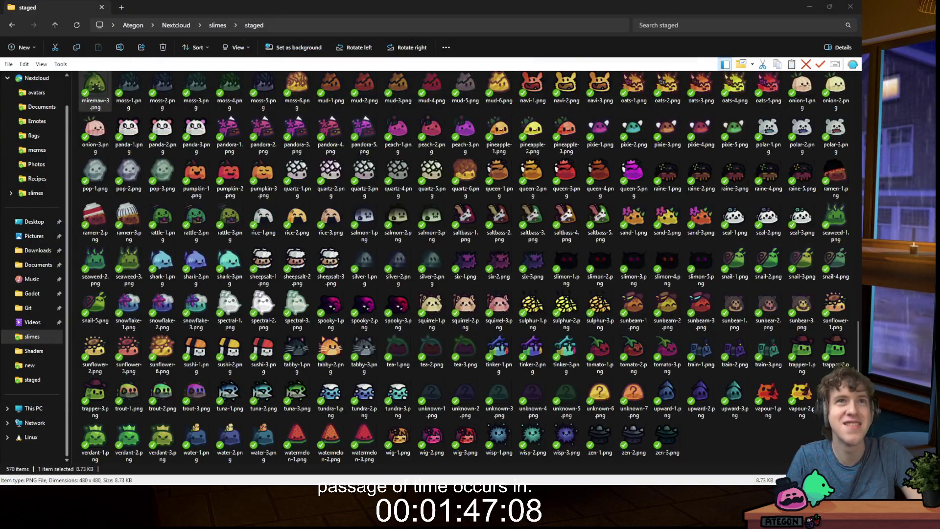
{"action": "left_click", "coordinate": [849, 7]}
{"action": "left_click", "coordinate": [433, 139]}
{"action": "left_click", "coordinate": [388, 122]}
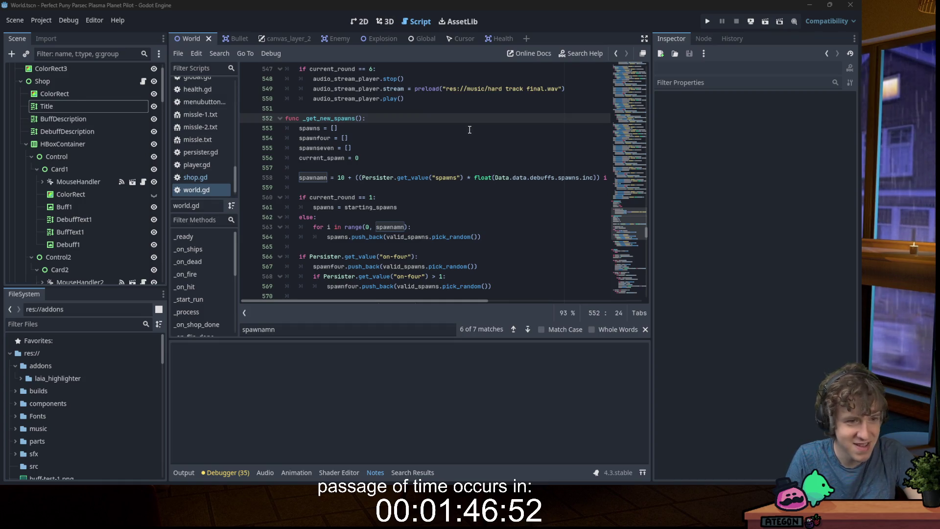
- Click around lines 555–556 of world.gd, then switch to the Terachor project's Godot window
{"action": "left_click", "coordinate": [418, 185]}
{"action": "left_click", "coordinate": [398, 153]}
{"action": "left_click", "coordinate": [398, 157]}
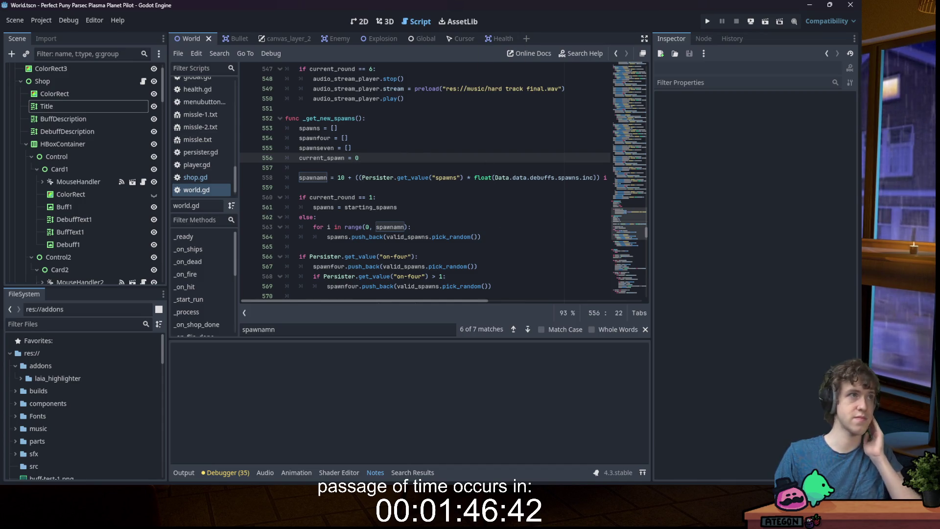
{"action": "mouse_move", "coordinate": [647, 477]}
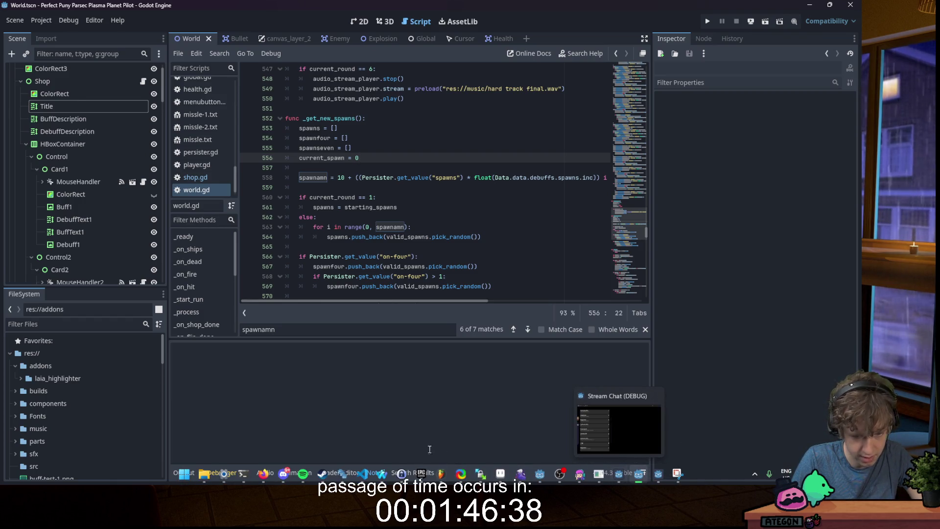
{"action": "mouse_move", "coordinate": [540, 472]}
{"action": "left_click", "coordinate": [585, 422]}
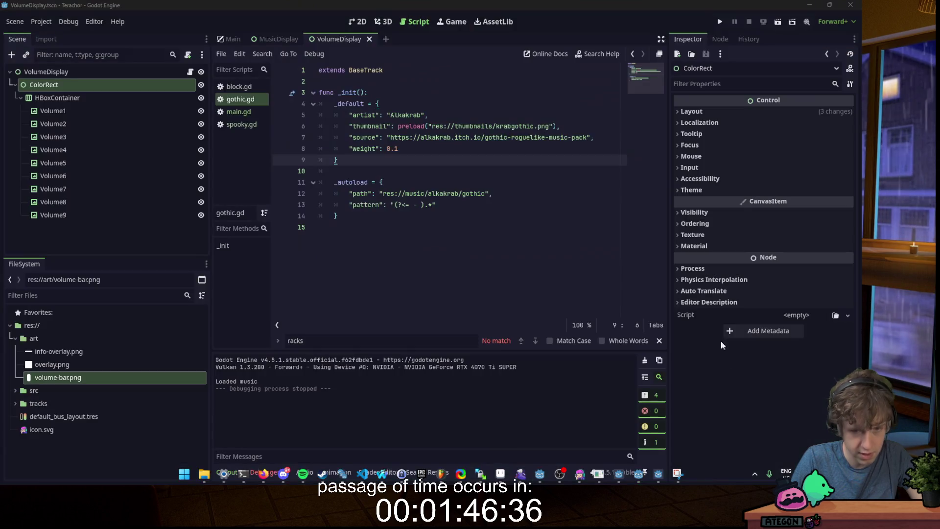
- Collapse the art folder, then expand src to view its scenes and scripts and collapse it again
{"action": "left_click", "coordinate": [380, 103]}
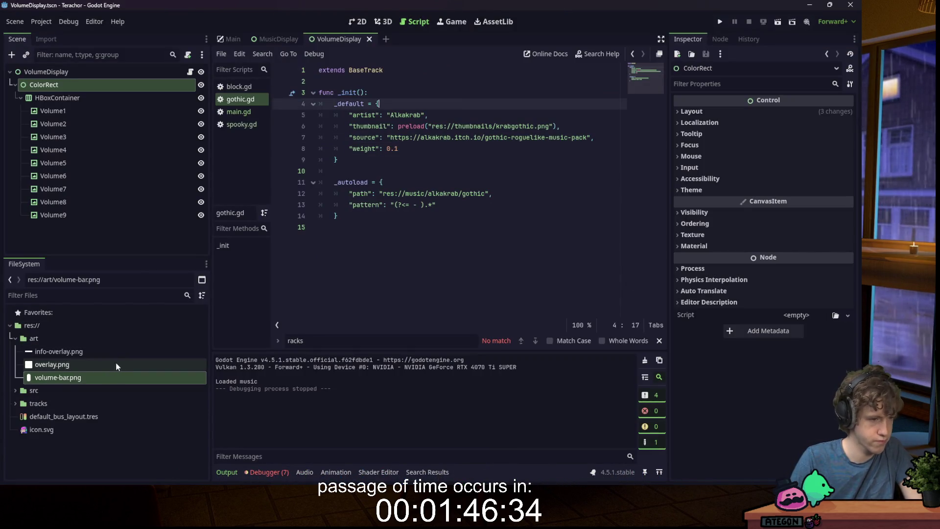
{"action": "left_click", "coordinate": [14, 338]}
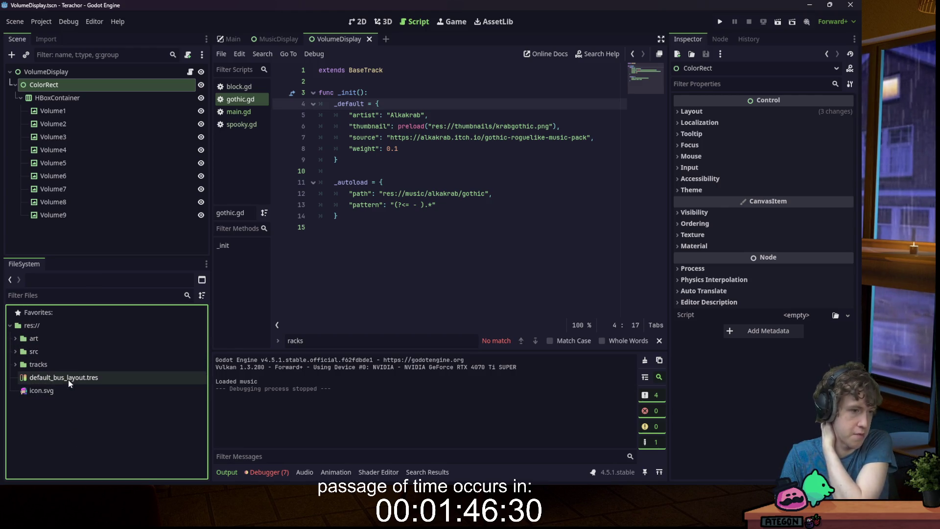
{"action": "left_click", "coordinate": [14, 339]}
{"action": "left_click", "coordinate": [14, 338]}
{"action": "left_click", "coordinate": [15, 351]}
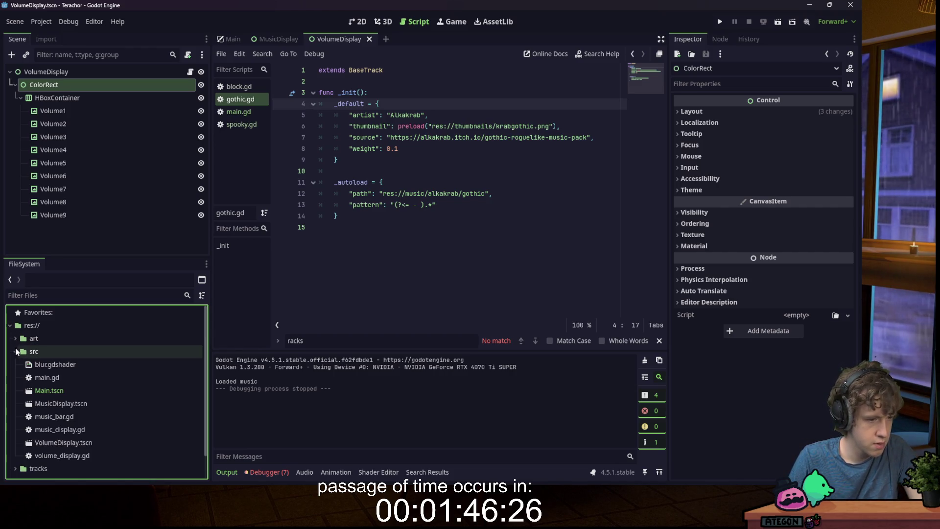
{"action": "left_click", "coordinate": [16, 350]}
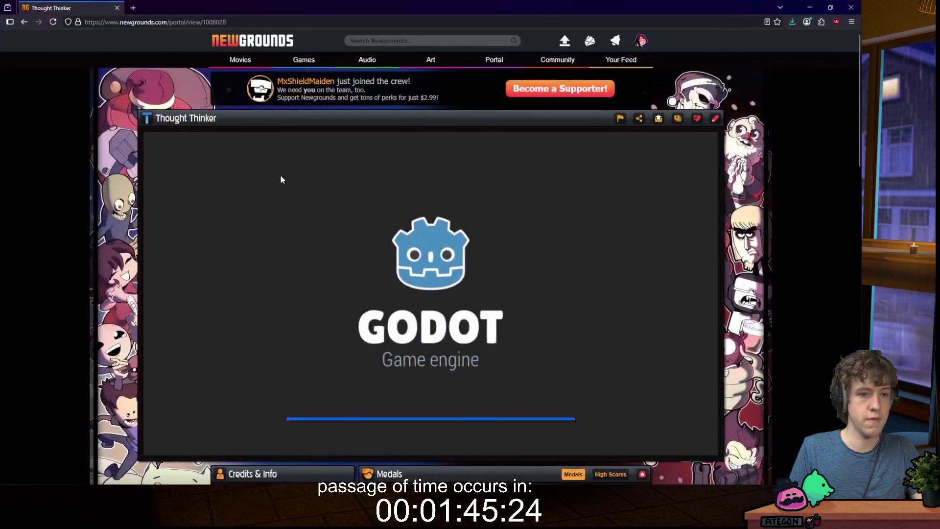
- Switch Thought Thinker's panel from Medals to High Scores and filter by Week, Month, then Year
{"action": "scroll", "coordinate": [281, 179], "scroll_direction": "down", "scroll_amount": 8}
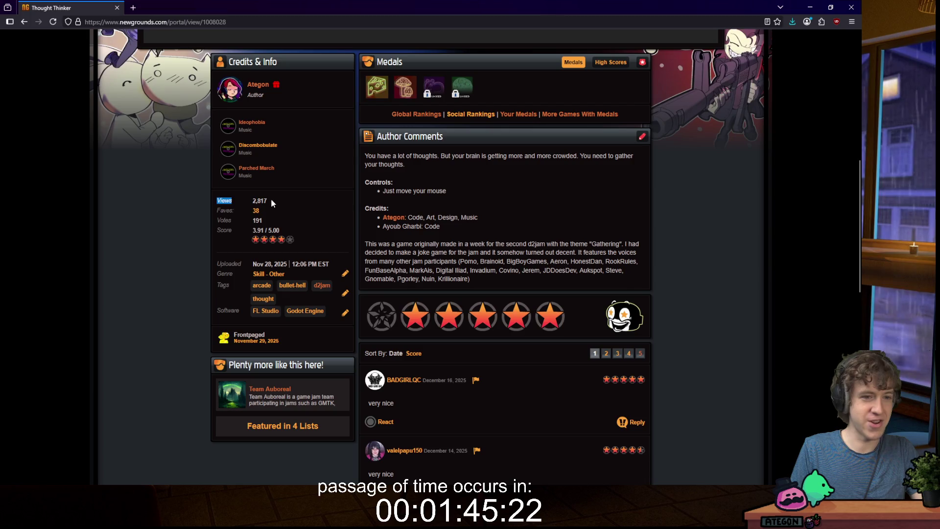
{"action": "left_click", "coordinate": [271, 198]}
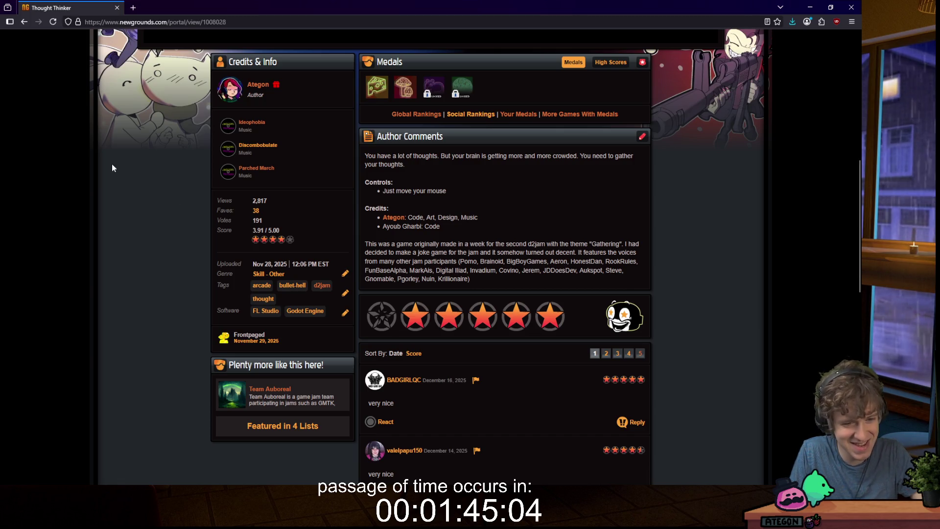
{"action": "scroll", "coordinate": [668, 90], "scroll_direction": "up", "scroll_amount": 3}
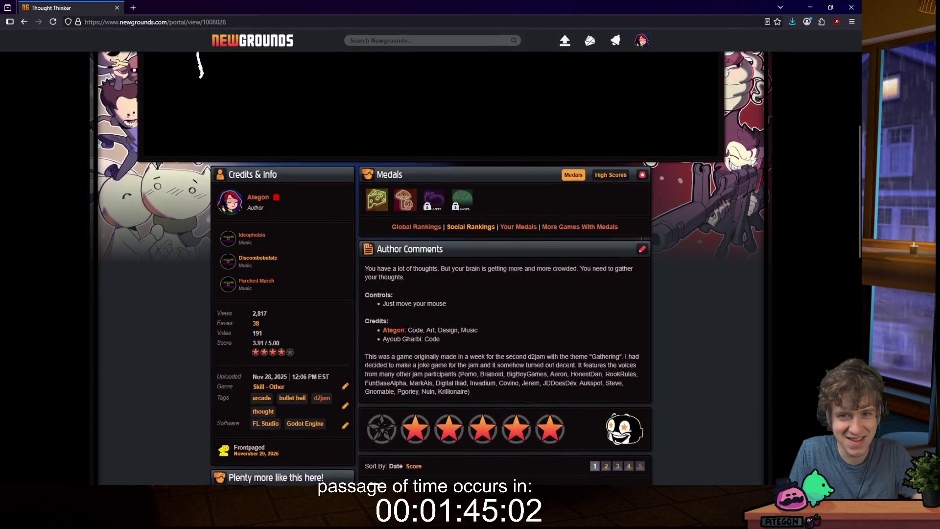
{"action": "left_click", "coordinate": [607, 206]}
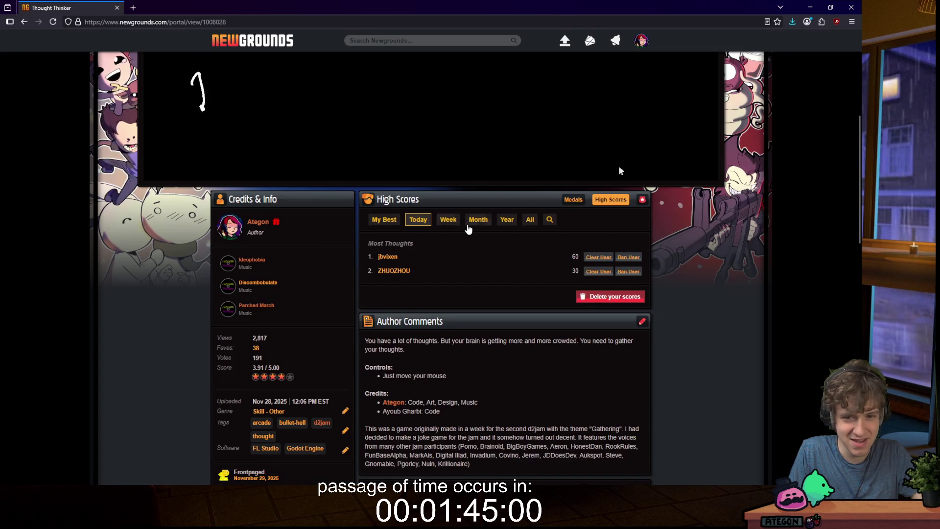
{"action": "left_click", "coordinate": [447, 220]}
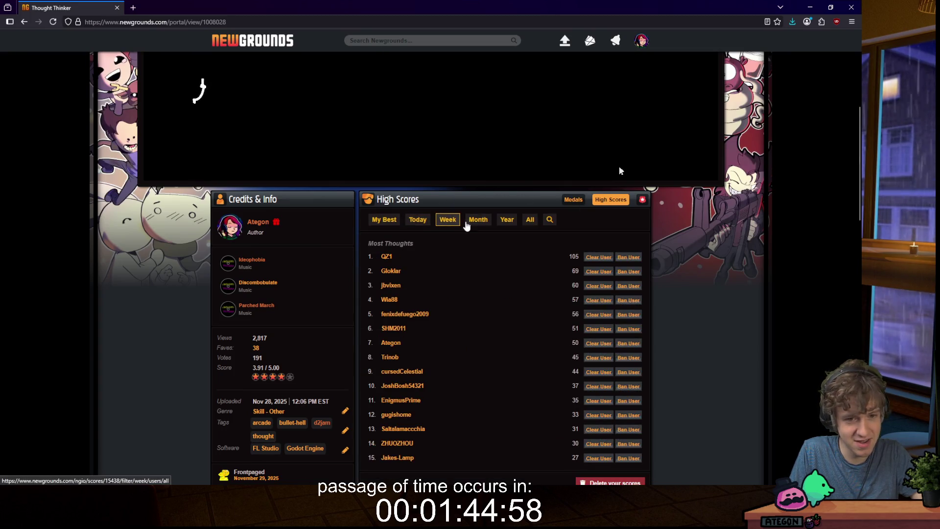
{"action": "left_click", "coordinate": [478, 220]}
{"action": "left_click", "coordinate": [507, 221]}
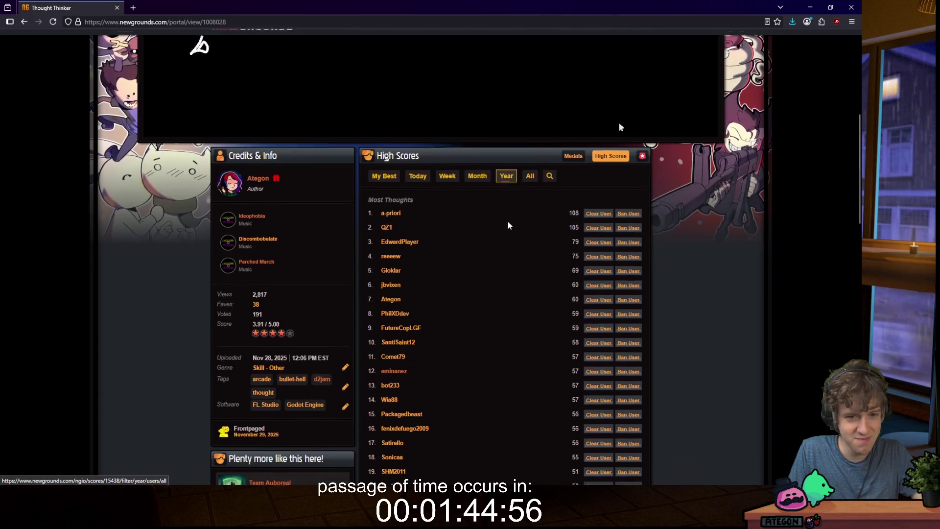
{"action": "scroll", "coordinate": [510, 223], "scroll_direction": "down", "scroll_amount": 1}
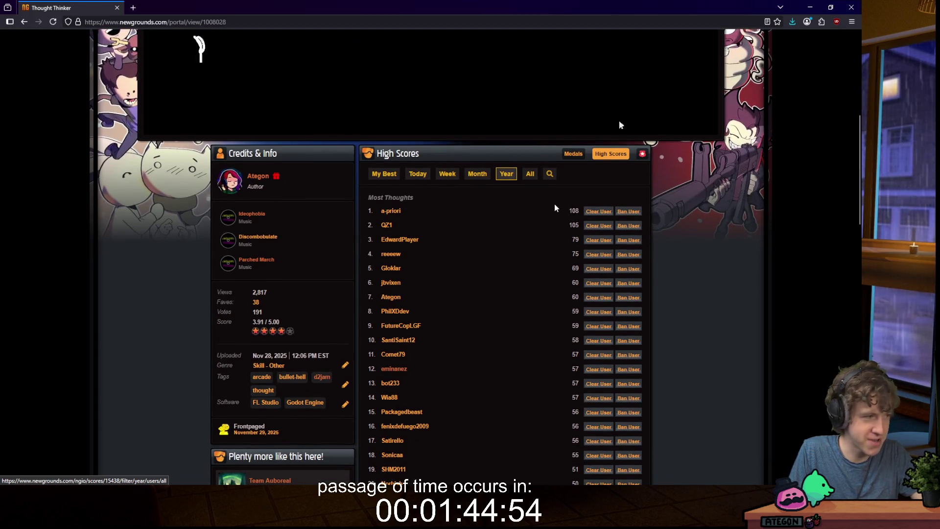
{"action": "scroll", "coordinate": [587, 148], "scroll_direction": "down", "scroll_amount": 1}
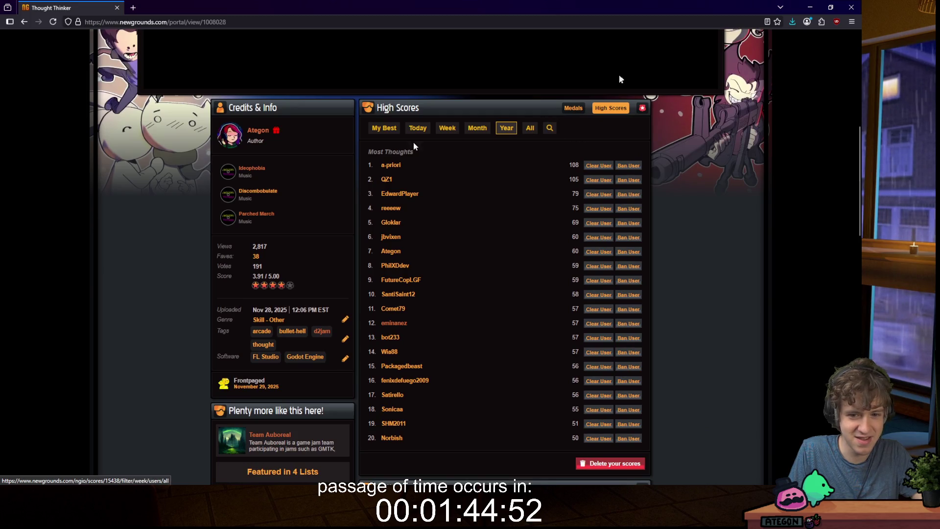
{"action": "scroll", "coordinate": [120, 149], "scroll_direction": "up", "scroll_amount": 8}
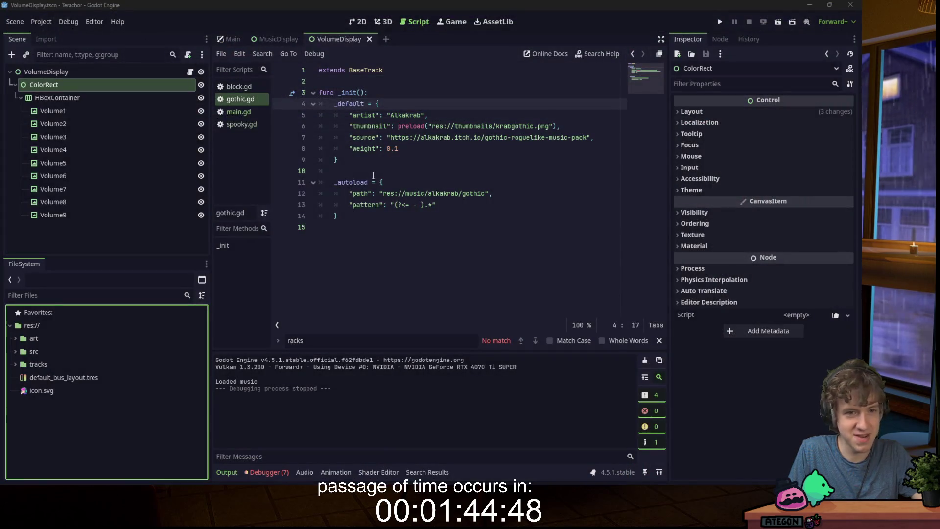
- Expand the tracks folder and peek into its branoid subfolder
{"action": "left_click", "coordinate": [407, 101]}
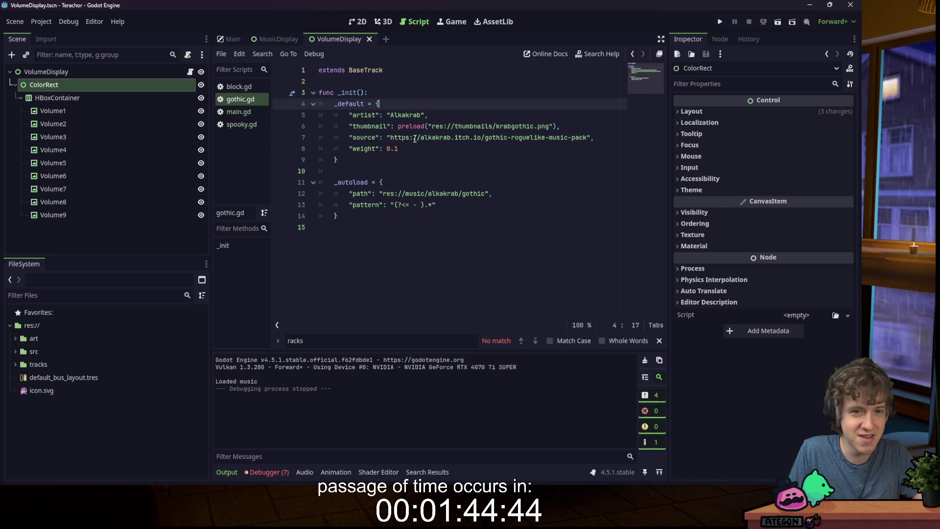
{"action": "left_click", "coordinate": [11, 363]}
{"action": "left_click", "coordinate": [13, 363]}
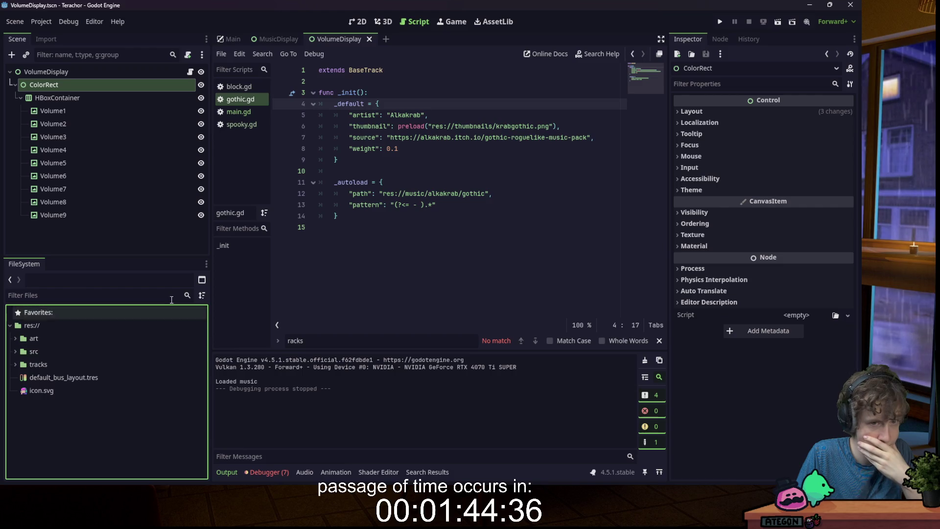
{"action": "mouse_move", "coordinate": [463, 124]}
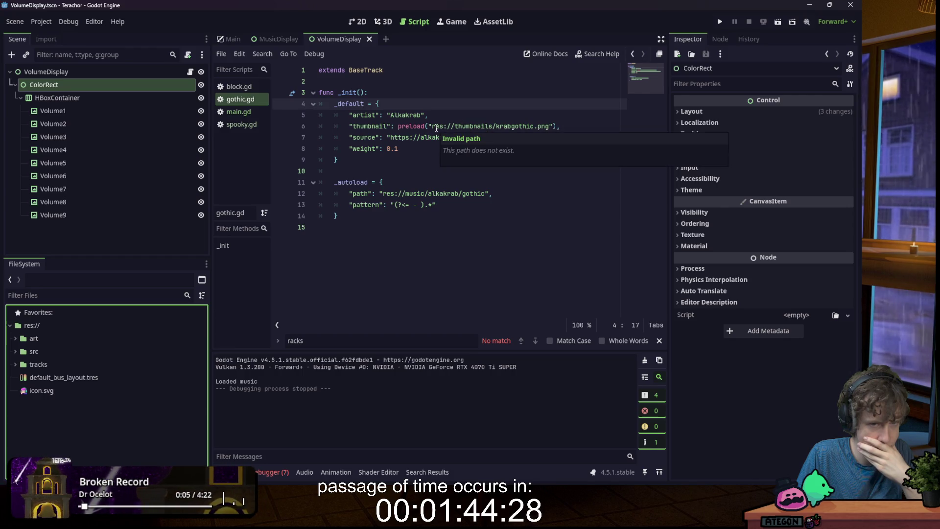
{"action": "left_click", "coordinate": [16, 366]}
{"action": "scroll", "coordinate": [31, 399], "scroll_direction": "down", "scroll_amount": 3}
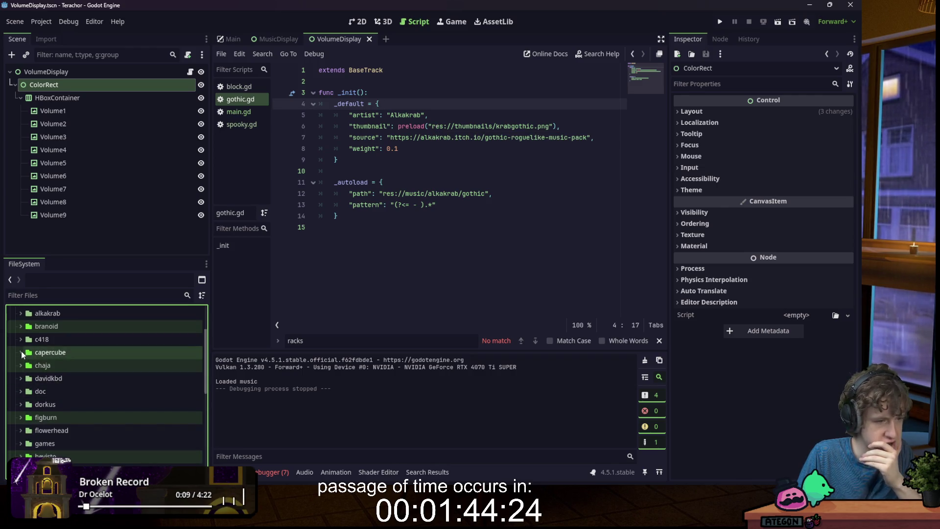
{"action": "left_click", "coordinate": [20, 326]}
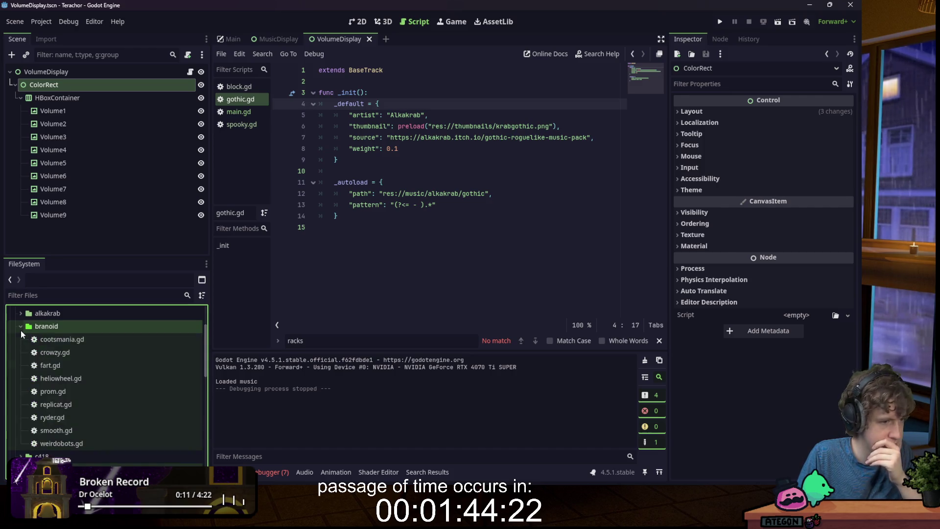
{"action": "left_click", "coordinate": [20, 326]}
{"action": "scroll", "coordinate": [32, 357], "scroll_direction": "down", "scroll_amount": 5}
{"action": "scroll", "coordinate": [44, 373], "scroll_direction": "down", "scroll_amount": 3}
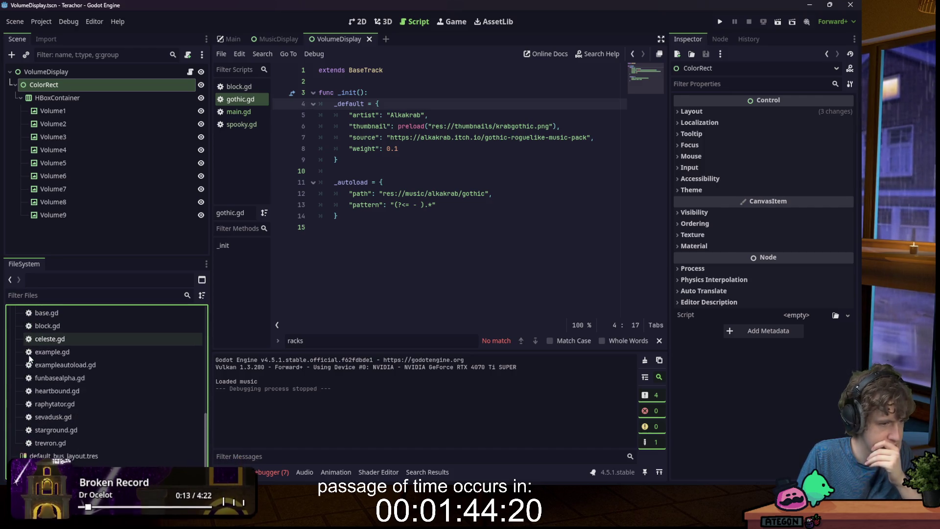
{"action": "scroll", "coordinate": [70, 394], "scroll_direction": "up", "scroll_amount": 3}
- Open tetr's 2024.gd to inspect its user:// thumbnail path on line 6, then return to gothic.gd
{"action": "double_click", "coordinate": [71, 413]}
{"action": "scroll", "coordinate": [72, 409], "scroll_direction": "down", "scroll_amount": 3}
{"action": "double_click", "coordinate": [58, 378]}
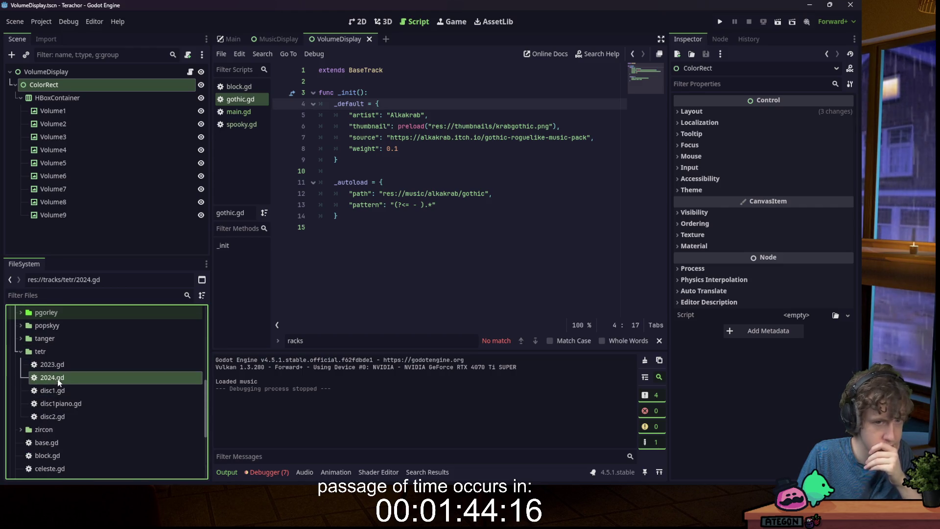
{"action": "left_click", "coordinate": [487, 148]}
{"action": "left_click", "coordinate": [446, 127]}
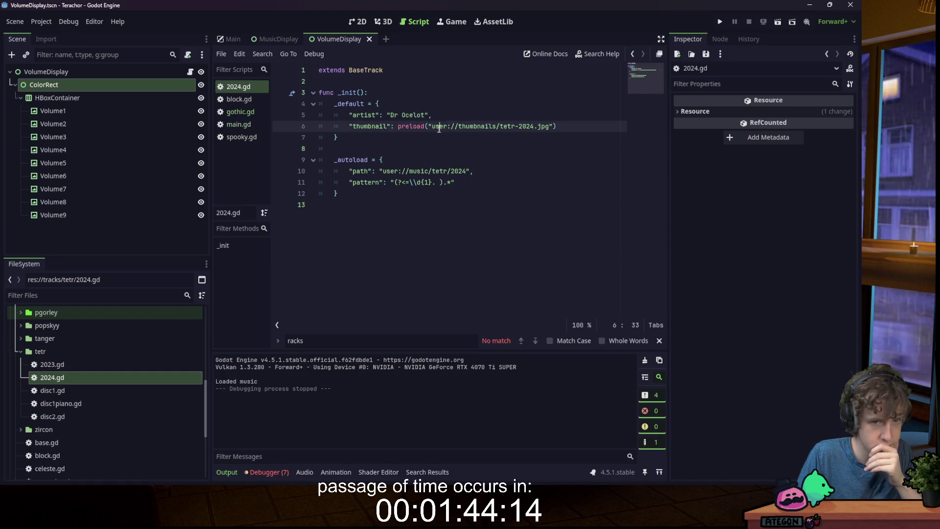
{"action": "left_click", "coordinate": [241, 112]}
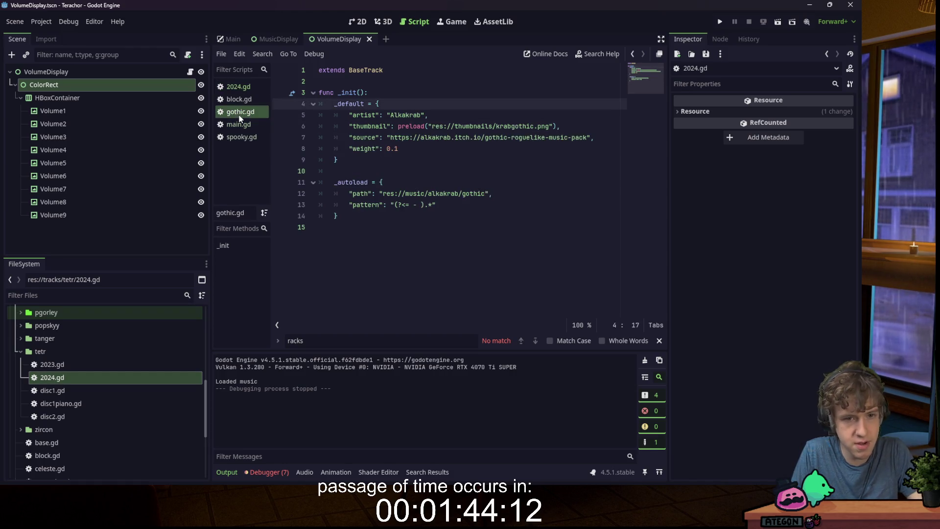
- Search all project files for res://thumbnails from line 6, finding no matches
{"action": "left_click", "coordinate": [455, 127]}
{"action": "left_click_drag", "start_coordinate": [432, 126], "coordinate": [492, 126]}
{"action": "key", "text": "ctrl+r"}
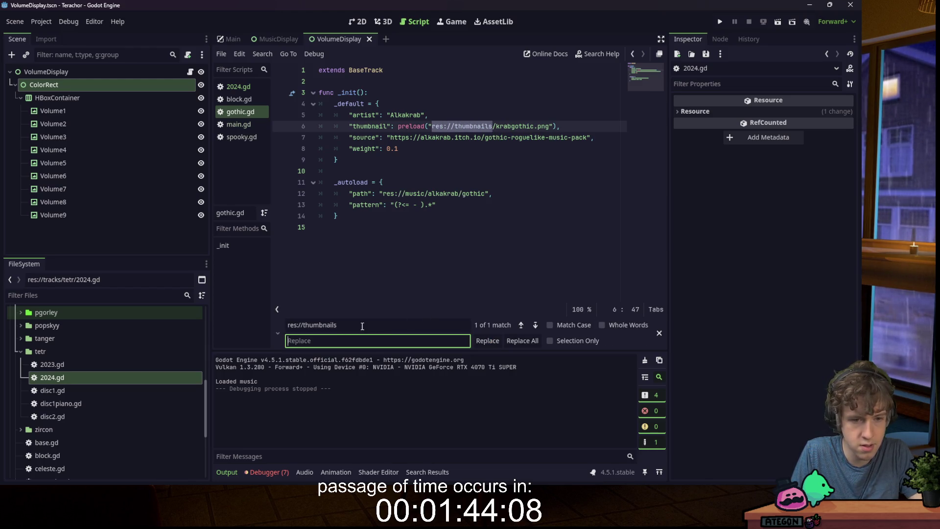
{"action": "left_click", "coordinate": [464, 183]}
{"action": "left_click_drag", "start_coordinate": [433, 127], "coordinate": [492, 126]}
{"action": "key", "text": "ctrl+shift+f"}
{"action": "key", "text": "Return"}
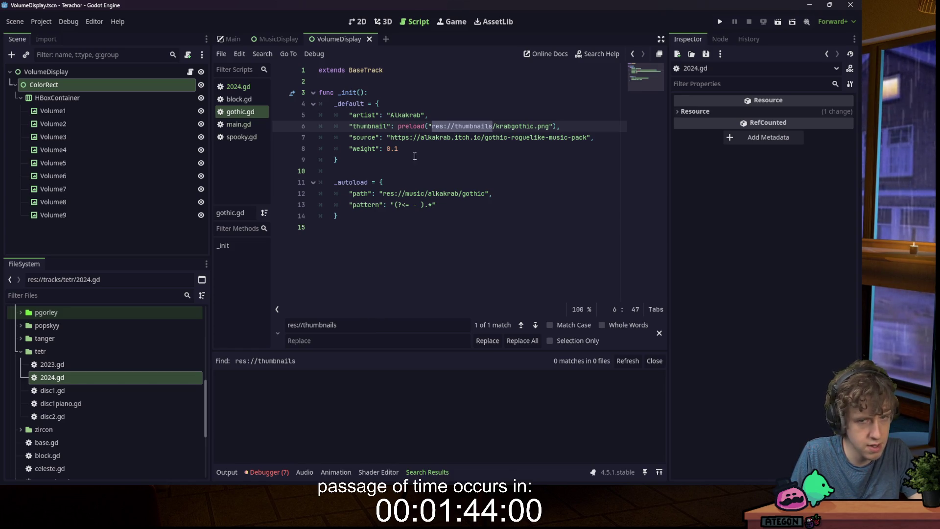
- Filter the file tree to 'gothic', select gothic.gd, and reopen Find in Files
{"action": "left_click", "coordinate": [53, 294]}
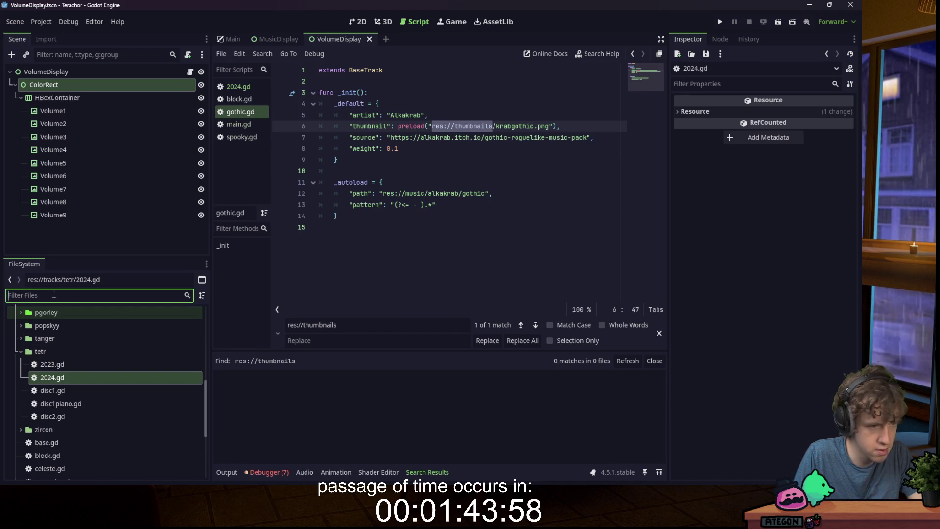
{"action": "type", "text": "gothic"}
{"action": "left_click", "coordinate": [78, 364]}
{"action": "left_click", "coordinate": [444, 188]}
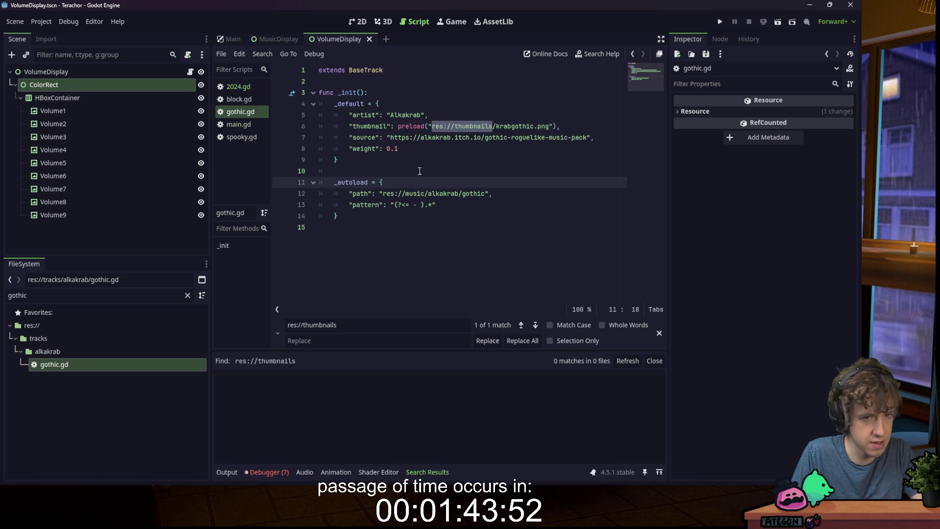
{"action": "key", "text": "ctrl+shift+f"}
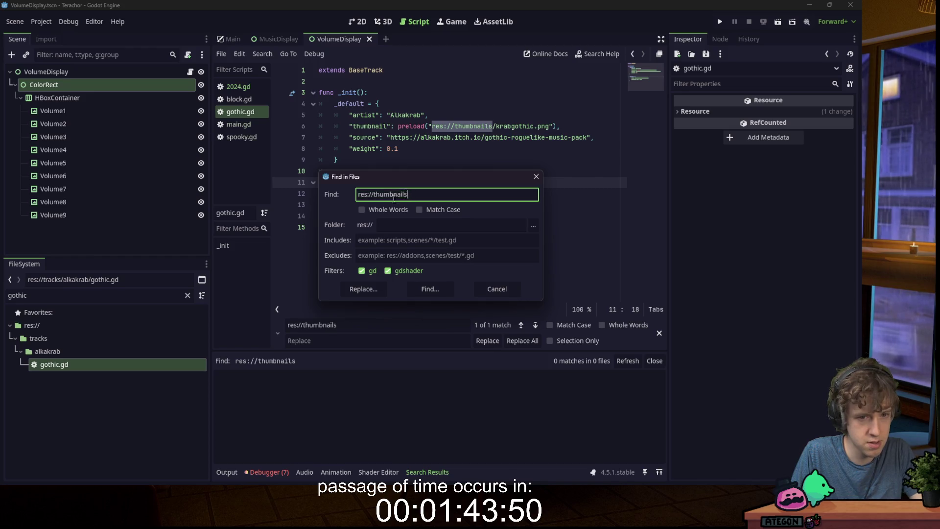
- Delete 'thumbnails' from the search term and run a project-wide search for res://
{"action": "double_click", "coordinate": [394, 195]}
{"action": "key", "text": "BackSpace"}
{"action": "left_click", "coordinate": [430, 289]}
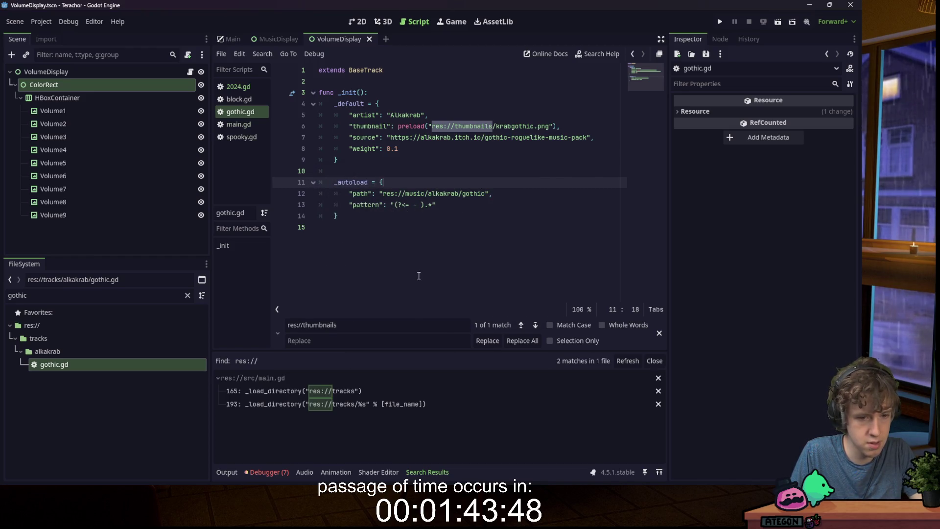
{"action": "left_click", "coordinate": [476, 194]}
{"action": "left_click", "coordinate": [427, 205]}
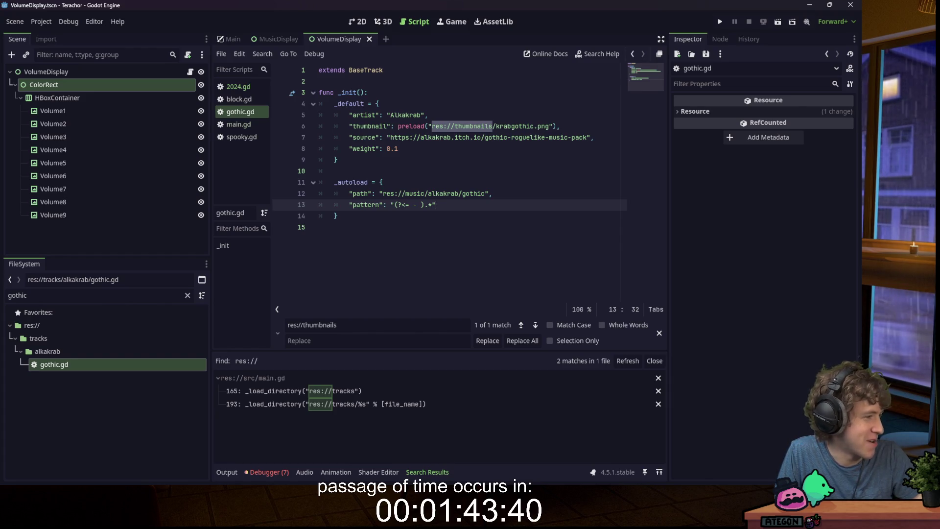
{"action": "left_click", "coordinate": [497, 181]}
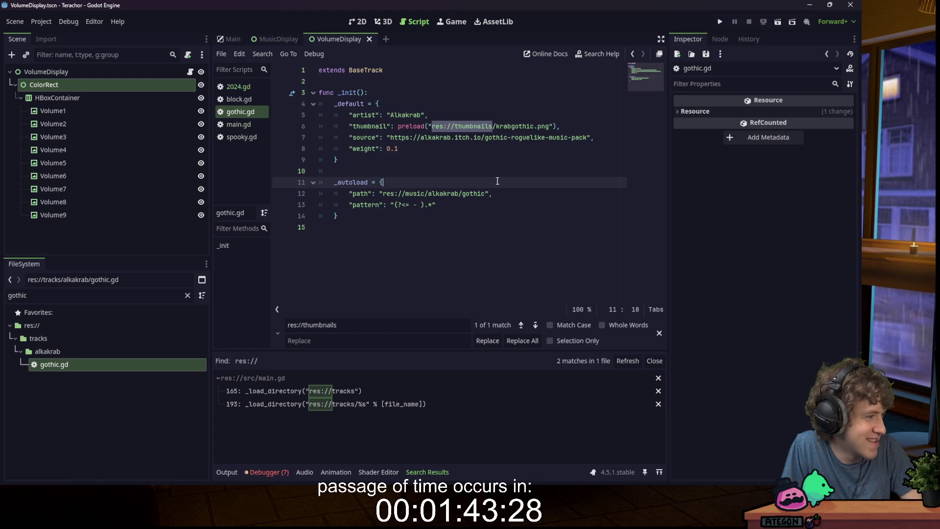
- Close gothic.gd, reopen it from the file tree, and select res in line 6's path
{"action": "right_click", "coordinate": [245, 112]}
{"action": "left_click", "coordinate": [269, 145]}
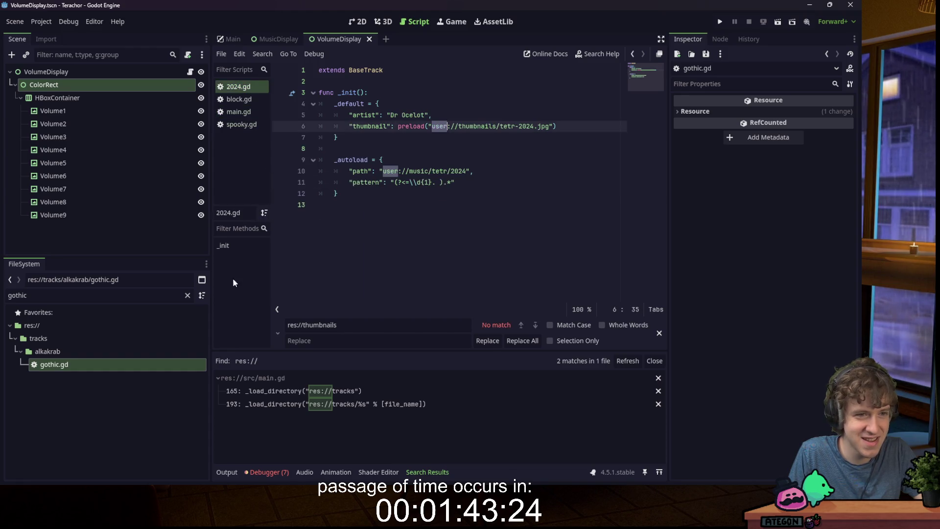
{"action": "double_click", "coordinate": [137, 363]}
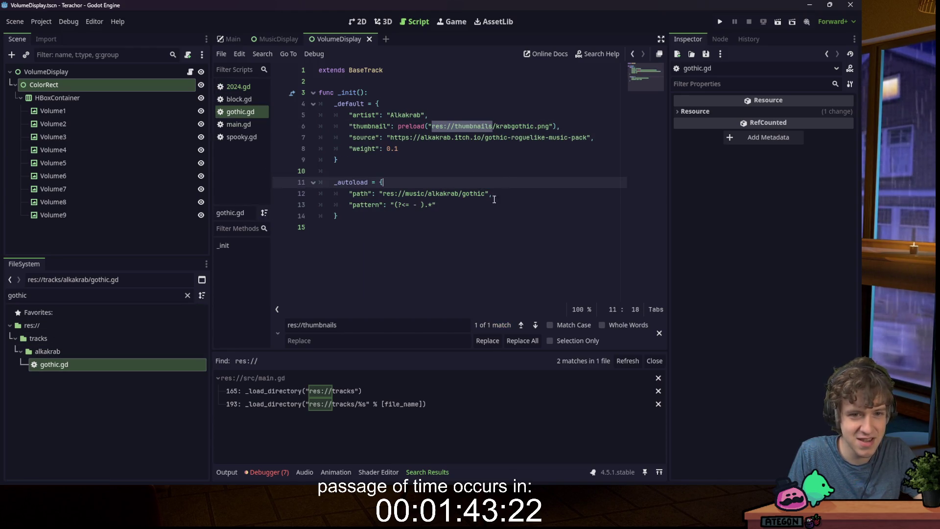
{"action": "left_click", "coordinate": [493, 127]}
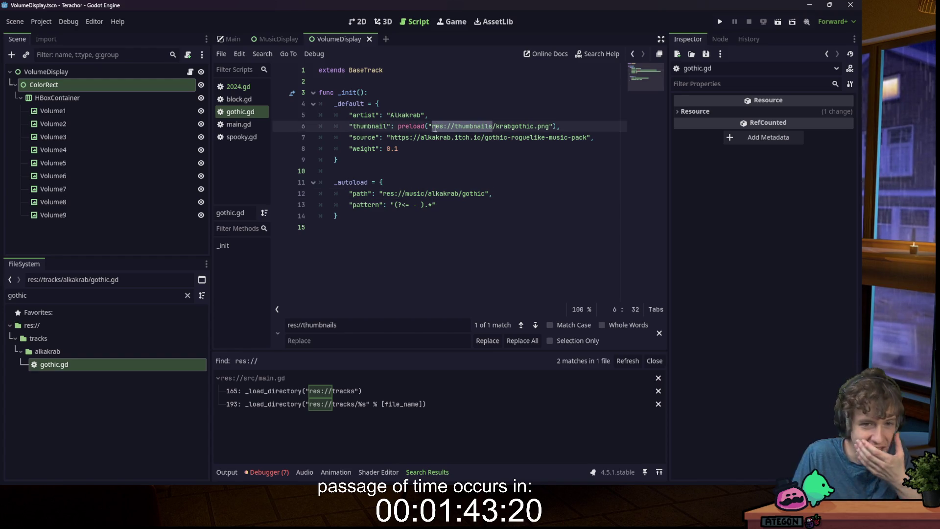
{"action": "double_click", "coordinate": [432, 126]}
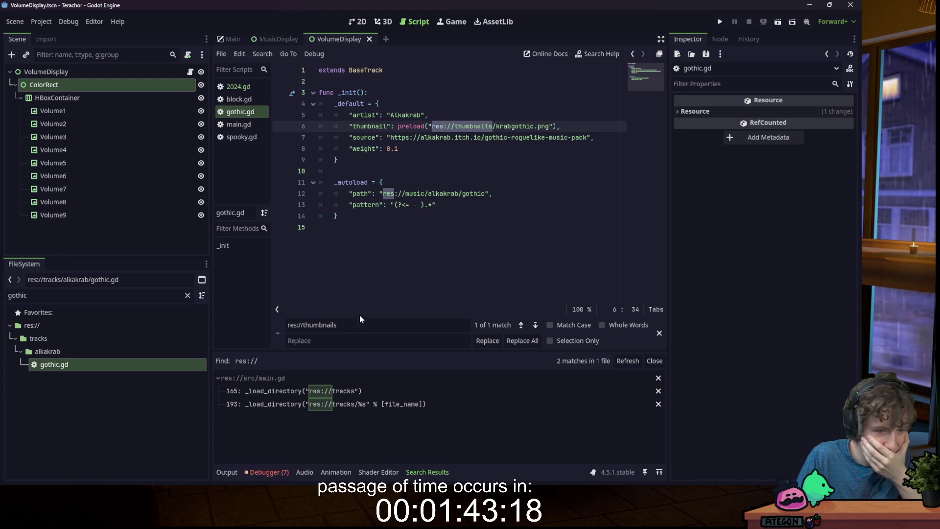
{"action": "left_click", "coordinate": [429, 205]}
- Rerun the res:// search with the gd filter re-checked, revealing main.gd's two matches
{"action": "key", "text": "ctrl+shift+f"}
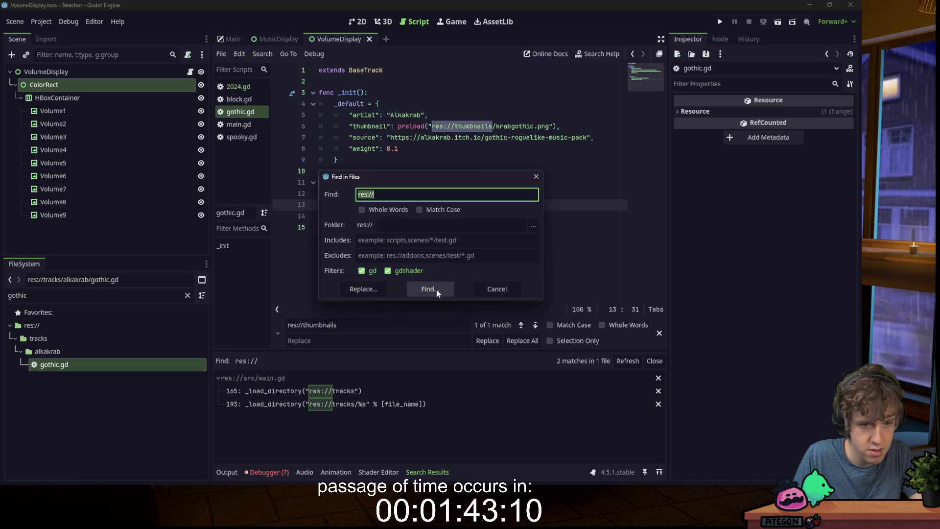
{"action": "left_click", "coordinate": [390, 270]}
{"action": "left_click", "coordinate": [369, 271]}
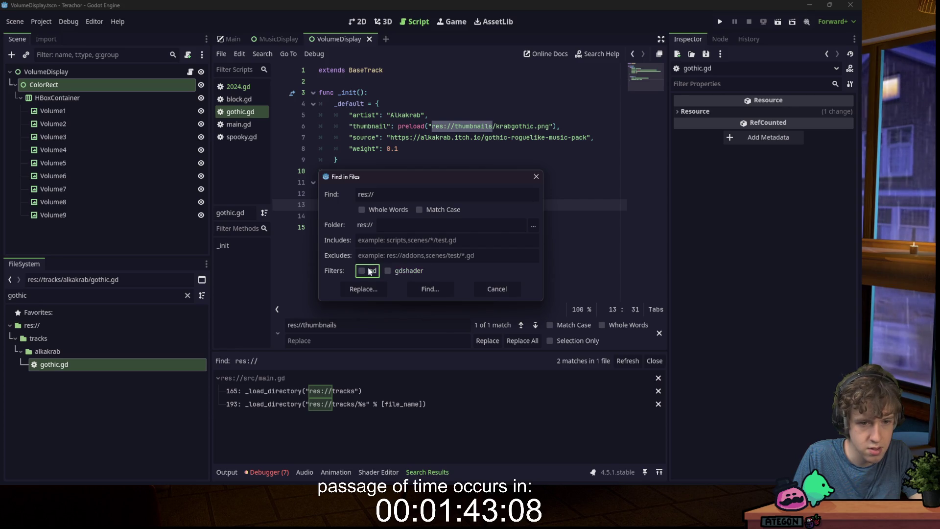
{"action": "key", "text": "Return"}
{"action": "left_click", "coordinate": [369, 272]}
{"action": "key", "text": "ctrl+shift+f"}
{"action": "left_click", "coordinate": [370, 273]}
{"action": "left_click", "coordinate": [414, 283]}
{"action": "key", "text": "ctrl+shift+f"}
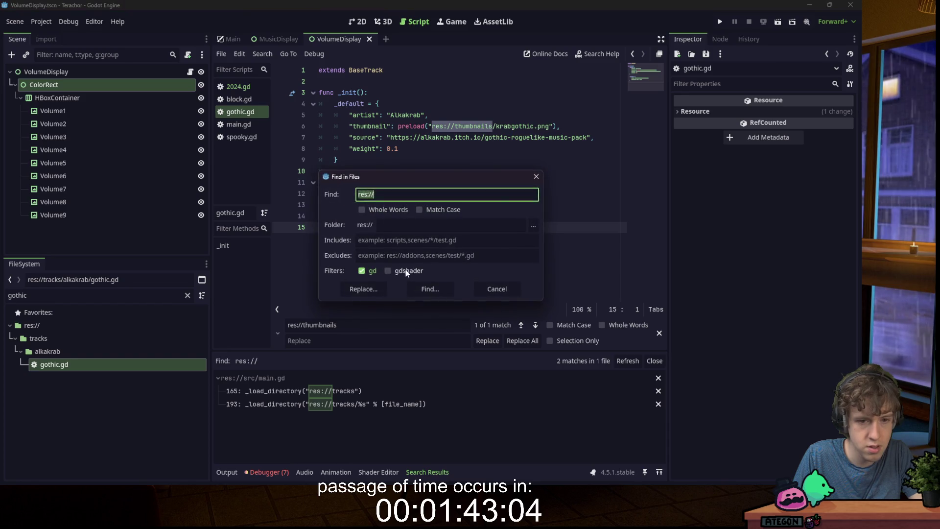
{"action": "left_click", "coordinate": [430, 289]}
{"action": "double_click", "coordinate": [438, 127]}
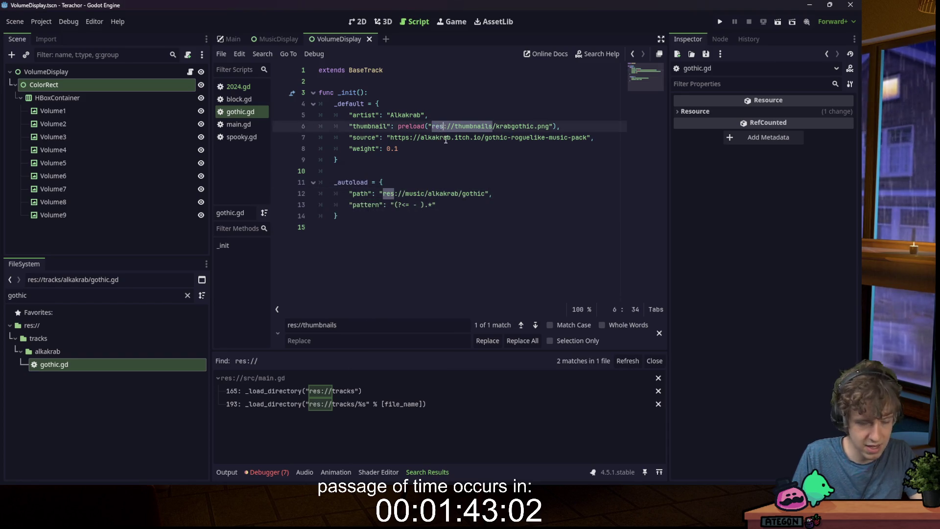
- Change res to user in gothic.gd's line 6 thumbnail path and clear the 'gothic' file filter
{"action": "type", "text": "user"}
{"action": "left_click", "coordinate": [440, 126]}
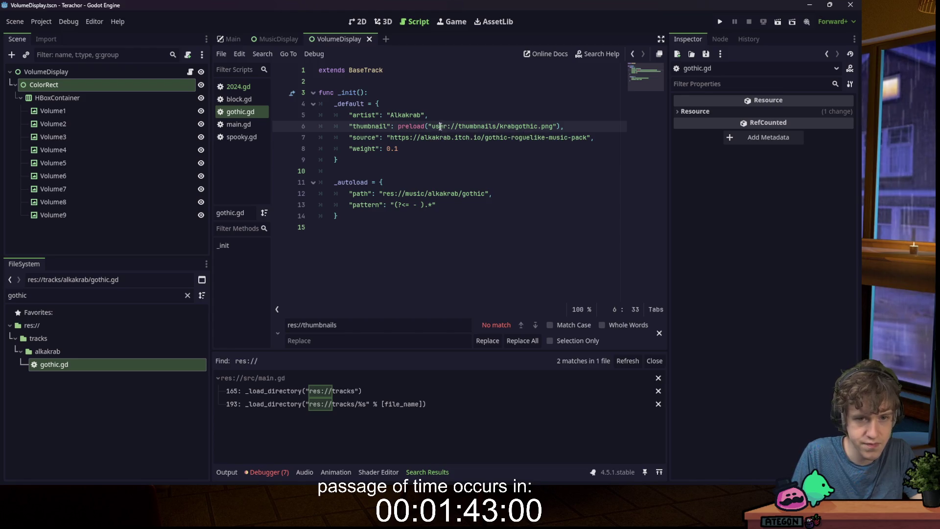
{"action": "double_click", "coordinate": [441, 126]}
{"action": "left_click", "coordinate": [176, 296]}
{"action": "left_click", "coordinate": [187, 296]}
- Open tetr's disc2.gd, disc1piano.gd, disc1.gd and 2024.gd track scripts
{"action": "scroll", "coordinate": [71, 356], "scroll_direction": "down", "scroll_amount": 5}
{"action": "left_click", "coordinate": [64, 374]}
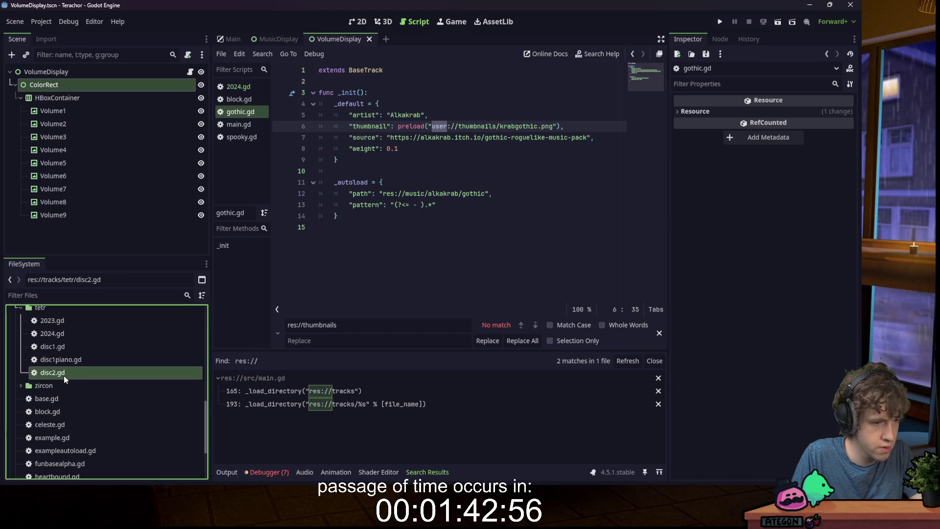
{"action": "double_click", "coordinate": [63, 373]}
{"action": "double_click", "coordinate": [73, 359]}
{"action": "double_click", "coordinate": [81, 346]}
{"action": "double_click", "coordinate": [84, 333]}
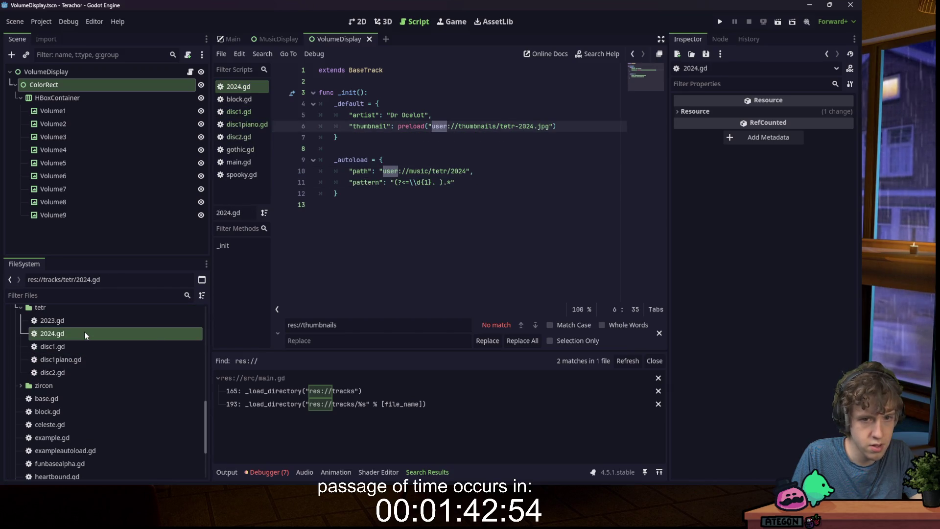
{"action": "scroll", "coordinate": [74, 372], "scroll_direction": "up", "scroll_amount": 5}
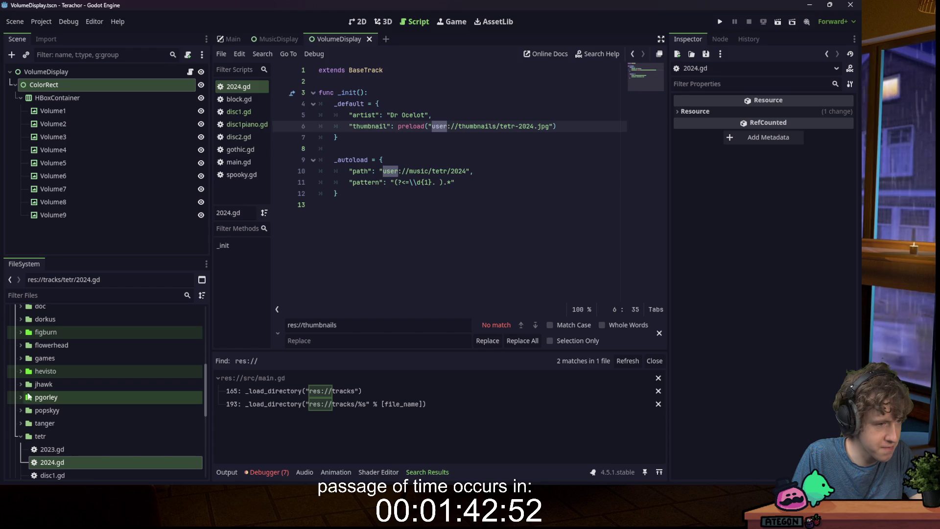
{"action": "scroll", "coordinate": [37, 371], "scroll_direction": "up", "scroll_amount": 5}
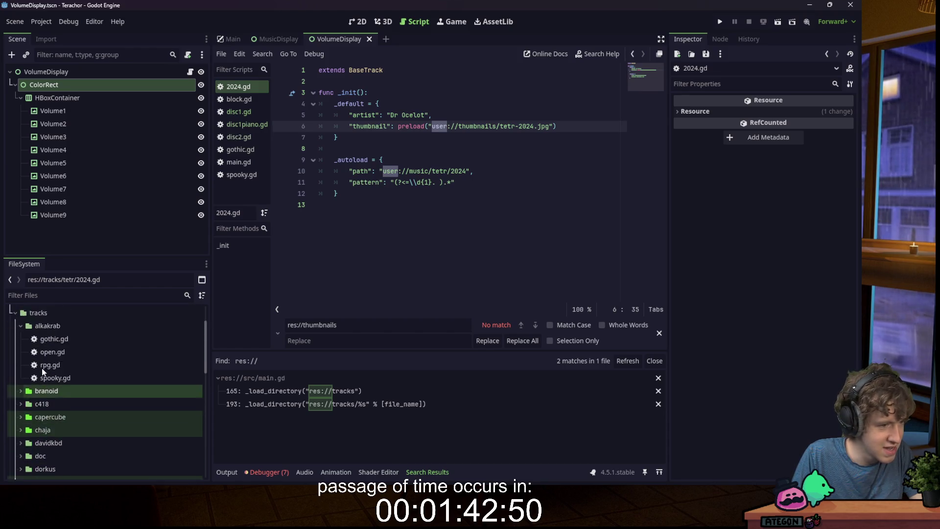
- Open gothic.gd, open.gd, rpg.gd and spooky.gd, then branoid's cootsmania.gd and fart.gd
{"action": "double_click", "coordinate": [45, 365]}
{"action": "double_click", "coordinate": [52, 375]}
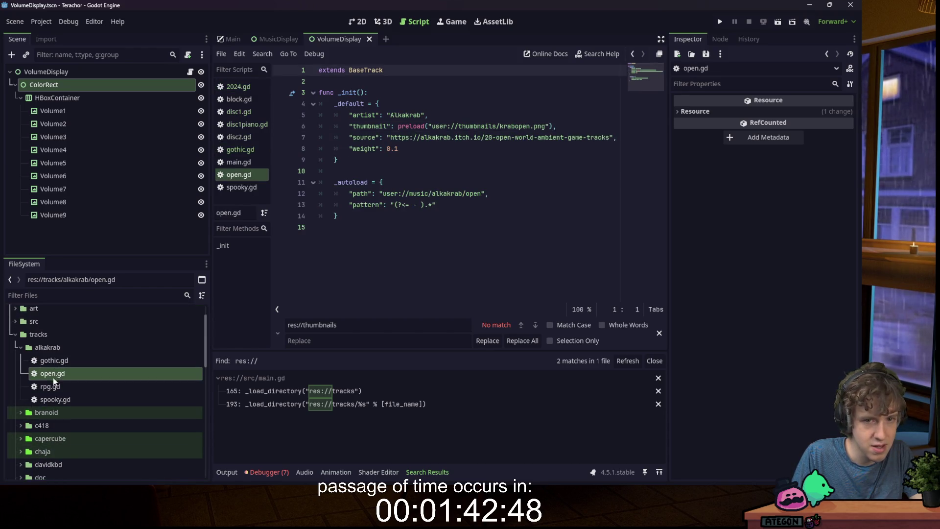
{"action": "double_click", "coordinate": [56, 386]}
{"action": "double_click", "coordinate": [58, 412]}
{"action": "double_click", "coordinate": [59, 400]}
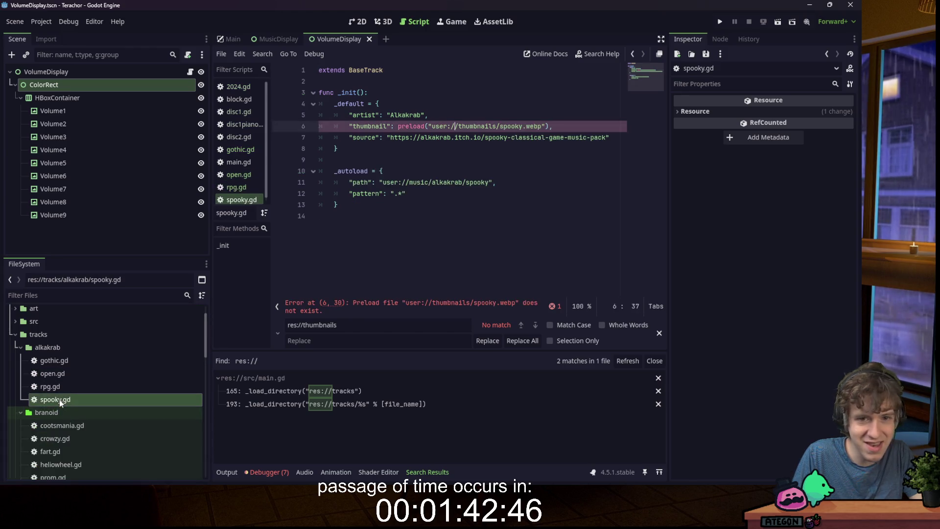
{"action": "double_click", "coordinate": [64, 360]}
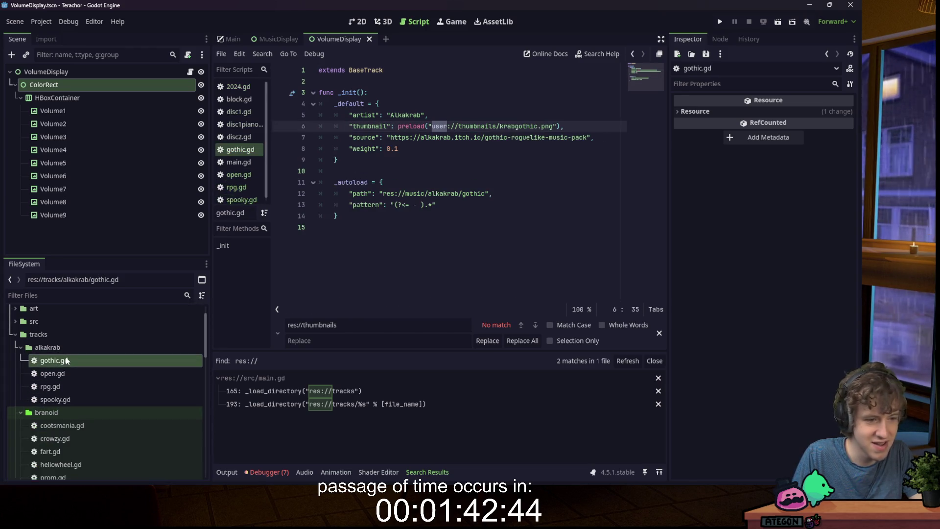
{"action": "double_click", "coordinate": [66, 427]}
{"action": "double_click", "coordinate": [70, 449]}
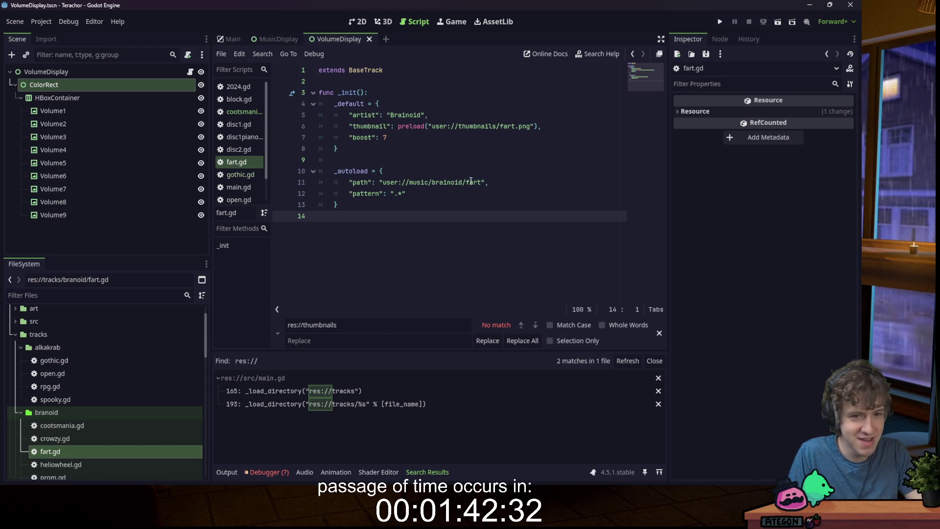
{"action": "left_click", "coordinate": [501, 175]}
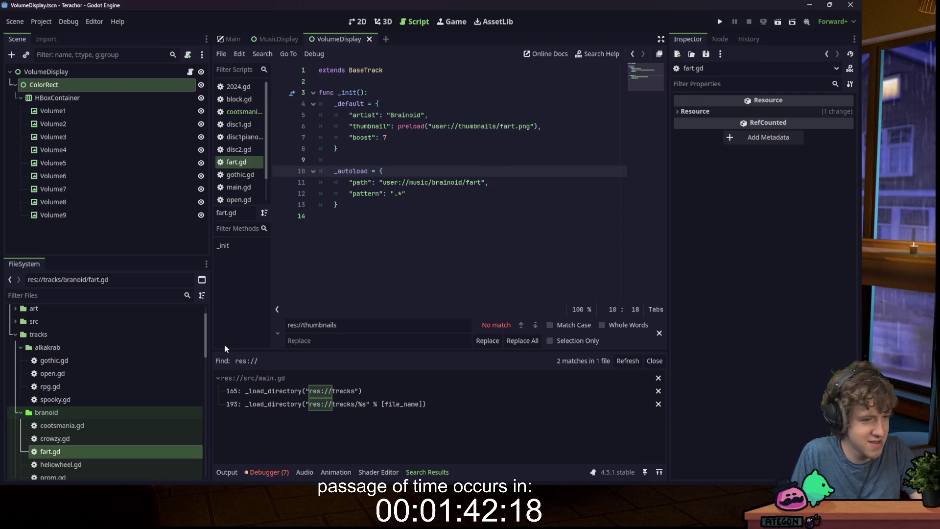
{"action": "scroll", "coordinate": [121, 365], "scroll_direction": "down", "scroll_amount": 3}
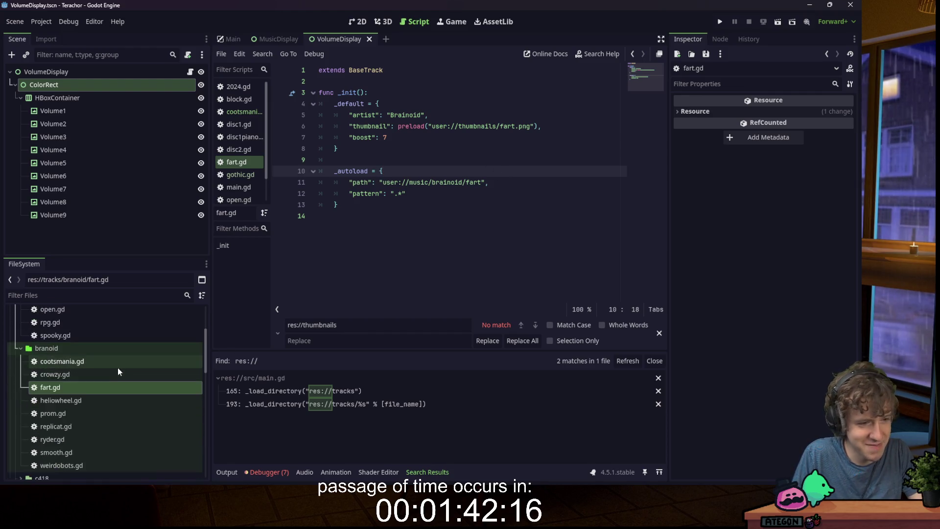
{"action": "scroll", "coordinate": [118, 370], "scroll_direction": "down", "scroll_amount": 3}
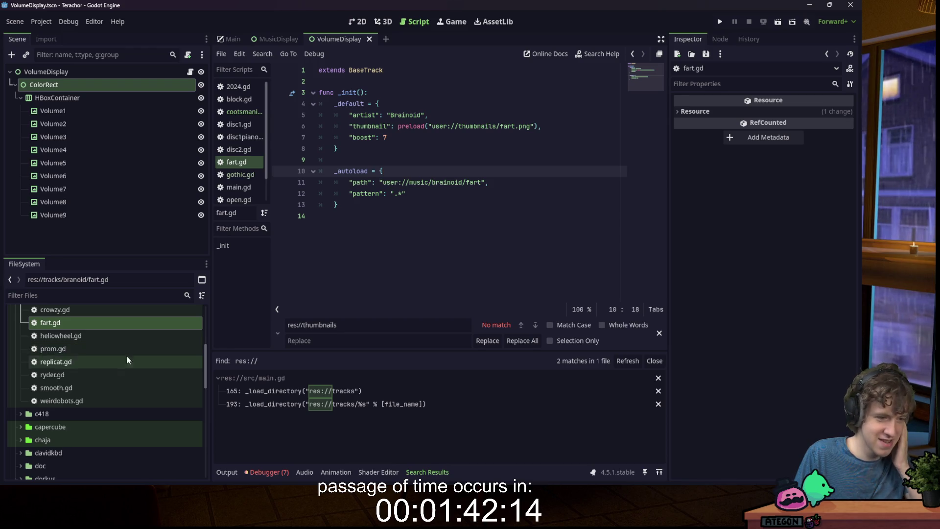
{"action": "mouse_move", "coordinate": [301, 463]}
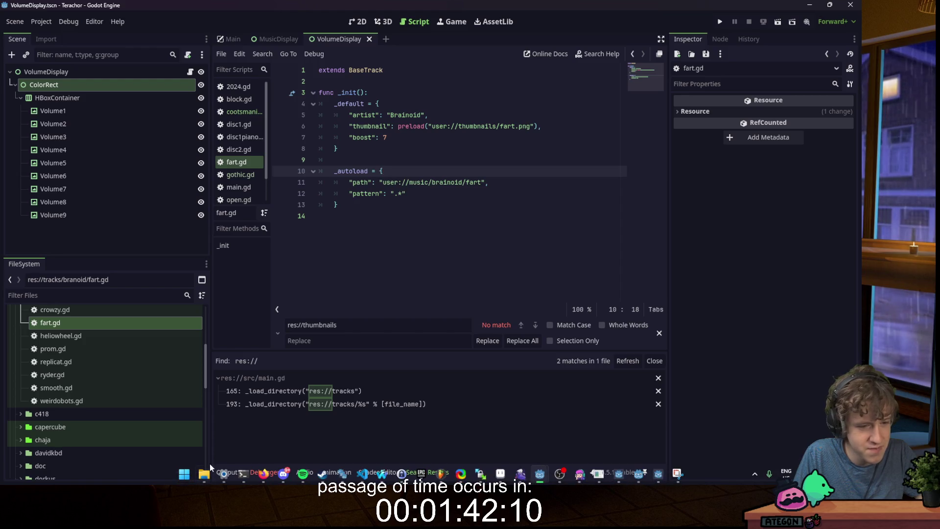
{"action": "mouse_move", "coordinate": [209, 476]}
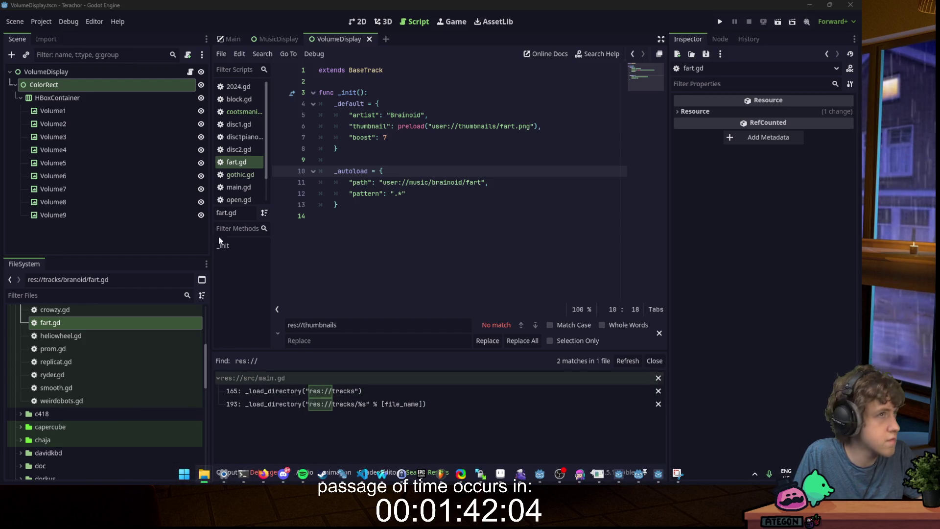
{"action": "key", "text": "alt+Tab"}
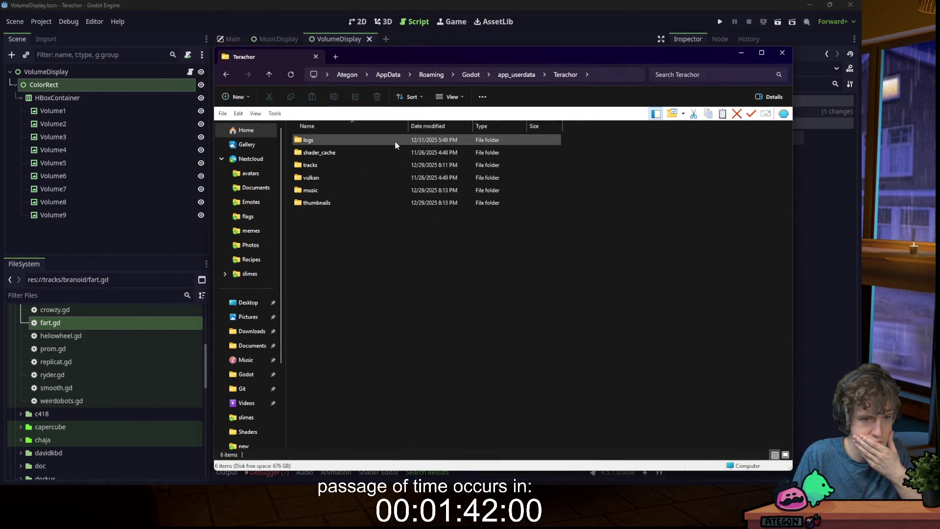
- Browse the thumbnails, tracks and music subfolders of Terachor's user-data folder, ending back in Terachor
{"action": "double_click", "coordinate": [345, 202]}
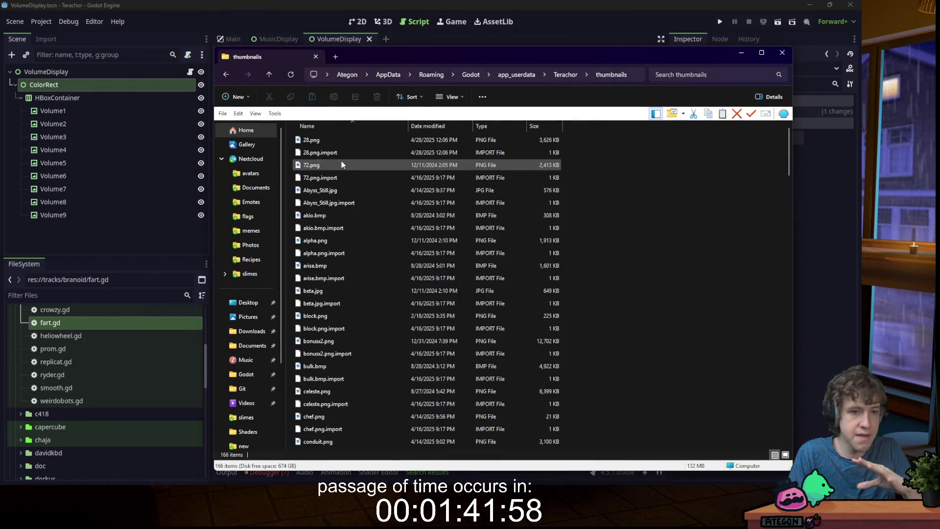
{"action": "left_click", "coordinate": [566, 74]}
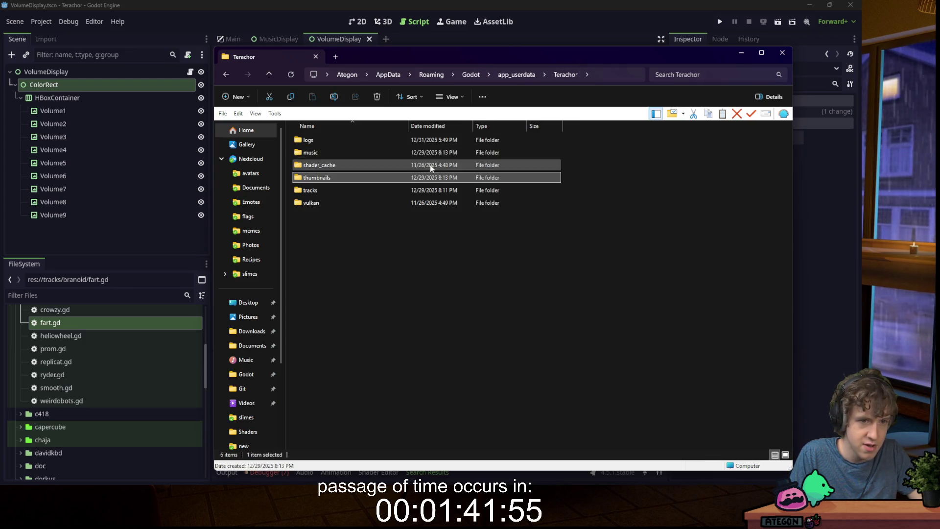
{"action": "double_click", "coordinate": [341, 192]}
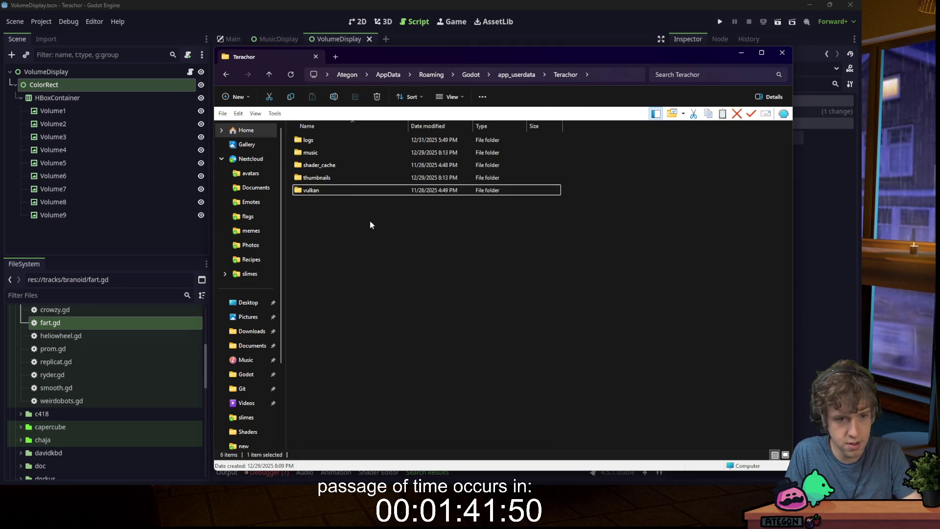
{"action": "double_click", "coordinate": [319, 151]}
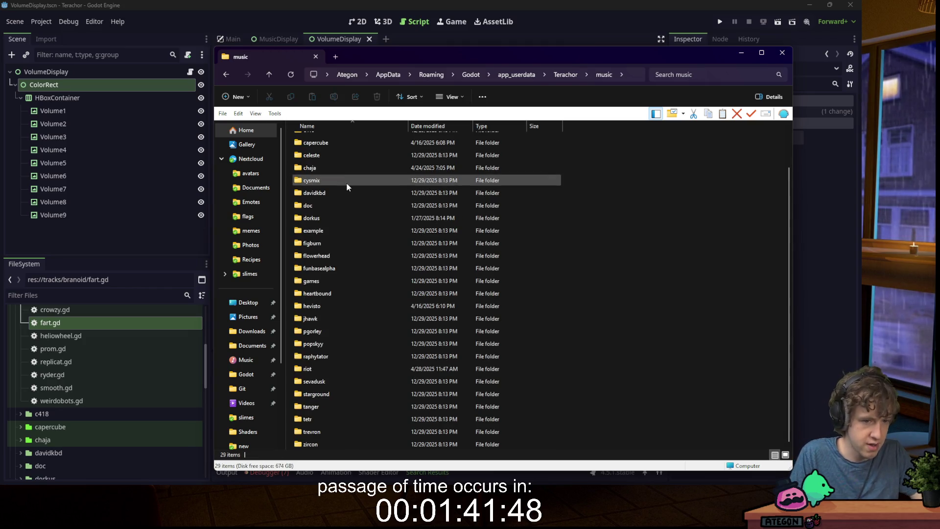
{"action": "scroll", "coordinate": [374, 203], "scroll_direction": "up", "scroll_amount": 2}
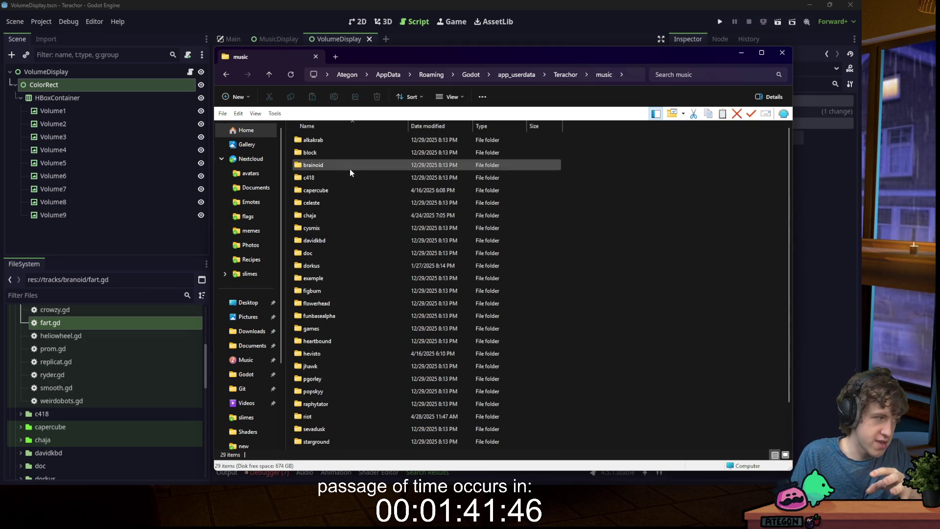
{"action": "mouse_move", "coordinate": [351, 167]}
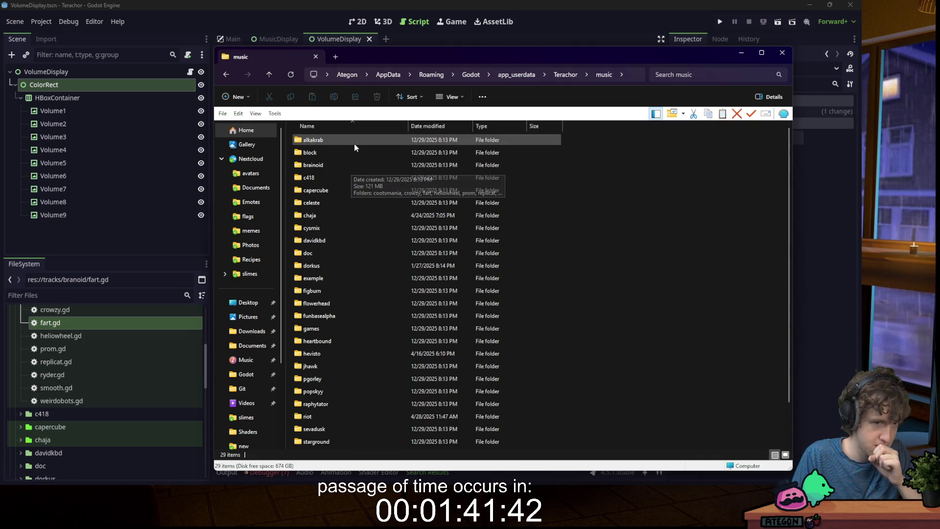
{"action": "left_click", "coordinate": [571, 75]}
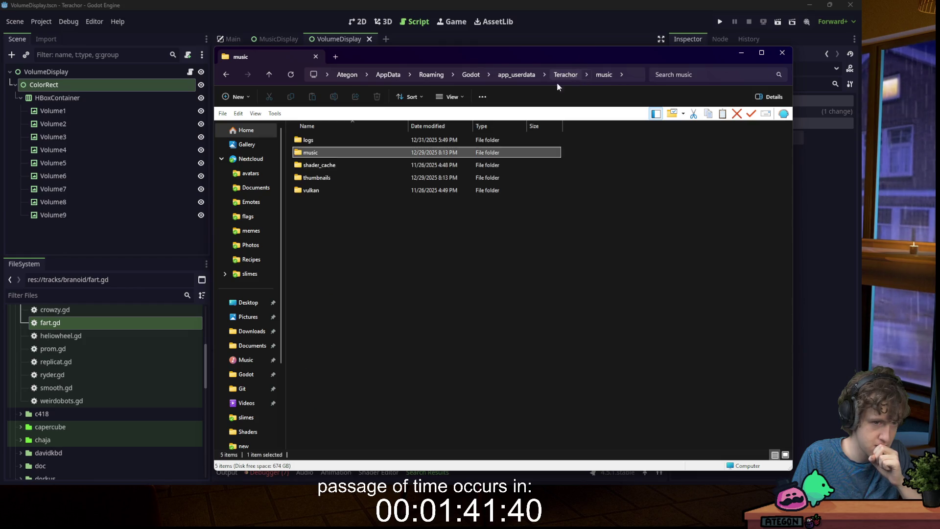
- Copy tetr-2024.jpg from thumbnails and paste it into the music\tetr\2024 folder
{"action": "double_click", "coordinate": [367, 178]}
{"action": "scroll", "coordinate": [365, 175], "scroll_direction": "down", "scroll_amount": 1}
{"action": "scroll", "coordinate": [365, 175], "scroll_direction": "down", "scroll_amount": 20}
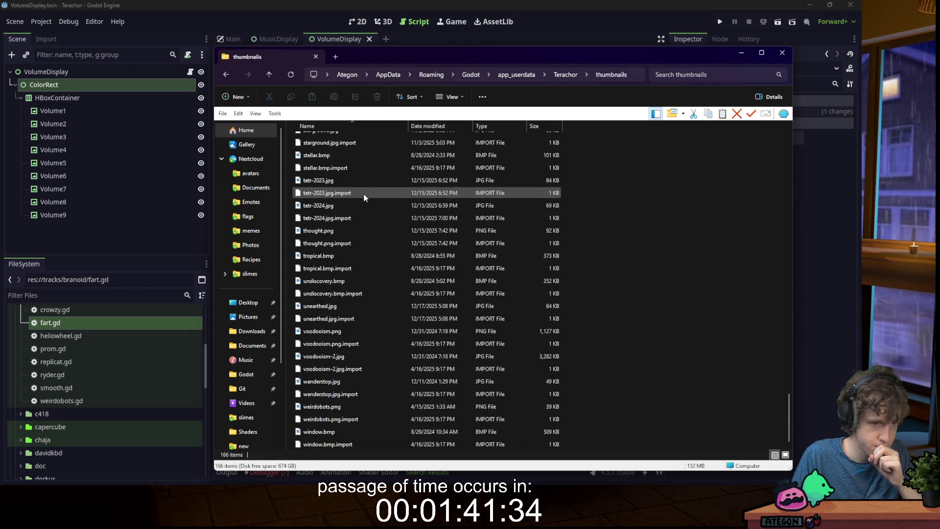
{"action": "left_click", "coordinate": [353, 206]}
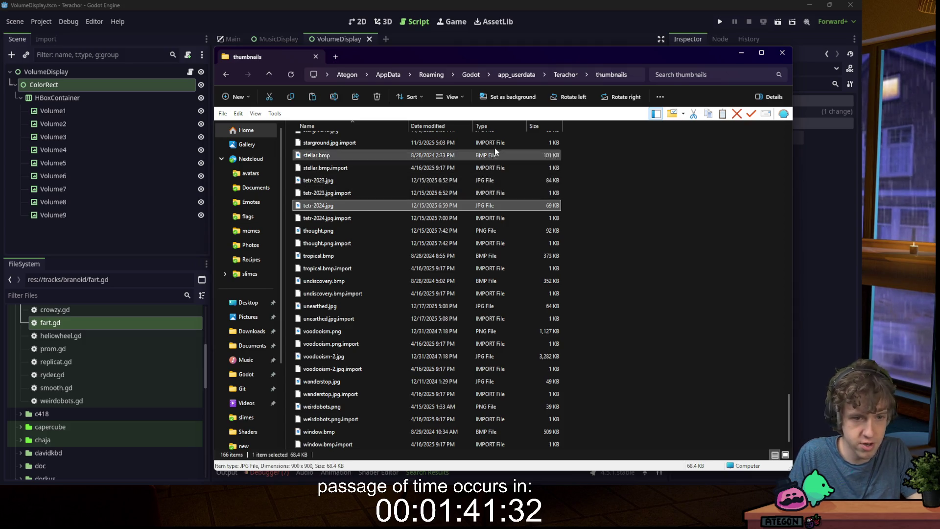
{"action": "left_click", "coordinate": [564, 75]}
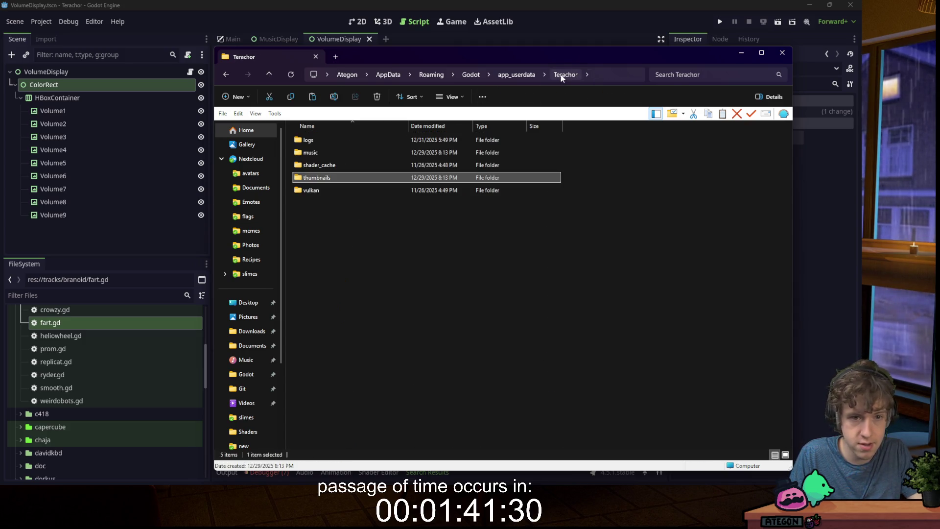
{"action": "double_click", "coordinate": [353, 154]}
{"action": "scroll", "coordinate": [354, 188], "scroll_direction": "down", "scroll_amount": 2}
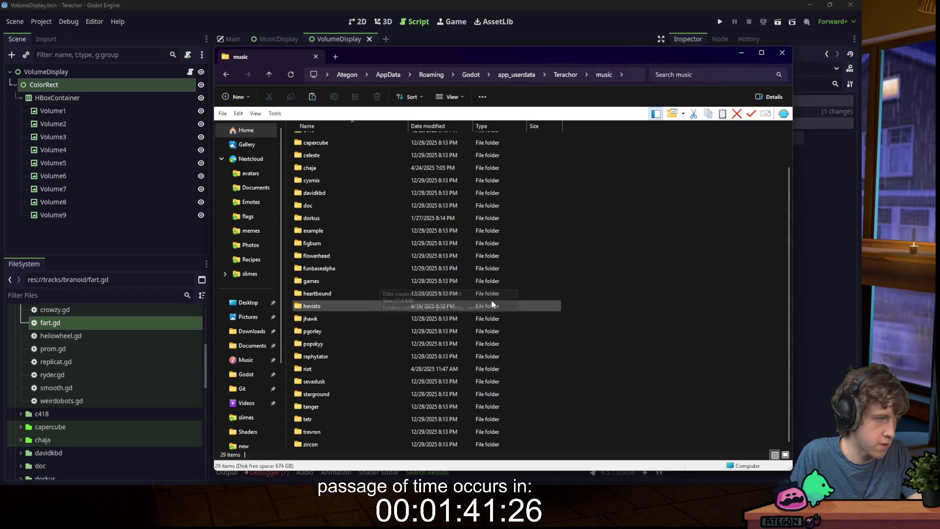
{"action": "double_click", "coordinate": [351, 420]}
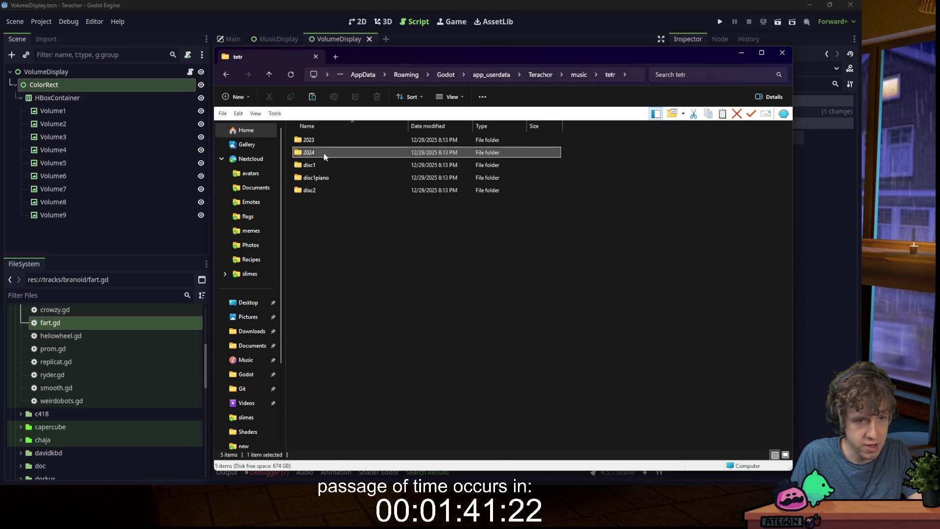
{"action": "double_click", "coordinate": [323, 153]}
{"action": "key", "text": "ctrl+v"}
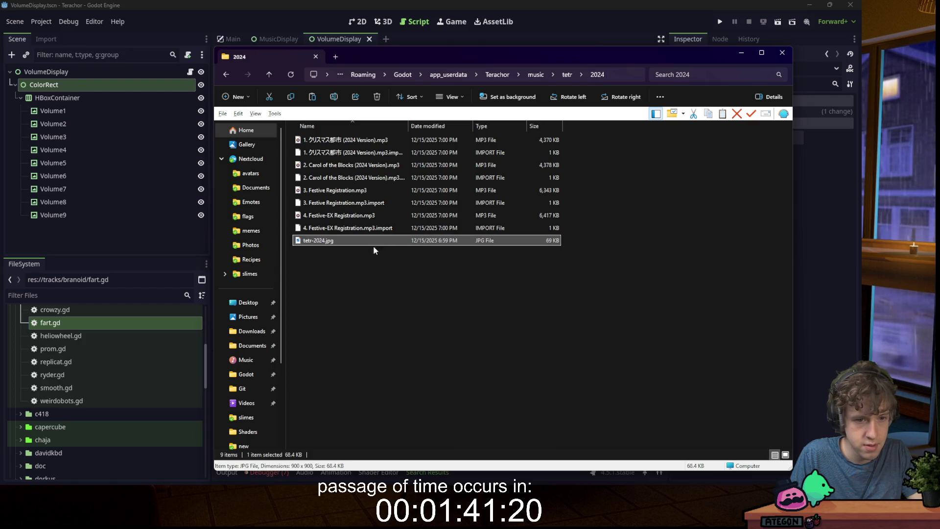
- Rename the pasted image to cover.jpg and return to Godot's fart.gd script
{"action": "key", "text": "F2"}
{"action": "type", "text": "cover"}
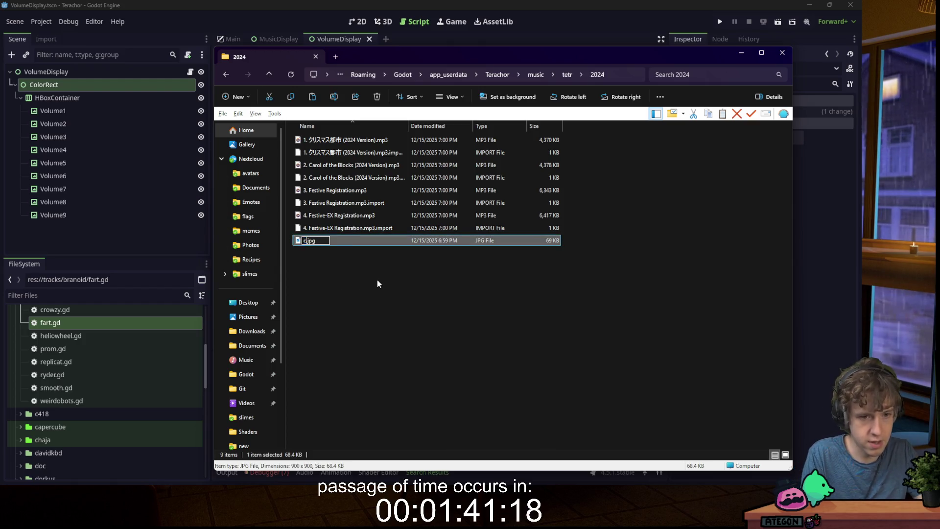
{"action": "key", "text": "Return"}
{"action": "left_click", "coordinate": [395, 274]}
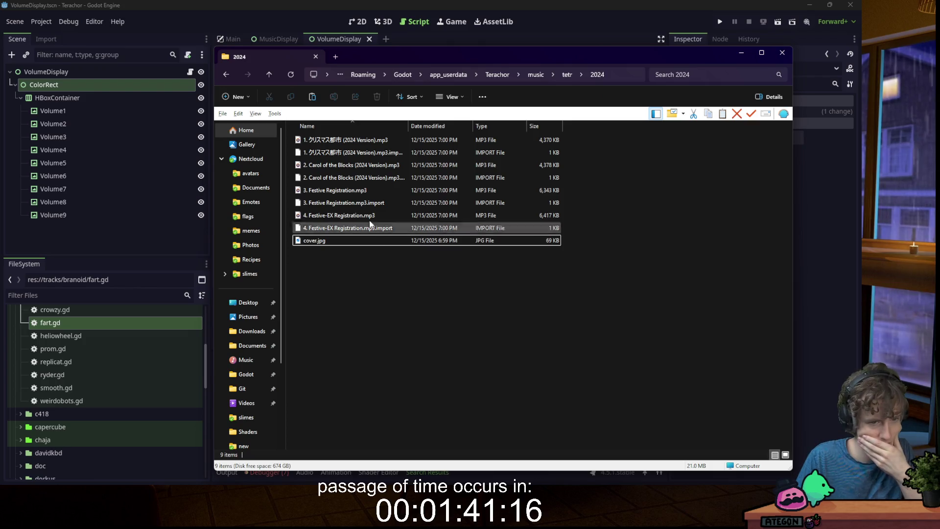
{"action": "key", "text": "alt+Tab"}
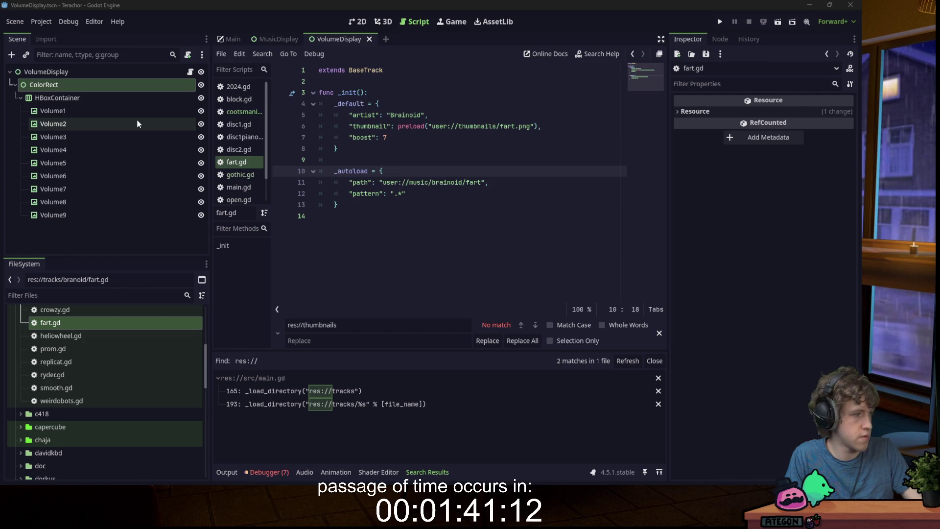
{"action": "left_click", "coordinate": [420, 234]}
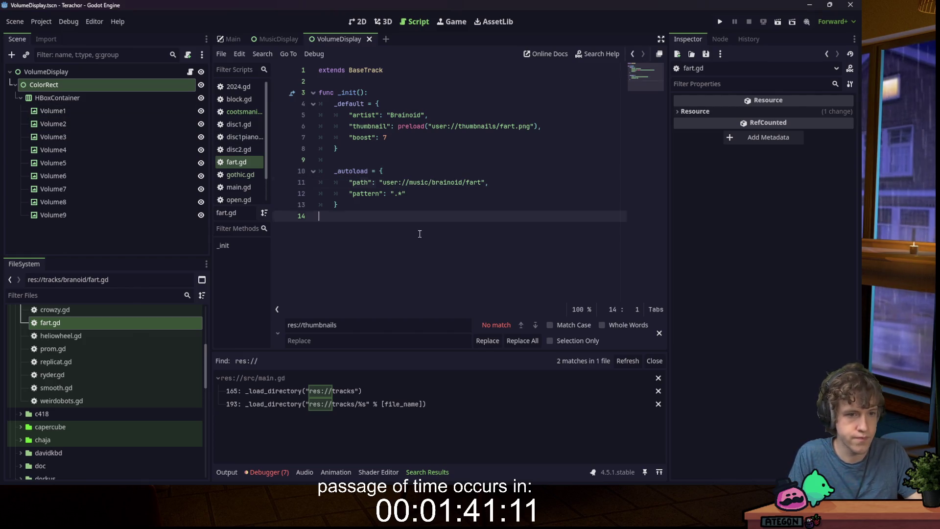
- Search the project scripts for music/ and open tropical.gd at its matching line
{"action": "left_click", "coordinate": [98, 295]}
{"action": "scroll", "coordinate": [103, 355], "scroll_direction": "up", "scroll_amount": 5}
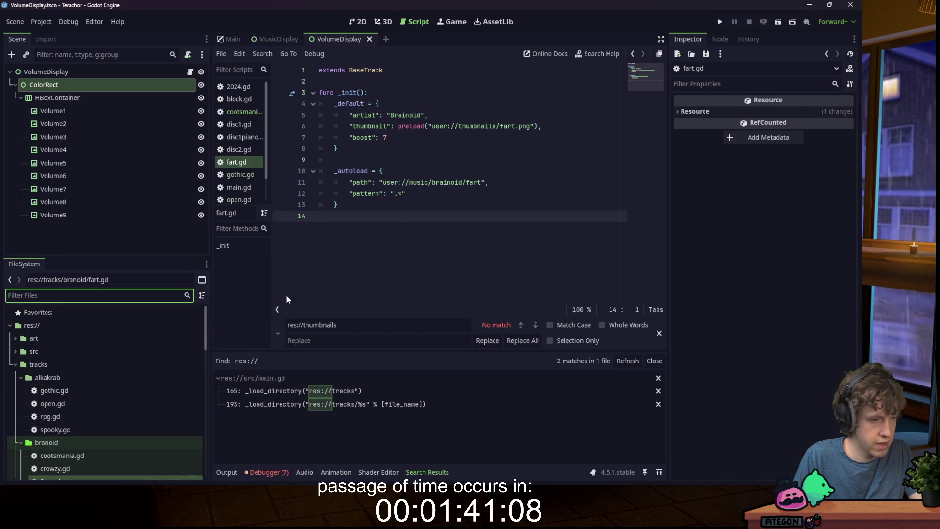
{"action": "key", "text": "ctrl+shift+f"}
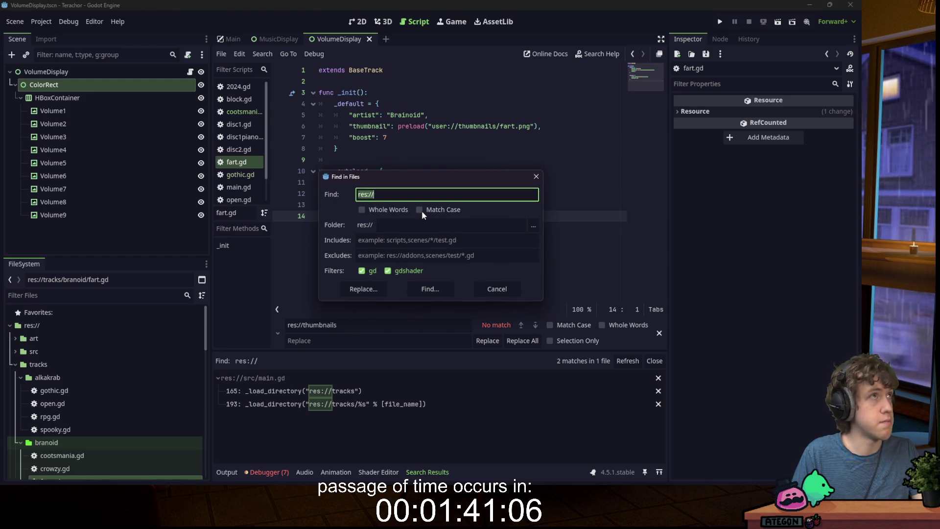
{"action": "type", "text": "music"}
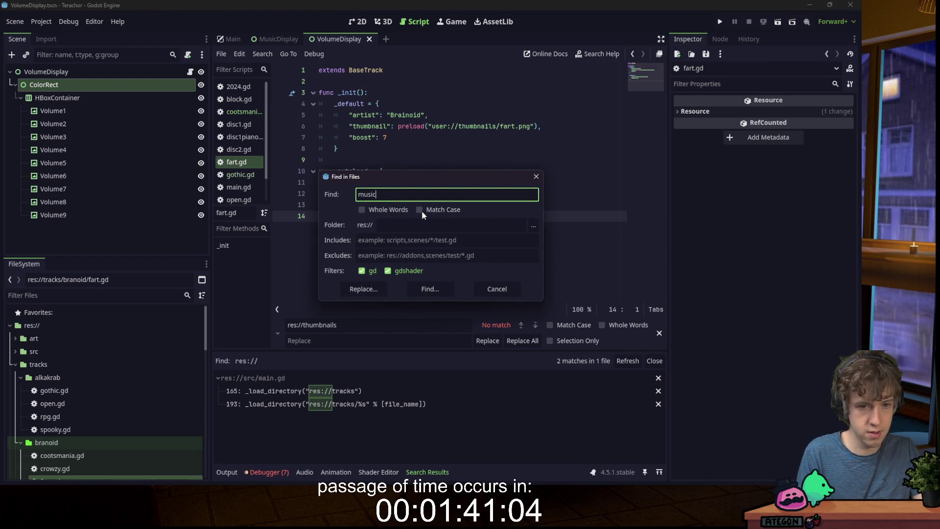
{"action": "type", "text": "/"}
{"action": "key", "text": "Return"}
{"action": "scroll", "coordinate": [371, 402], "scroll_direction": "down", "scroll_amount": 3}
{"action": "scroll", "coordinate": [371, 404], "scroll_direction": "down", "scroll_amount": 5}
{"action": "left_click", "coordinate": [378, 413]}
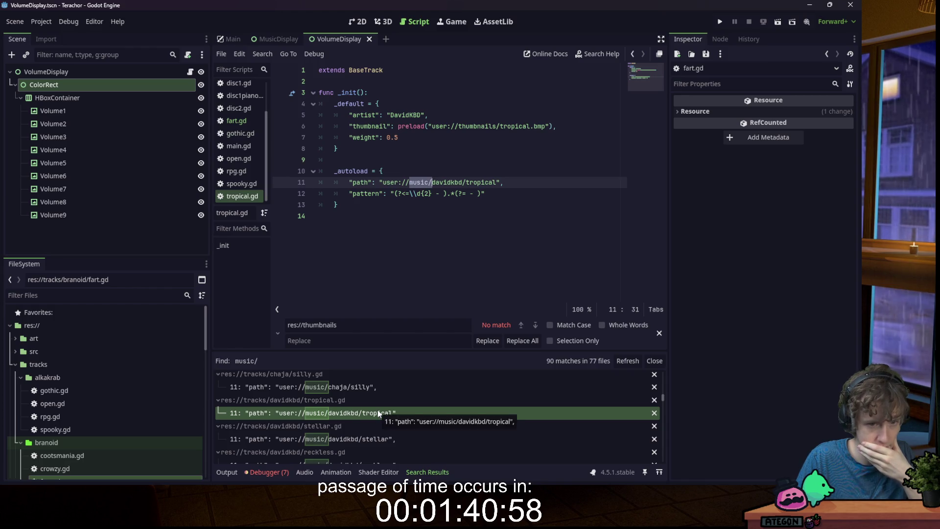
- Scroll the FileSystem dock to tracks/tetr and open its 2024.gd script
{"action": "scroll", "coordinate": [118, 391], "scroll_direction": "down", "scroll_amount": 10}
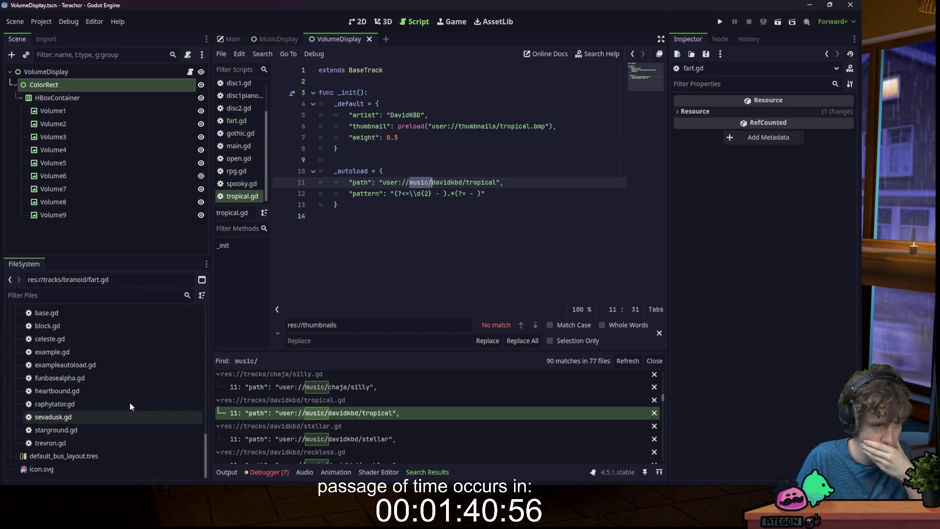
{"action": "scroll", "coordinate": [107, 440], "scroll_direction": "up", "scroll_amount": 3}
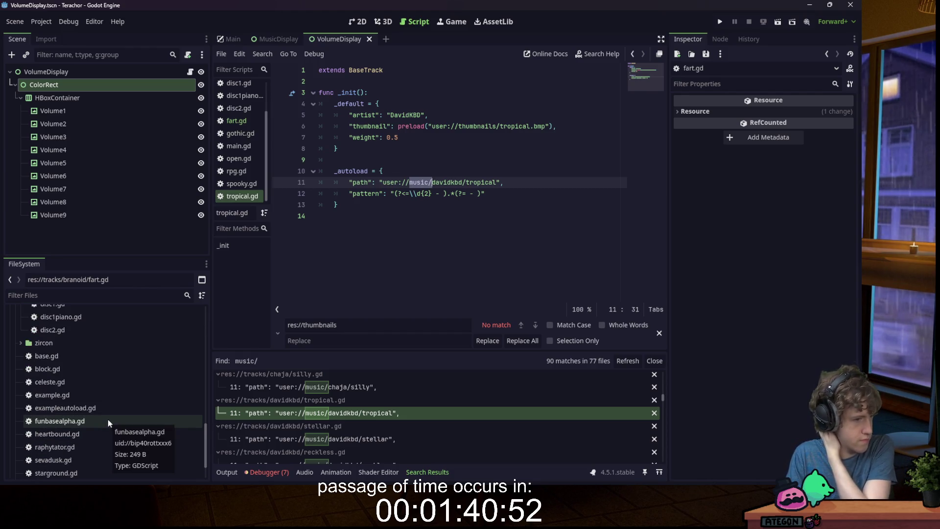
{"action": "scroll", "coordinate": [96, 397], "scroll_direction": "down", "scroll_amount": 3}
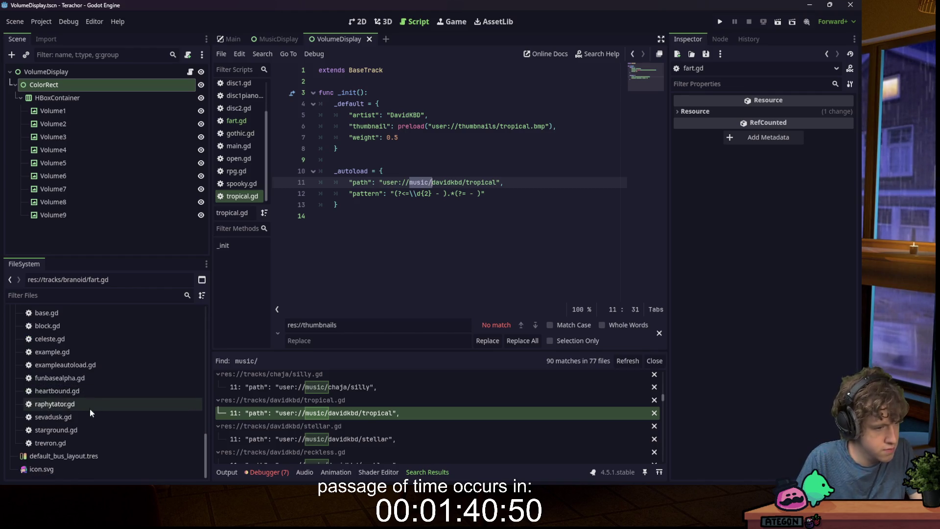
{"action": "scroll", "coordinate": [94, 414], "scroll_direction": "up", "scroll_amount": 5}
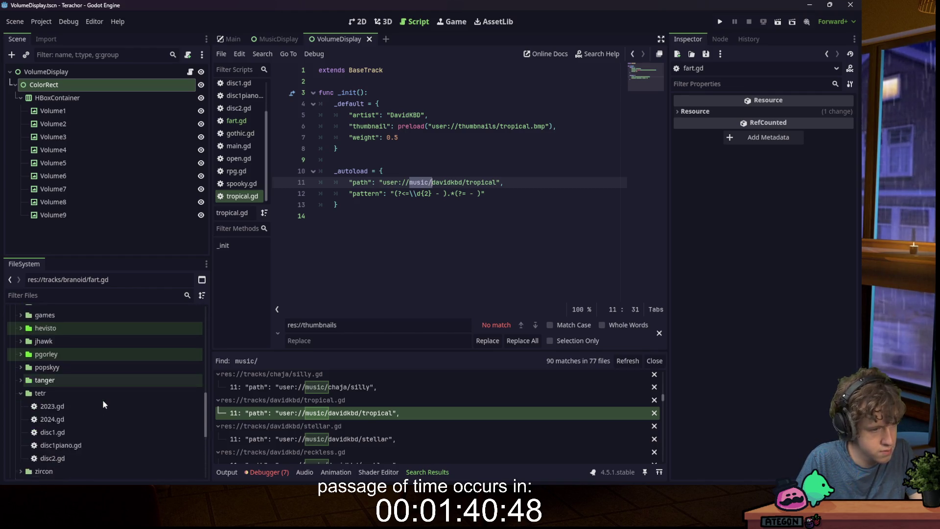
{"action": "scroll", "coordinate": [103, 404], "scroll_direction": "down", "scroll_amount": 2}
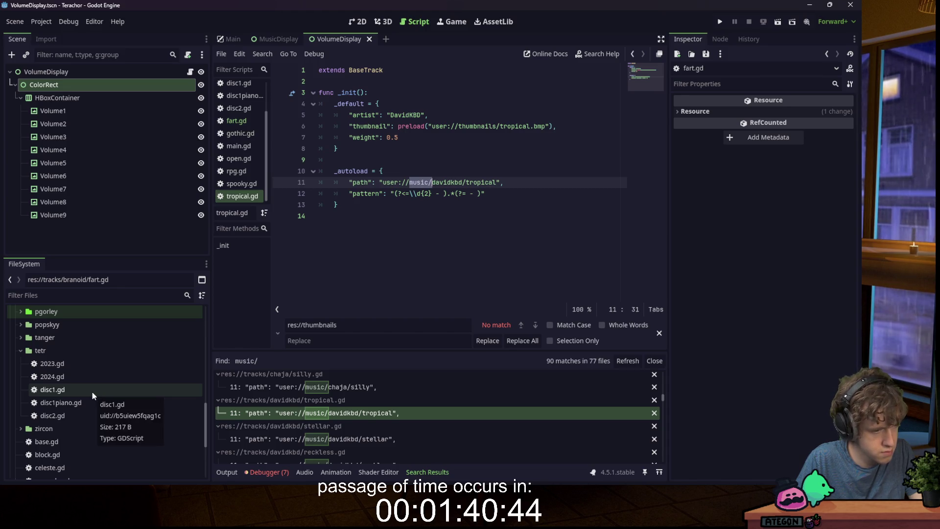
{"action": "scroll", "coordinate": [92, 392], "scroll_direction": "down", "scroll_amount": 1}
{"action": "double_click", "coordinate": [73, 355]}
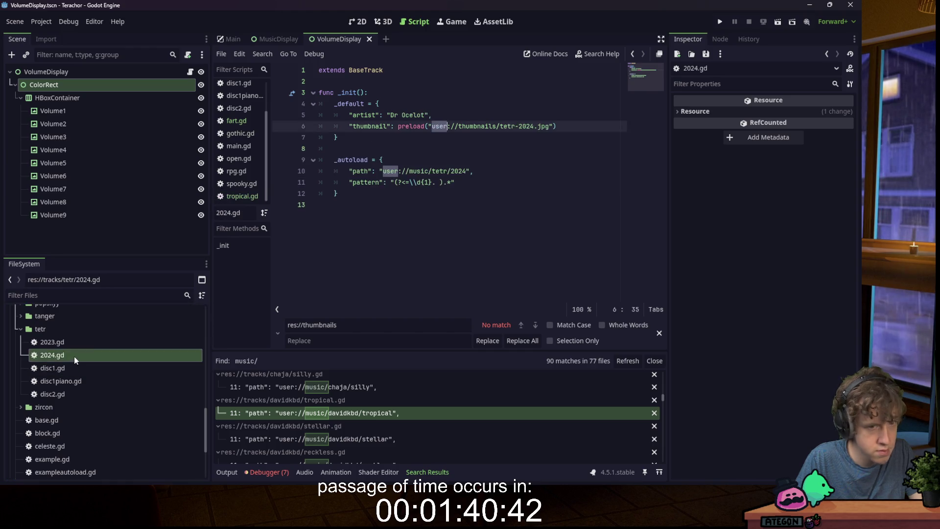
- Add a "weight": 9999 entry on a new line after tetr 2024.gd's thumbnail line
{"action": "left_click", "coordinate": [578, 127]}
{"action": "type", "text": ","}
{"action": "key", "text": "Return"}
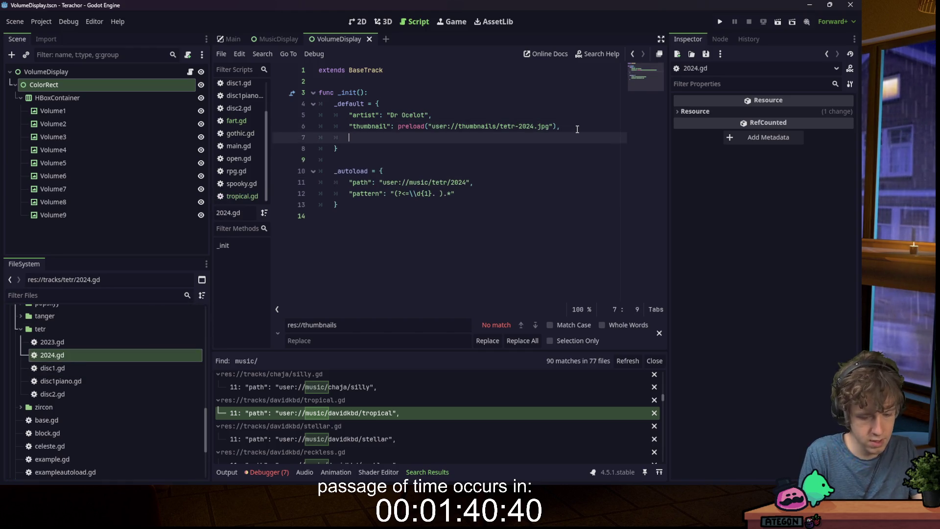
{"action": "type", "text": "\"weight\": 9999"}
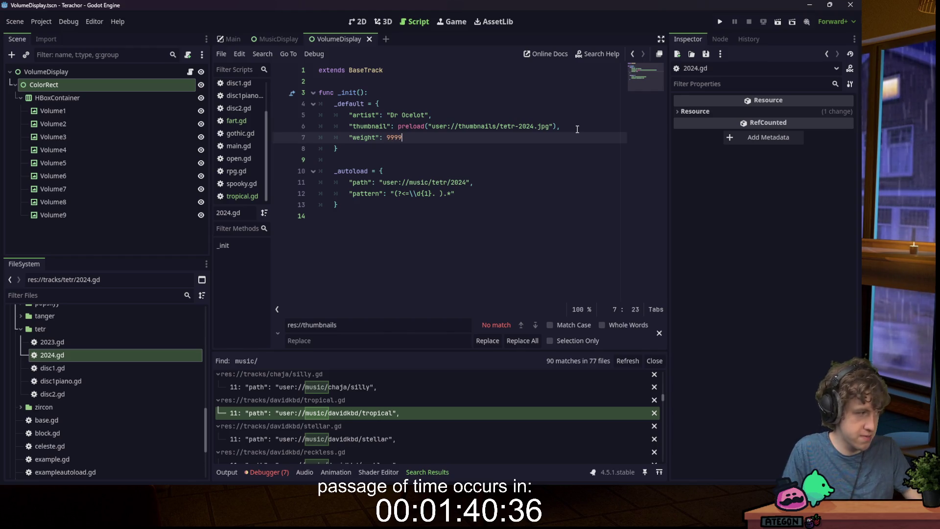
{"action": "left_click", "coordinate": [578, 129]}
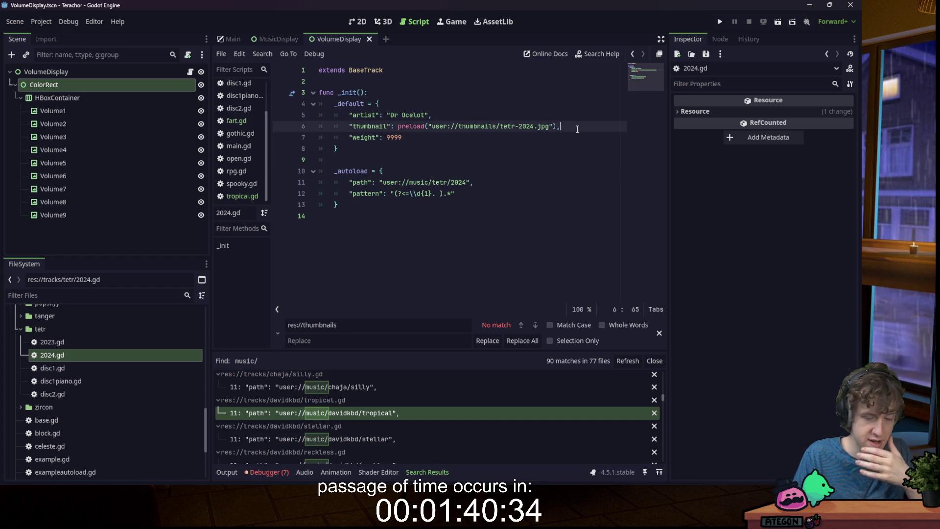
{"action": "mouse_move", "coordinate": [574, 127]}
{"action": "left_mouse_down"}
{"action": "mouse_move", "coordinate": [540, 126]}
{"action": "mouse_move", "coordinate": [533, 116]}
{"action": "left_mouse_up"}
{"action": "left_click", "coordinate": [492, 126]}
{"action": "left_click", "coordinate": [573, 126]}
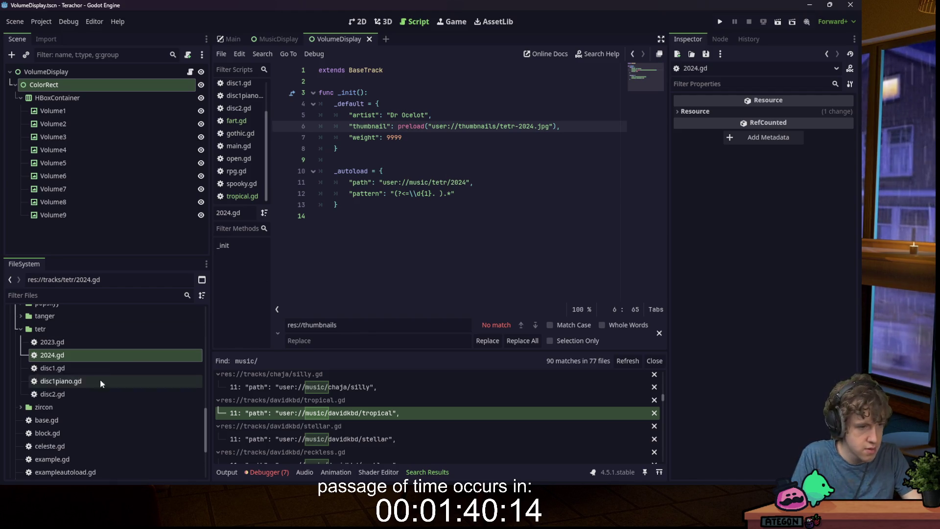
- Collapse the branoid folder in the FileSystem dock
{"action": "scroll", "coordinate": [100, 380], "scroll_direction": "up", "scroll_amount": 10}
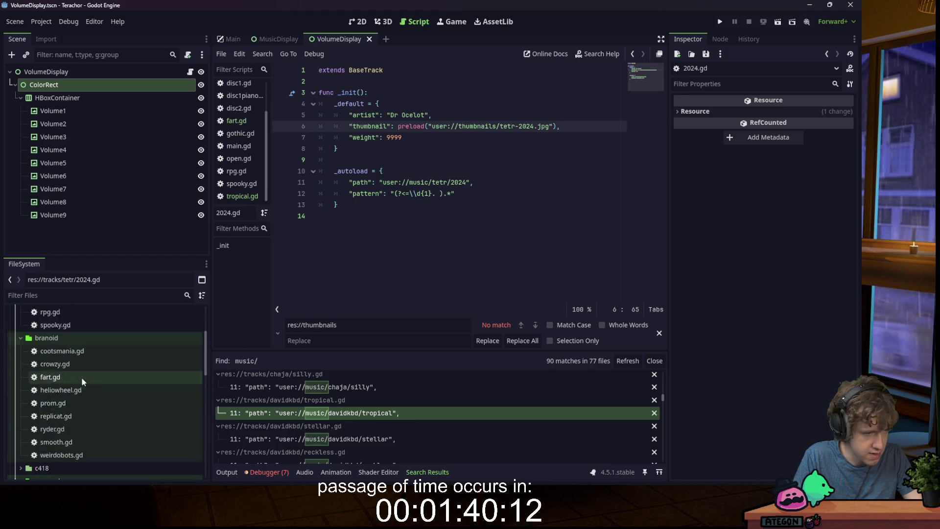
{"action": "scroll", "coordinate": [58, 375], "scroll_direction": "up", "scroll_amount": 3}
{"action": "left_click", "coordinate": [20, 408]}
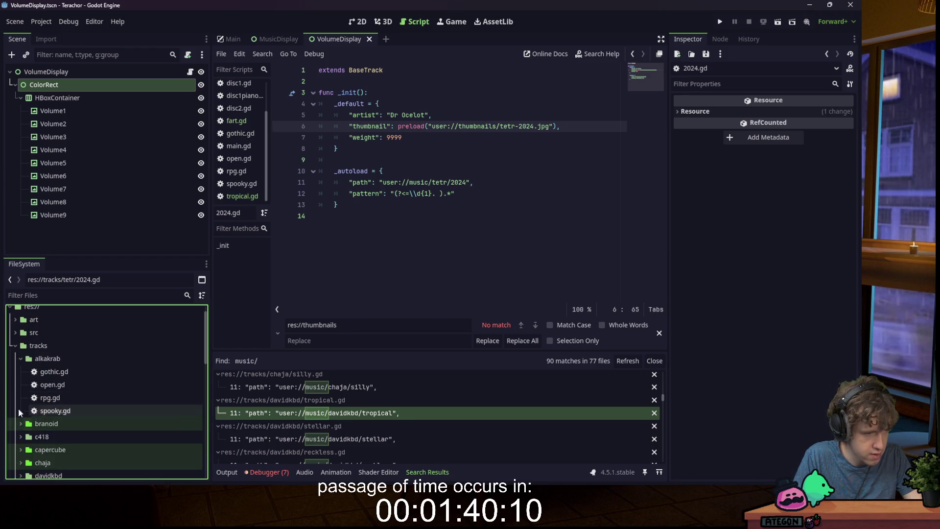
- Collapse the alkakrab and tetr folders and bring up tetr's 2024 music folder in File Explorer
{"action": "left_click", "coordinate": [21, 358]}
{"action": "scroll", "coordinate": [55, 384], "scroll_direction": "down", "scroll_amount": 5}
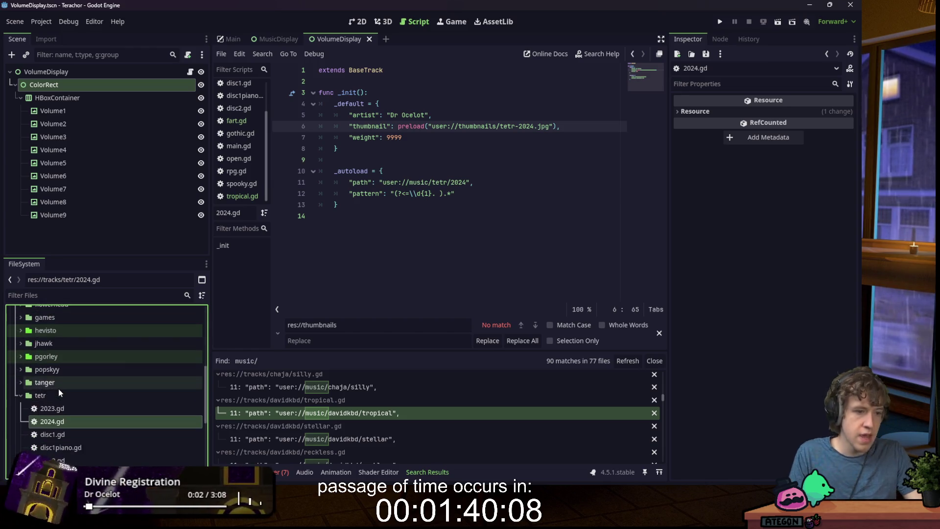
{"action": "left_click", "coordinate": [20, 395]}
{"action": "left_click", "coordinate": [563, 172]}
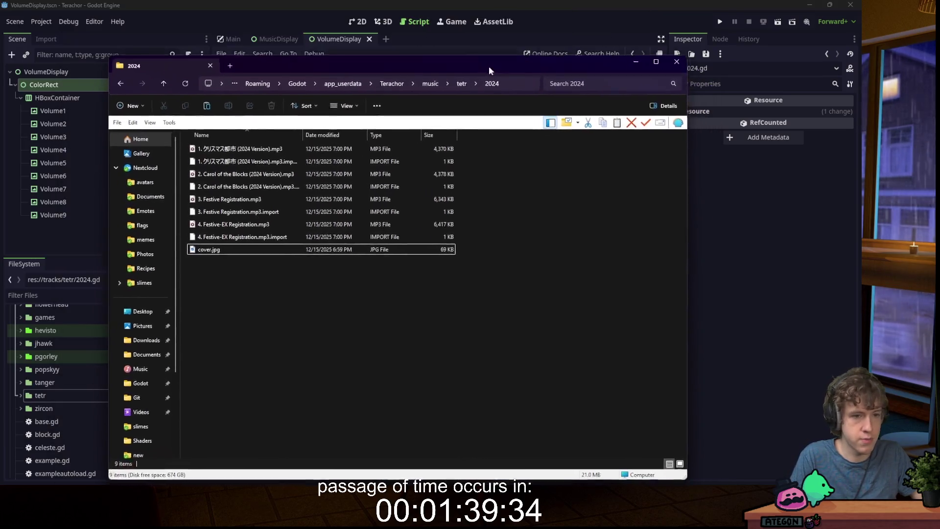
- Create a new text document named info.txt in the 2024 folder and open it in Notepad
{"action": "right_click", "coordinate": [263, 284]}
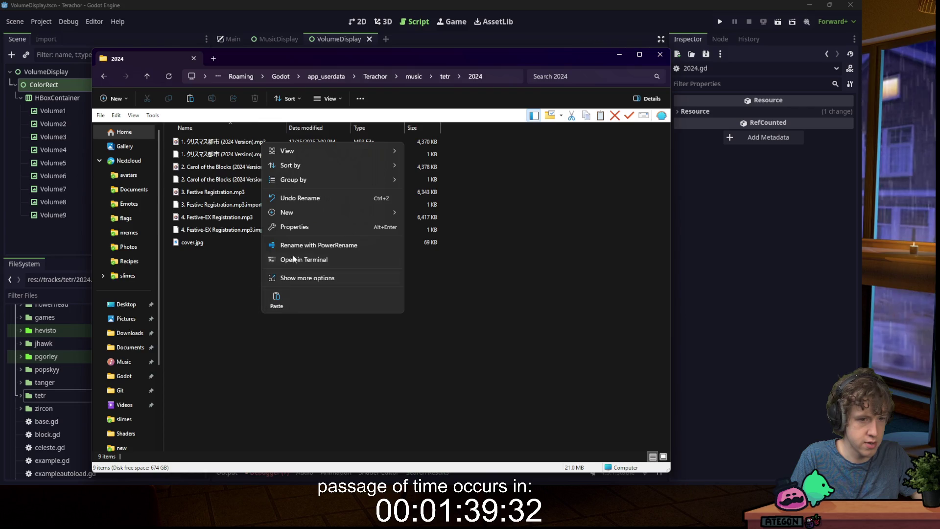
{"action": "mouse_move", "coordinate": [292, 212]}
{"action": "left_click", "coordinate": [440, 271]}
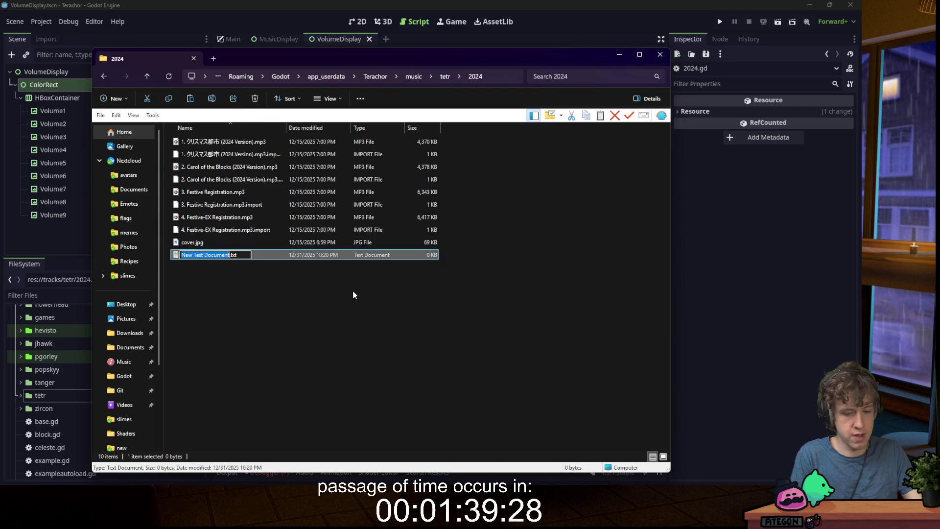
{"action": "type", "text": "info"}
{"action": "key", "text": "Return"}
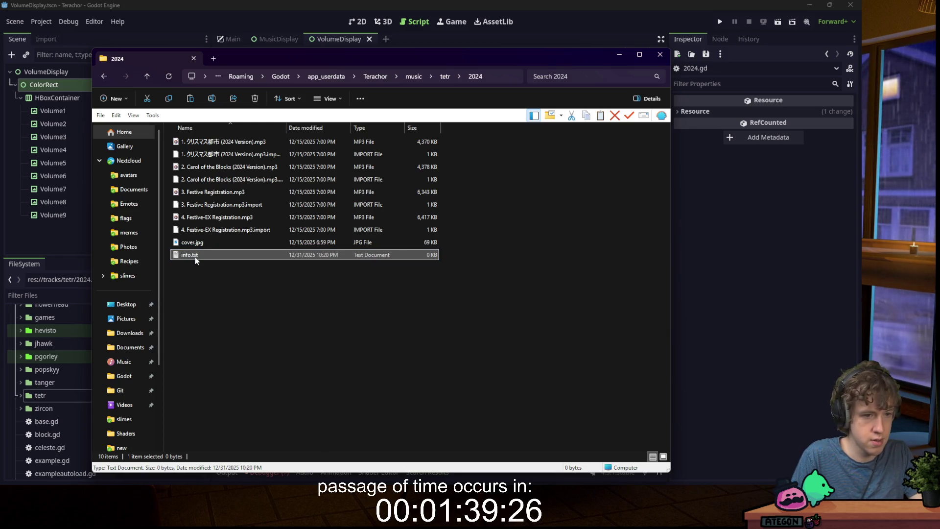
{"action": "double_click", "coordinate": [195, 255]}
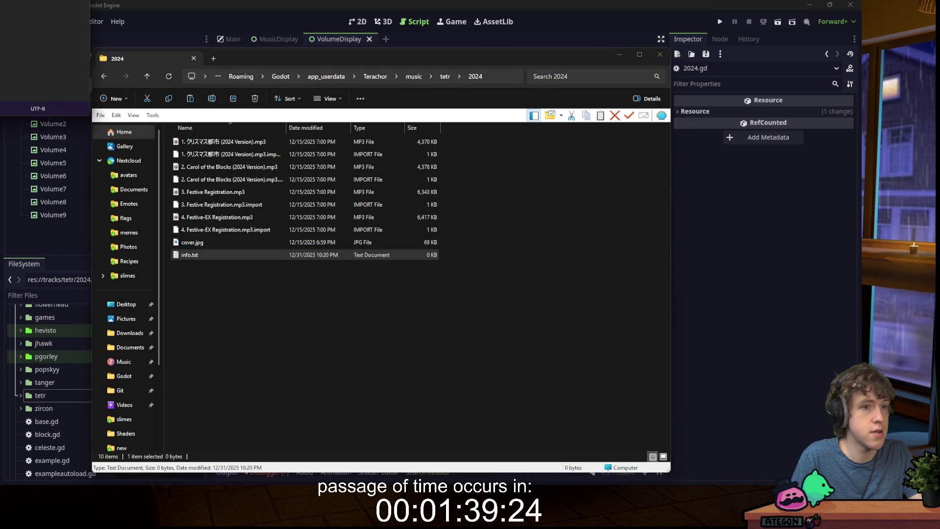
{"action": "left_click_drag", "start_coordinate": [255, 59], "coordinate": [254, 0]}
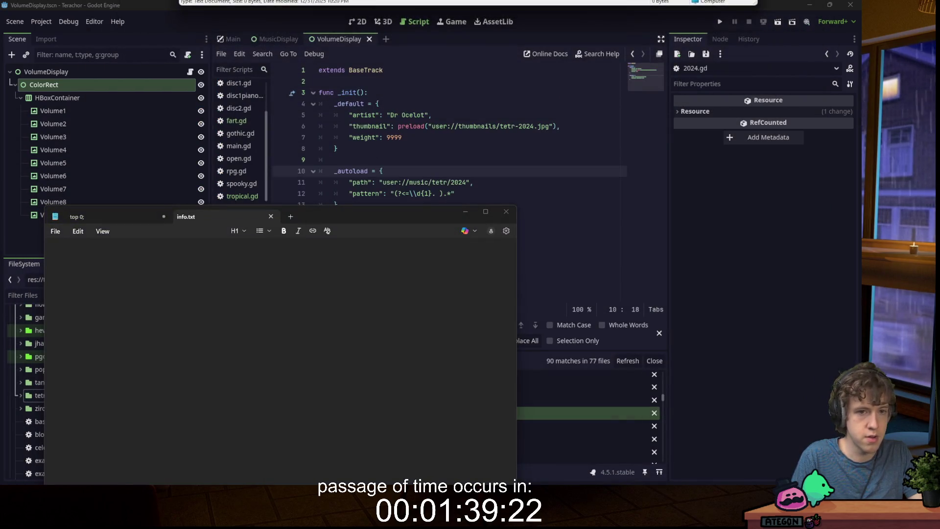
- Type the artist line, a weight: 9999 line and the track pattern line into info.txt and save
{"action": "left_click_drag", "start_coordinate": [317, 219], "coordinate": [348, 202]}
{"action": "type", "text": "artist"}
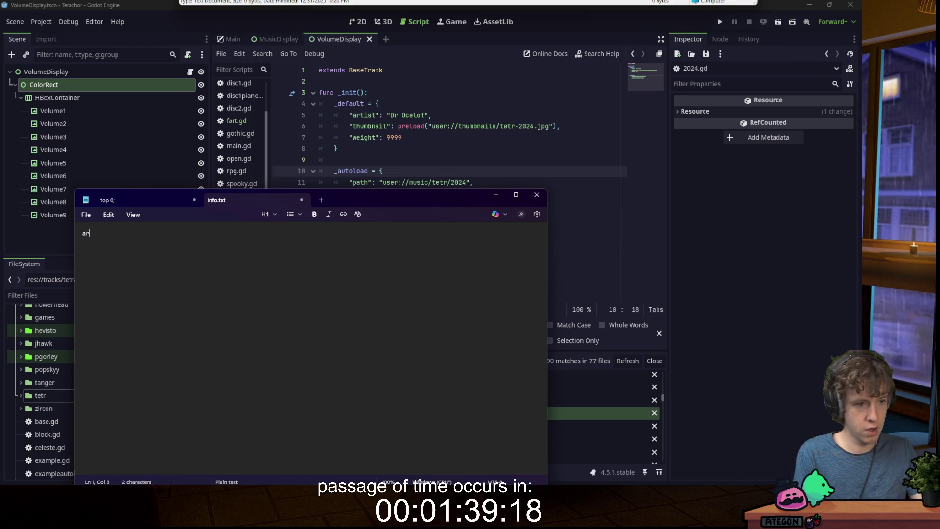
{"action": "type", "text": ": Dr Ocelot"}
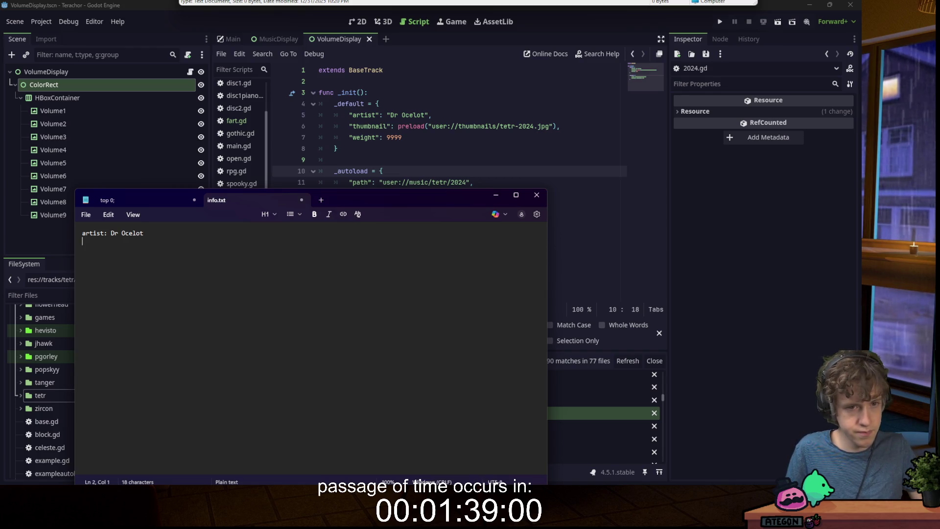
{"action": "type", "text": "weight"}
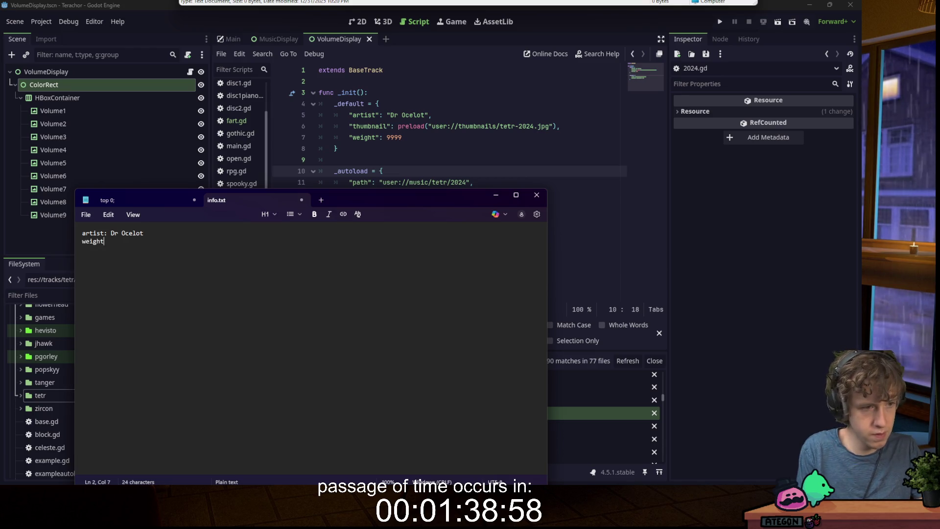
{"action": "type", "text": ": 09999"}
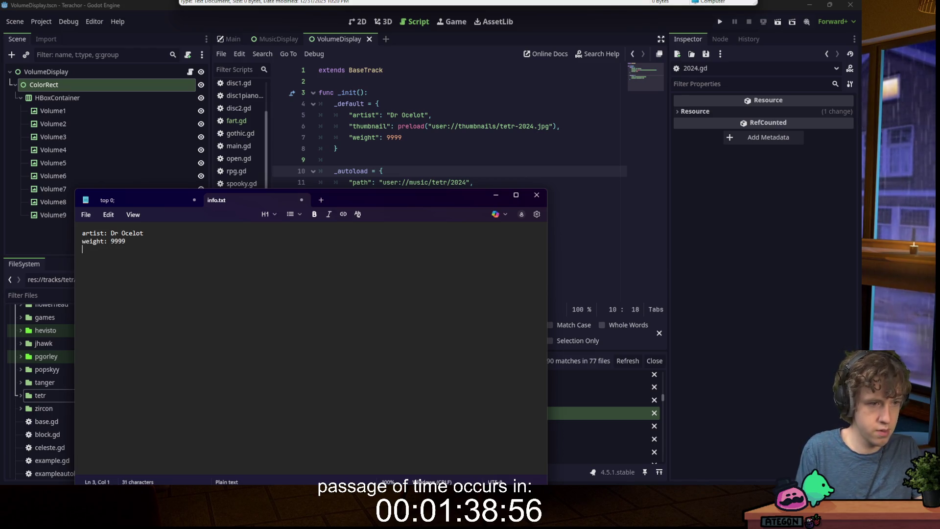
{"action": "mouse_move", "coordinate": [371, 200]}
{"action": "left_mouse_down"}
{"action": "mouse_move", "coordinate": [337, 370]}
{"action": "mouse_move", "coordinate": [386, 244]}
{"action": "mouse_move", "coordinate": [404, 239]}
{"action": "left_mouse_up"}
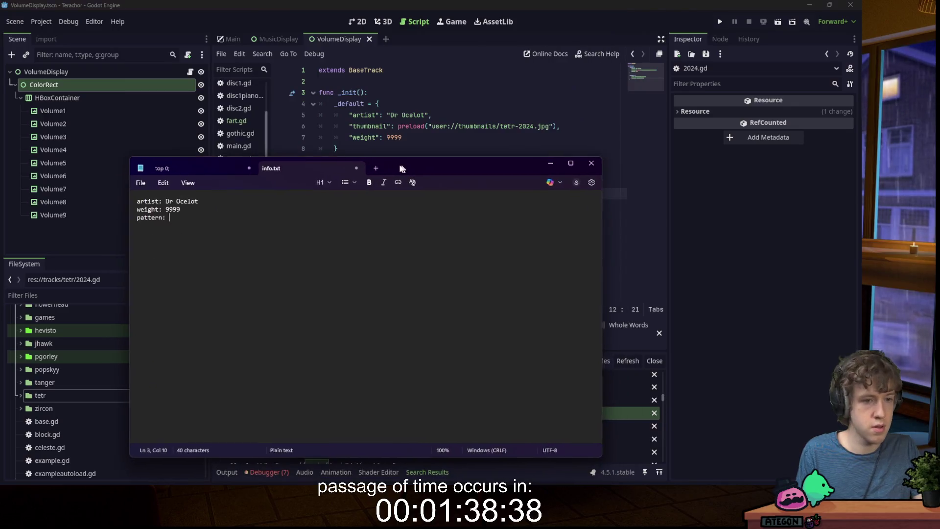
{"action": "type", "text": "(?<=\\d{1}. ).*"}
{"action": "left_click", "coordinate": [290, 207]}
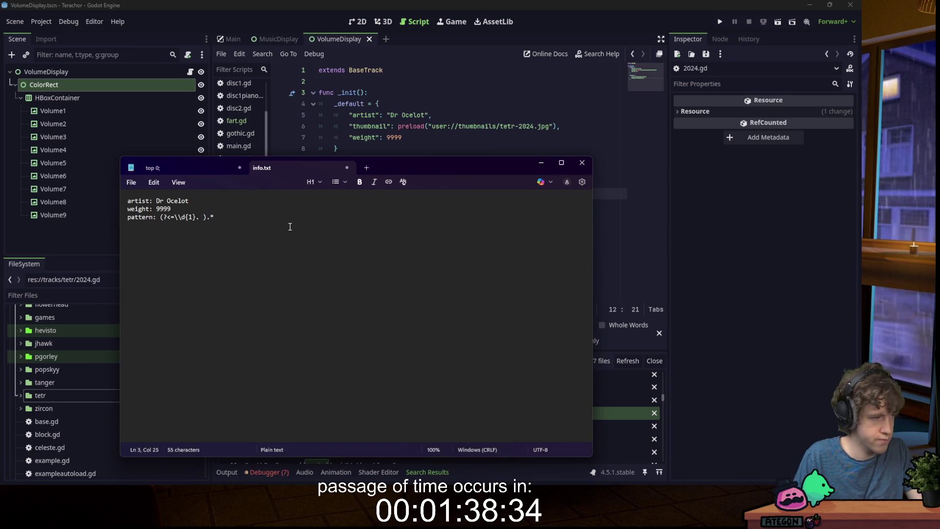
{"action": "key", "text": "ctrl+s"}
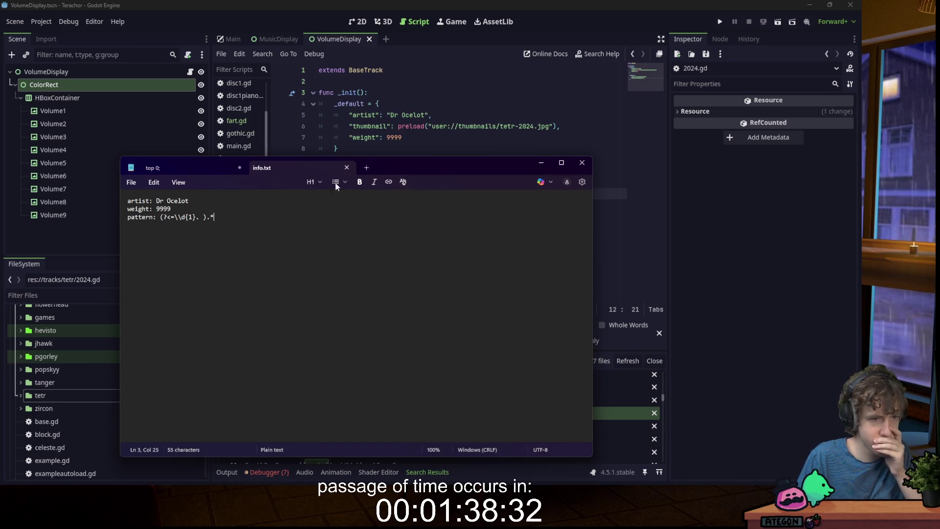
- Move the weight line below the pattern line, save info.txt and close Notepad
{"action": "left_click_drag", "start_coordinate": [191, 209], "coordinate": [105, 215]}
{"action": "key", "text": "ctrl+x"}
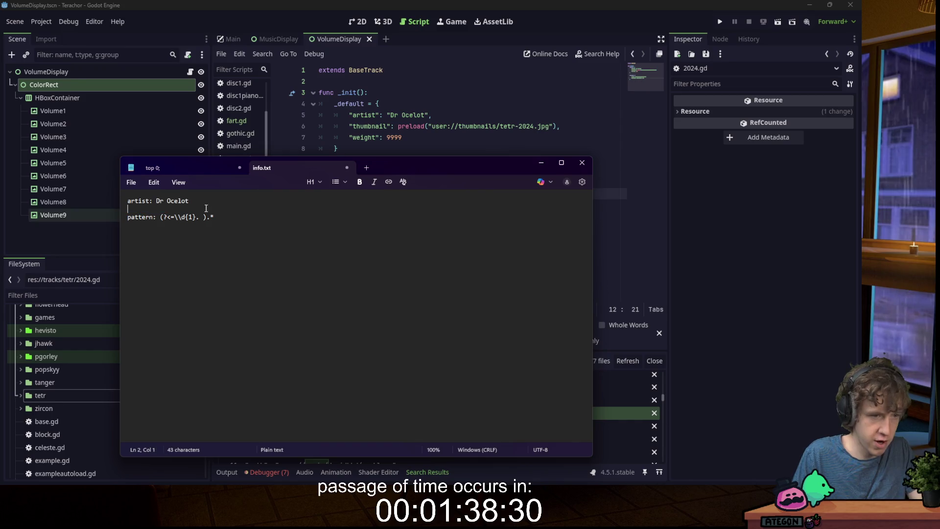
{"action": "left_click", "coordinate": [237, 211]}
{"action": "key", "text": "Return"}
{"action": "key", "text": "ctrl+v"}
{"action": "key", "text": "ctrl+s"}
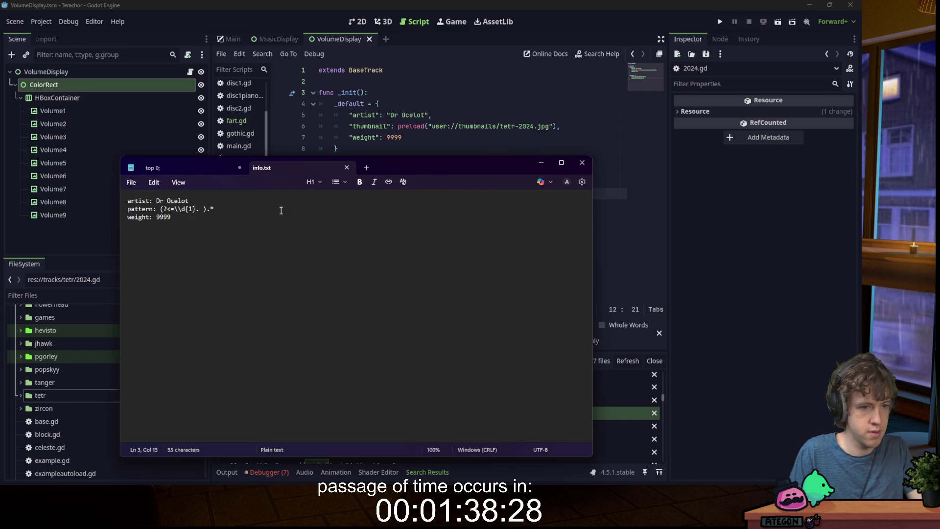
{"action": "key", "text": "alt+Tab"}
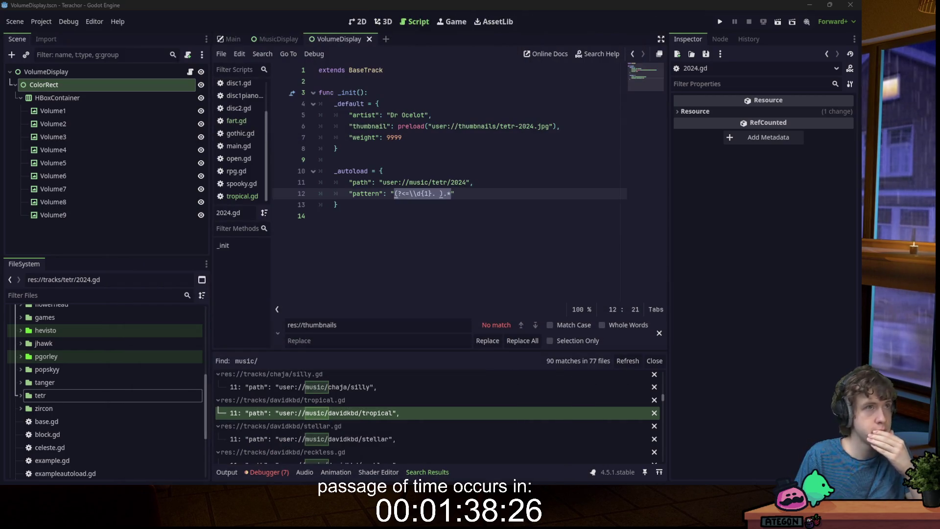
{"action": "left_click", "coordinate": [386, 129]}
- Open Godot's tracks folder in File Explorer and go up to the terachor project folder
{"action": "scroll", "coordinate": [108, 338], "scroll_direction": "up", "scroll_amount": 5}
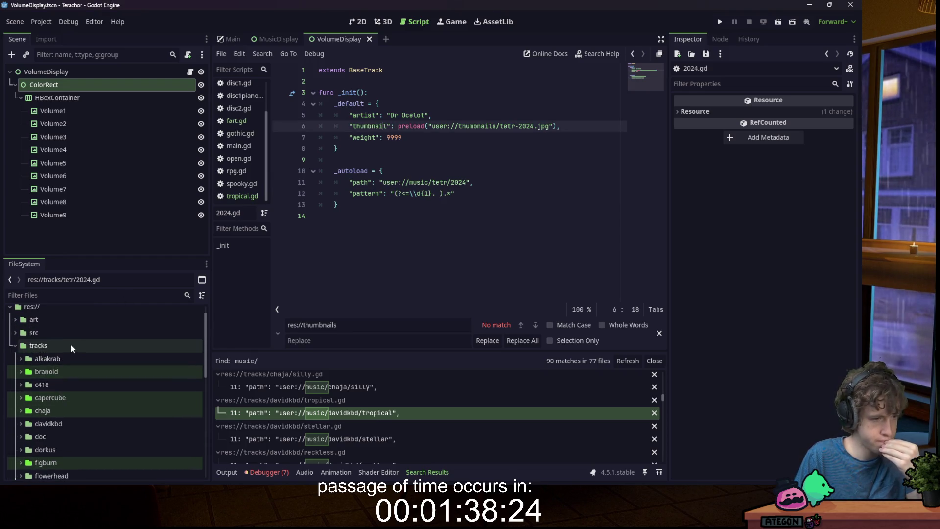
{"action": "right_click", "coordinate": [70, 345]}
{"action": "left_click", "coordinate": [114, 476]}
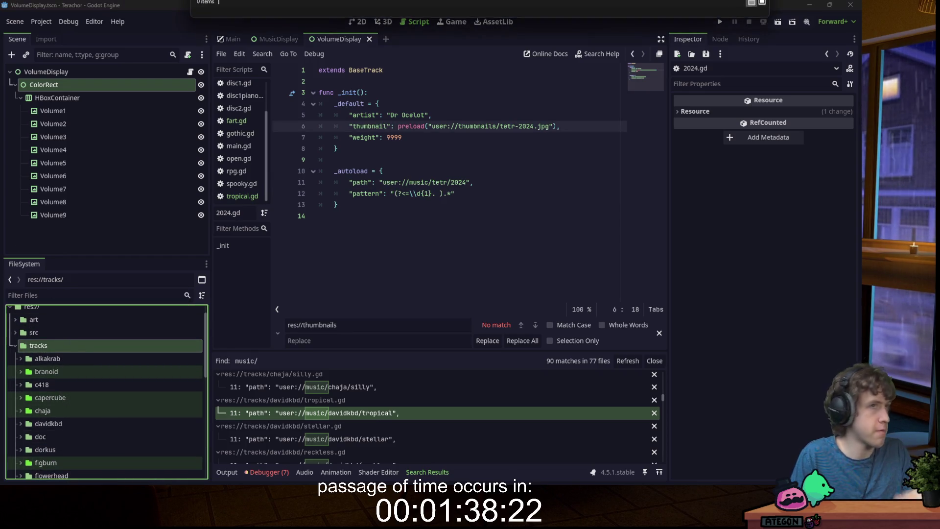
{"action": "mouse_move", "coordinate": [314, 8]}
{"action": "left_mouse_down"}
{"action": "mouse_move", "coordinate": [285, 132]}
{"action": "mouse_move", "coordinate": [257, 48]}
{"action": "left_mouse_up"}
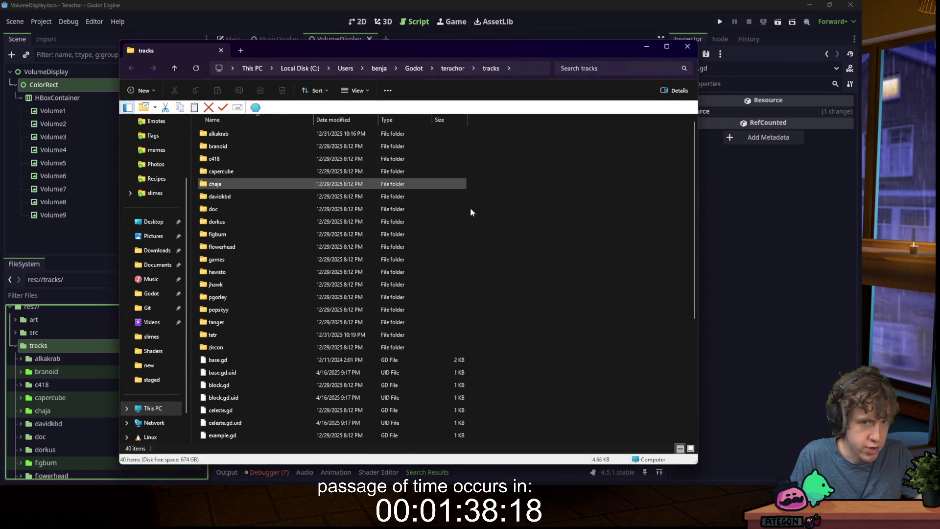
{"action": "left_click", "coordinate": [452, 69]}
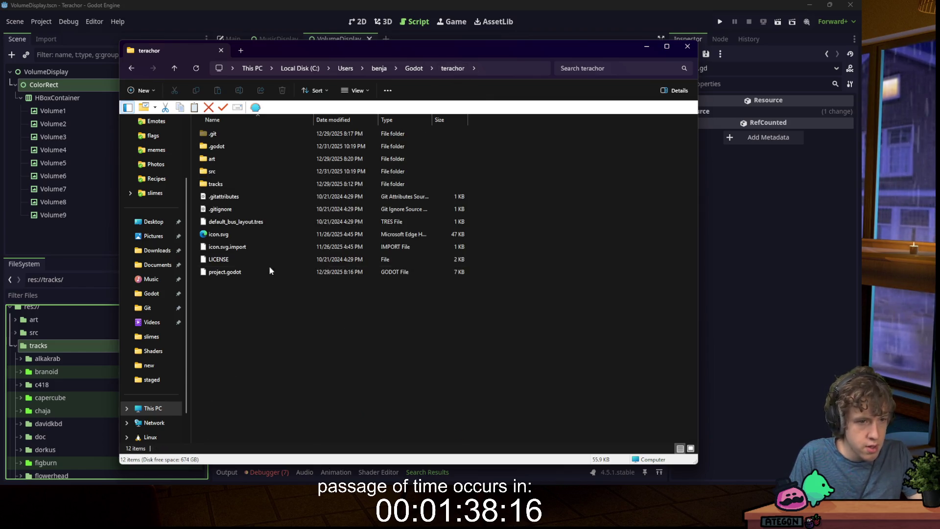
{"action": "key", "text": "F2"}
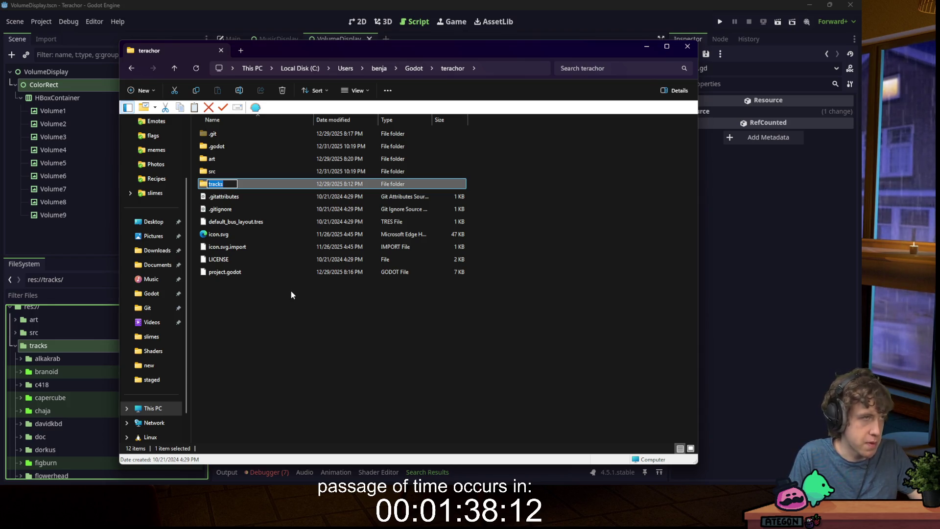
{"action": "left_click", "coordinate": [566, 472]}
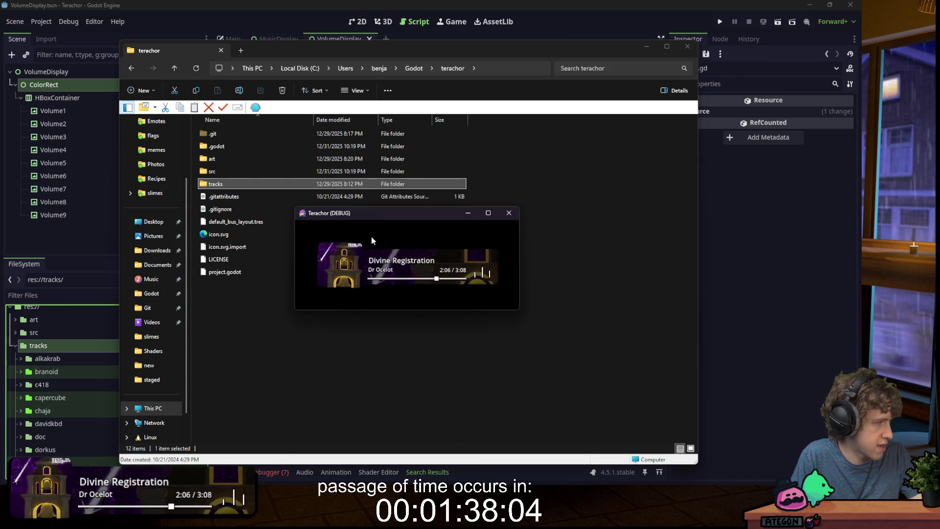
{"action": "mouse_move", "coordinate": [380, 216]}
{"action": "left_mouse_down"}
{"action": "mouse_move", "coordinate": [405, 193]}
{"action": "mouse_move", "coordinate": [416, 0]}
{"action": "left_mouse_up"}
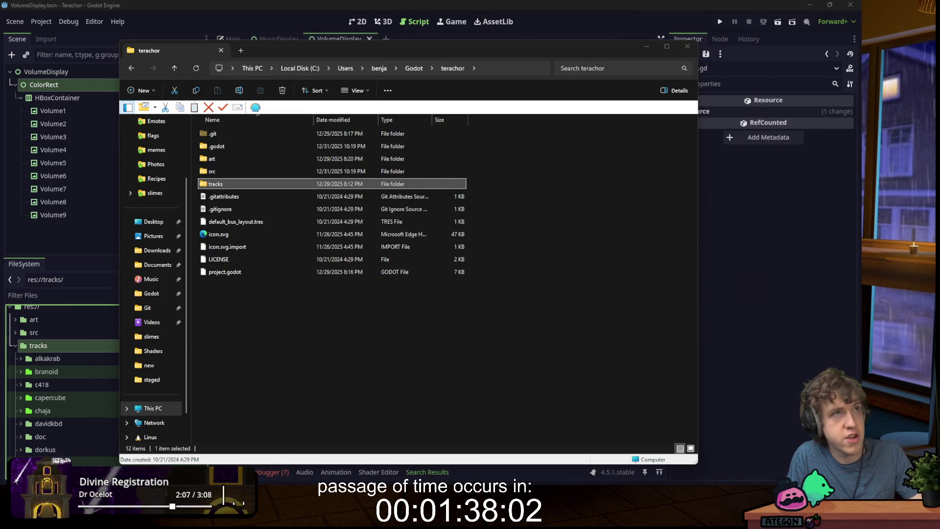
{"action": "left_click", "coordinate": [262, 248]}
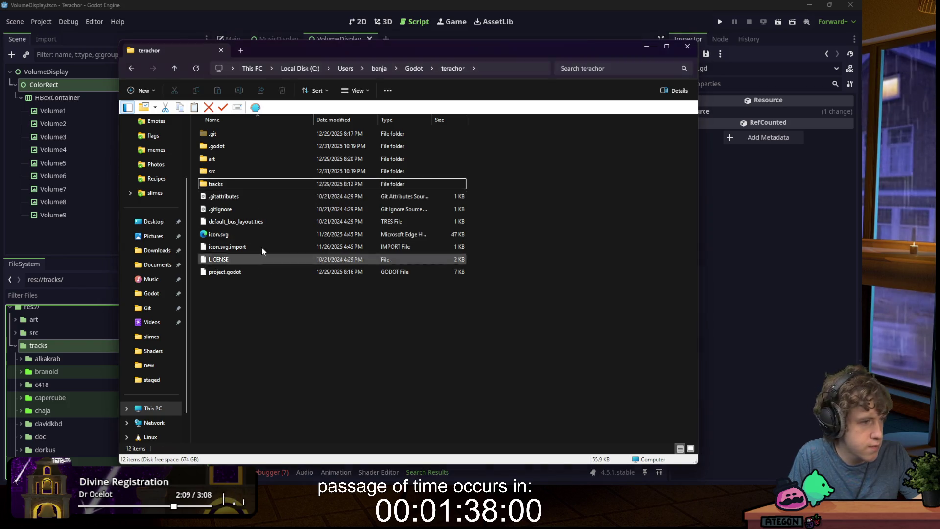
- Rename the tracks folder to oldtrack and return to the Godot editor so it rescans
{"action": "left_click", "coordinate": [235, 186]}
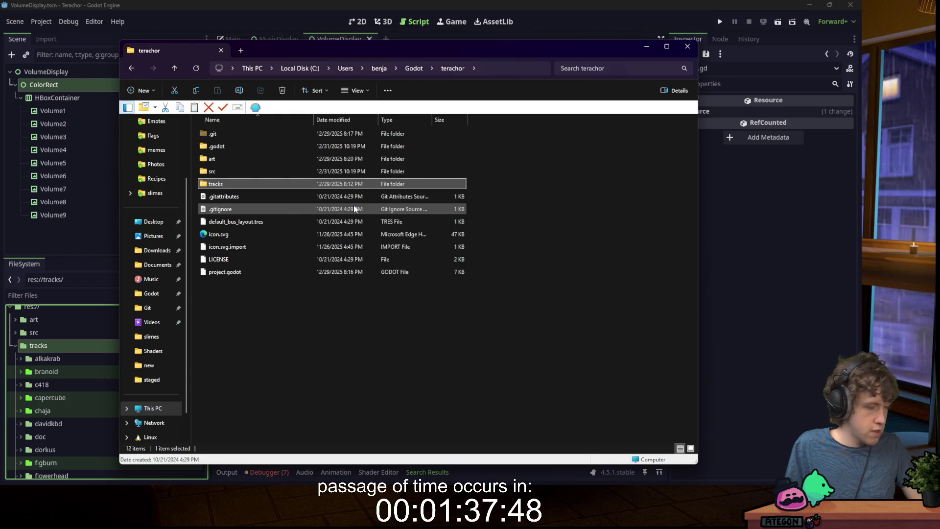
{"action": "key", "text": "F2"}
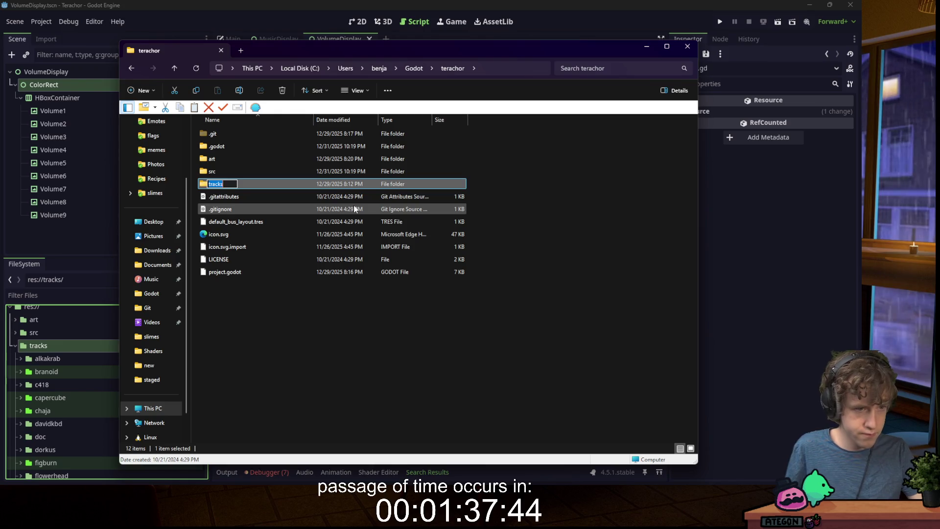
{"action": "type", "text": "oldtr"}
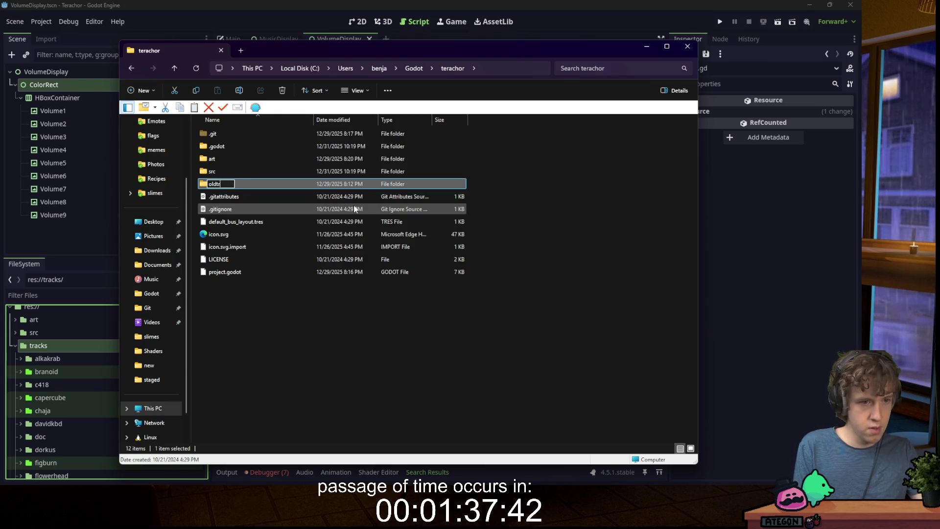
{"action": "key", "text": "Return"}
{"action": "left_click", "coordinate": [340, 334]}
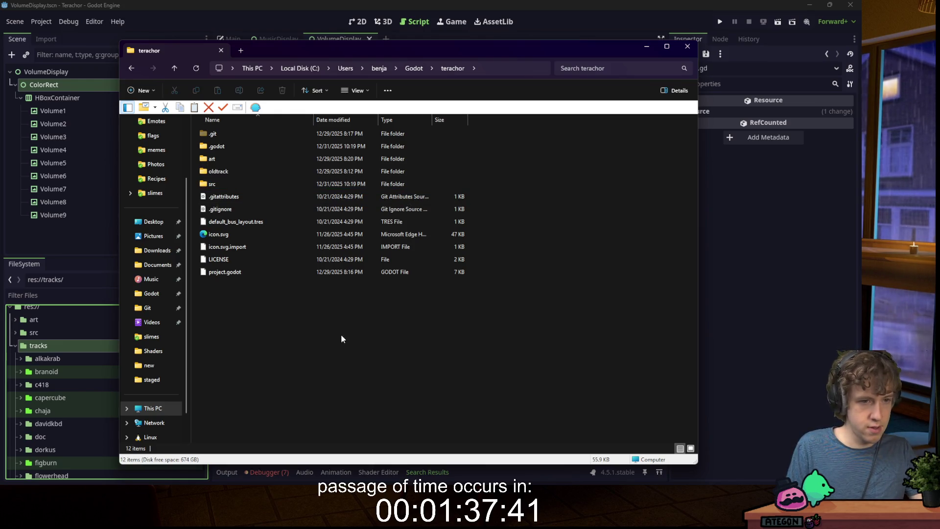
{"action": "right_click", "coordinate": [293, 320]}
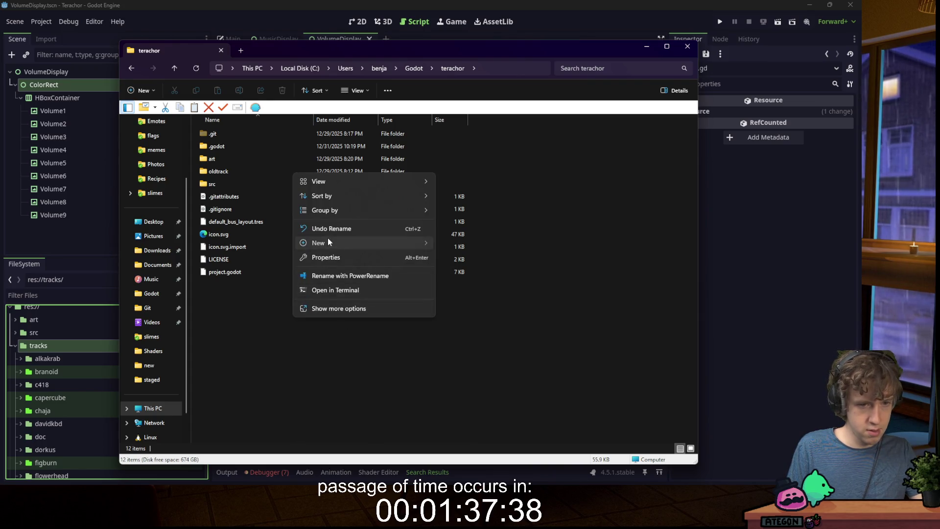
{"action": "mouse_move", "coordinate": [327, 241]}
{"action": "left_click", "coordinate": [243, 334]}
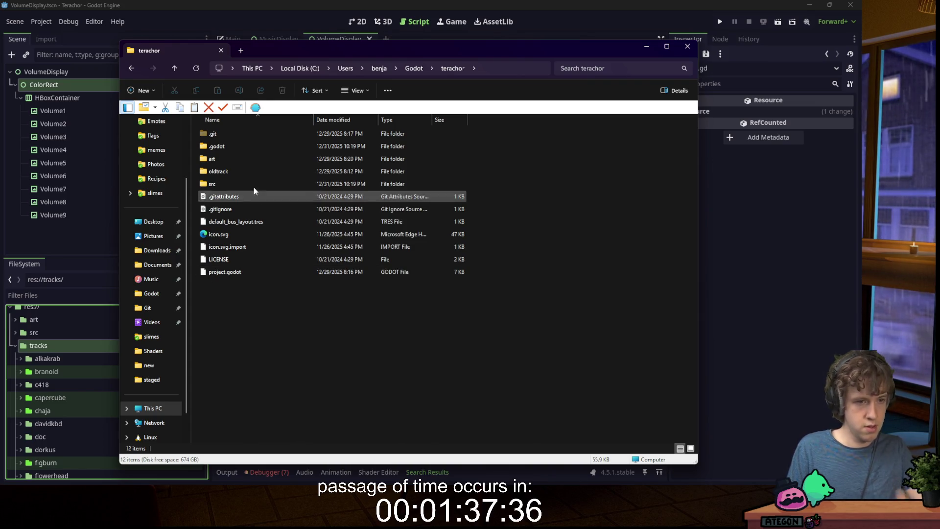
{"action": "left_click", "coordinate": [237, 171]}
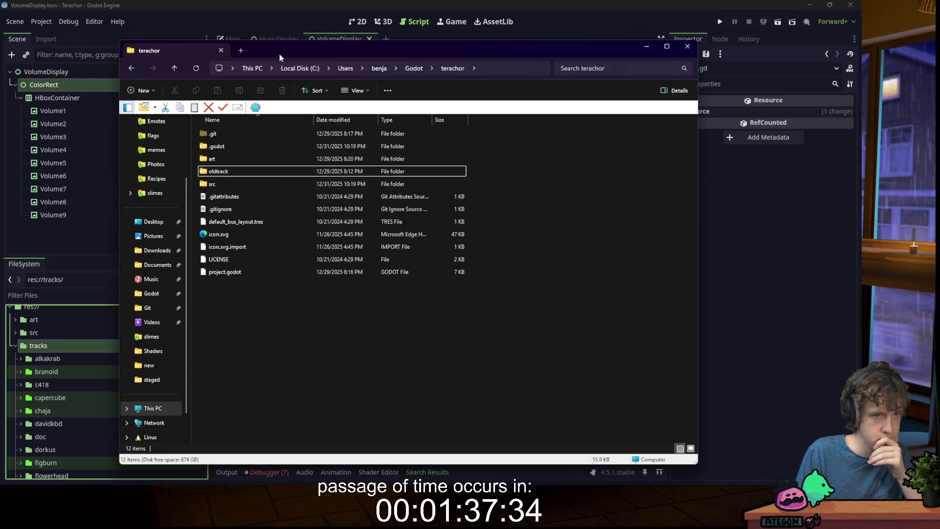
{"action": "left_click", "coordinate": [279, 34]}
{"action": "left_click", "coordinate": [451, 193]}
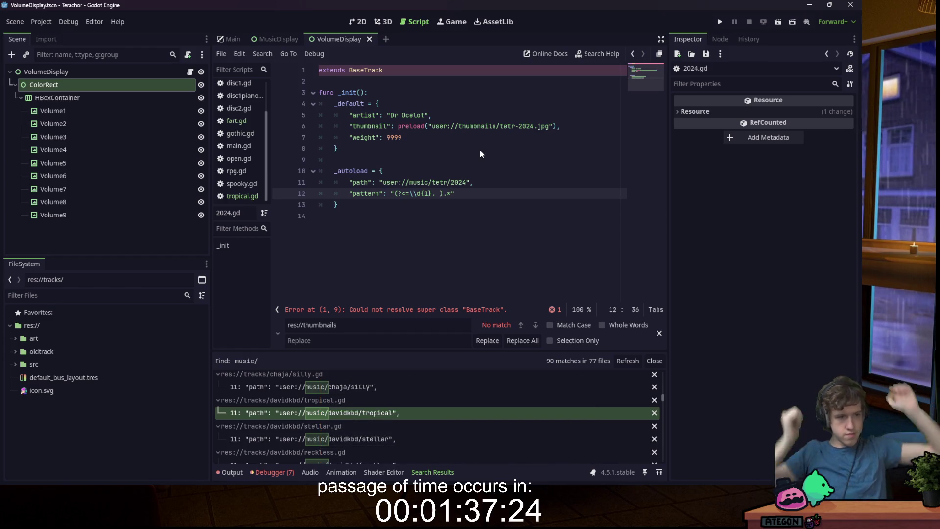
- Expand the src folder and open main.gd in the script editor
{"action": "left_click", "coordinate": [16, 337]}
{"action": "left_click", "coordinate": [16, 337]}
{"action": "left_click", "coordinate": [15, 364]}
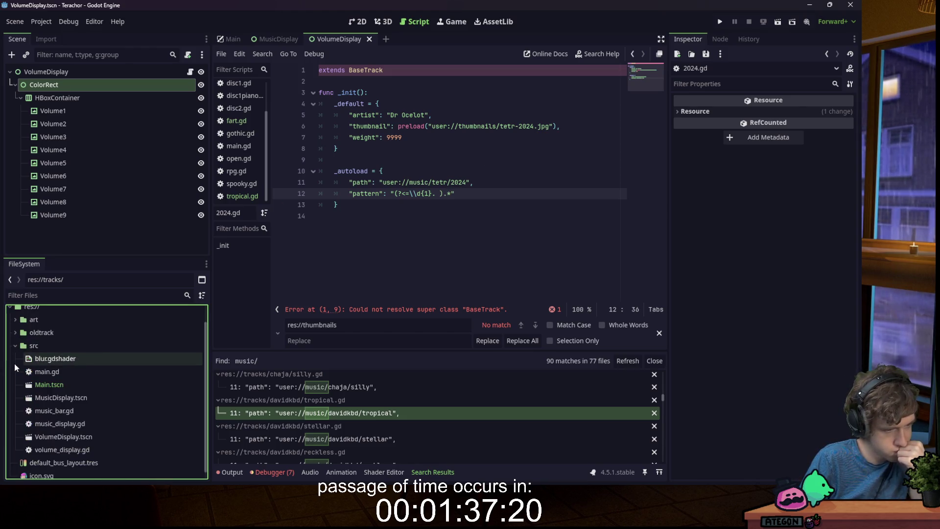
{"action": "scroll", "coordinate": [59, 382], "scroll_direction": "up", "scroll_amount": 1}
{"action": "double_click", "coordinate": [52, 395]}
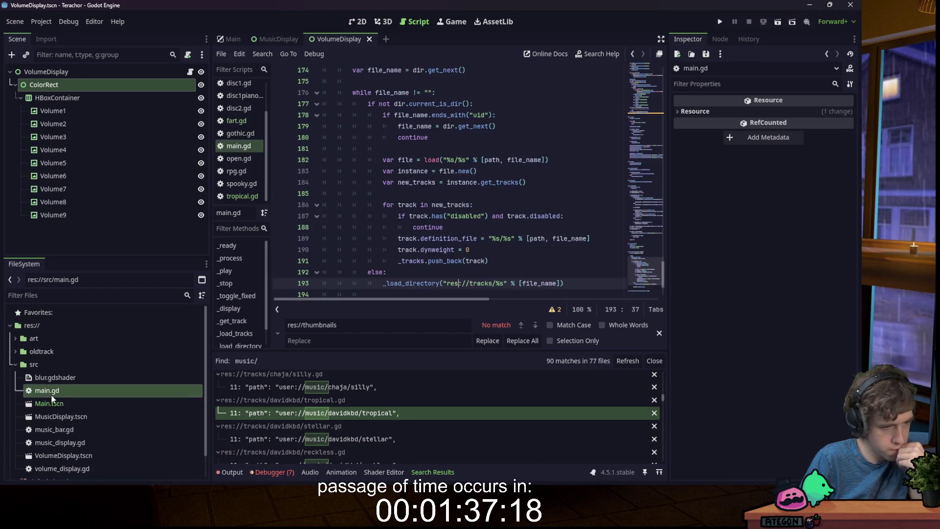
- Search main.gd for get_tracks, then run a project-wide search for get_tracks
{"action": "left_click", "coordinate": [517, 168]}
{"action": "key", "text": "ctrl+f"}
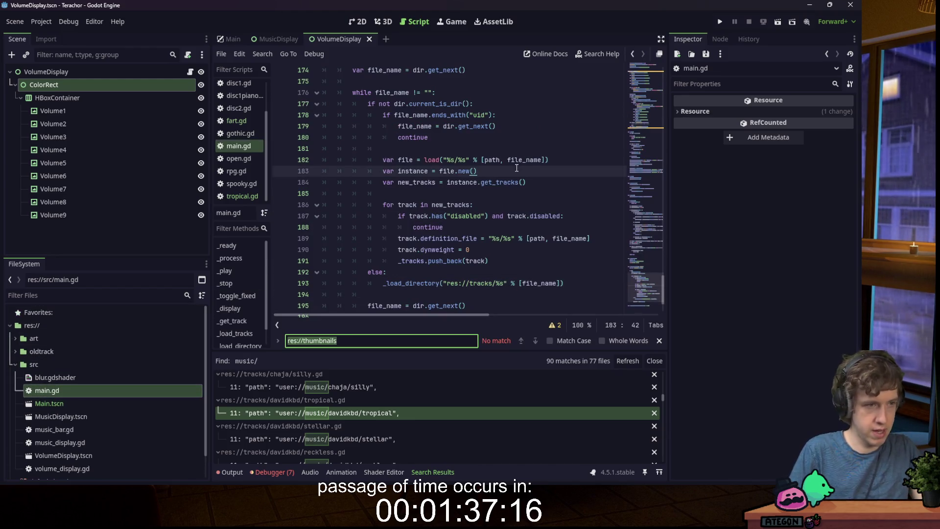
{"action": "type", "text": "trakcs"}
{"action": "key", "text": "BackSpace"}
{"action": "key", "text": "BackSpace"}
{"action": "key", "text": "BackSpace"}
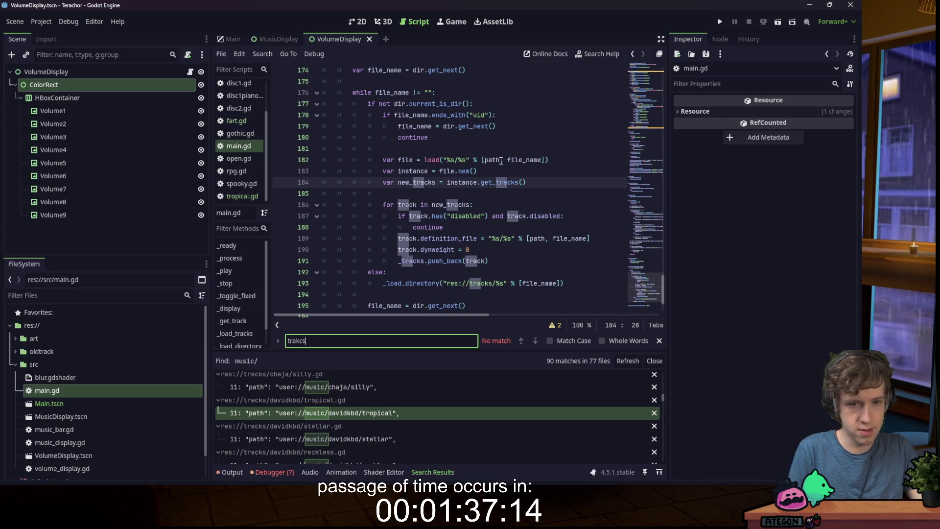
{"action": "type", "text": "cks"}
{"action": "left_click", "coordinate": [502, 182]}
{"action": "key", "text": "ctrl+f"}
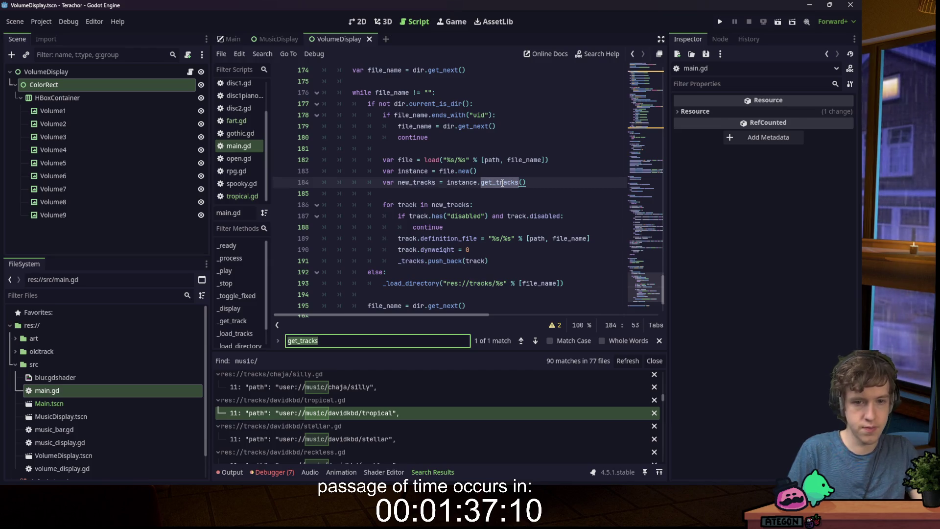
{"action": "key", "text": "ctrl+shift+f"}
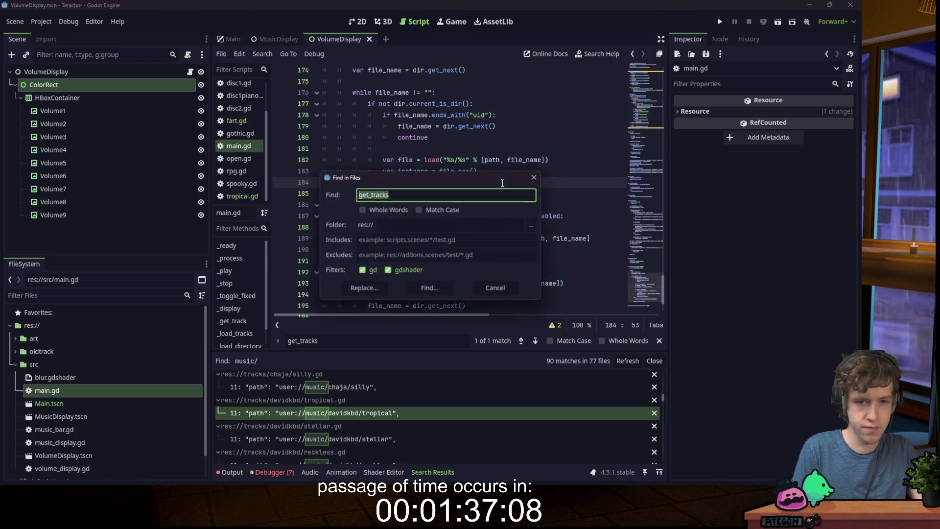
{"action": "key", "text": "Return"}
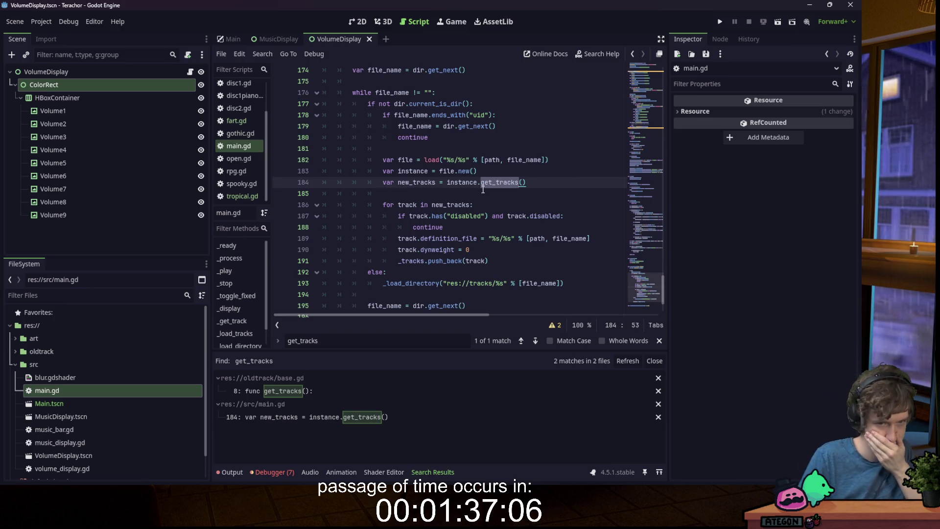
- Select and delete a block of the _load_directory function, then save main.gd
{"action": "scroll", "coordinate": [475, 189], "scroll_direction": "up", "scroll_amount": 5}
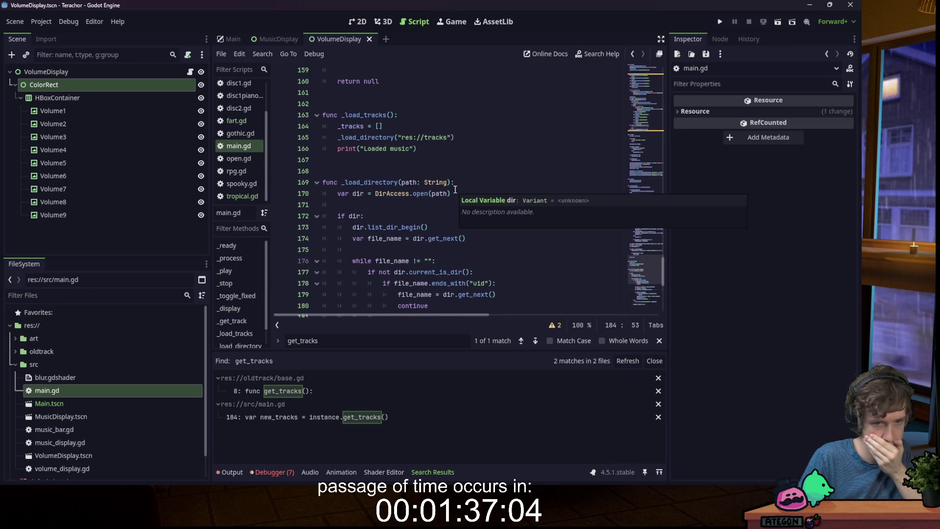
{"action": "double_click", "coordinate": [385, 184]}
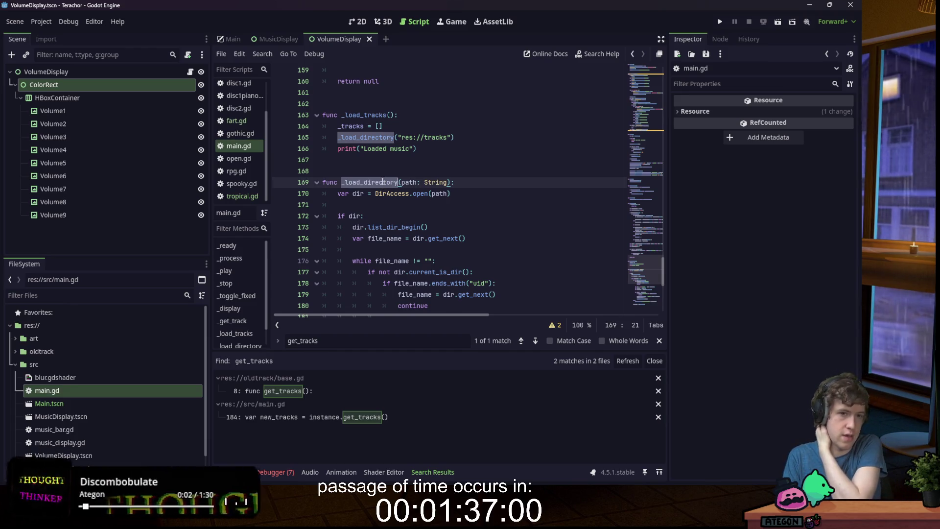
{"action": "scroll", "coordinate": [381, 182], "scroll_direction": "down", "scroll_amount": 5}
{"action": "scroll", "coordinate": [380, 180], "scroll_direction": "down", "scroll_amount": 2}
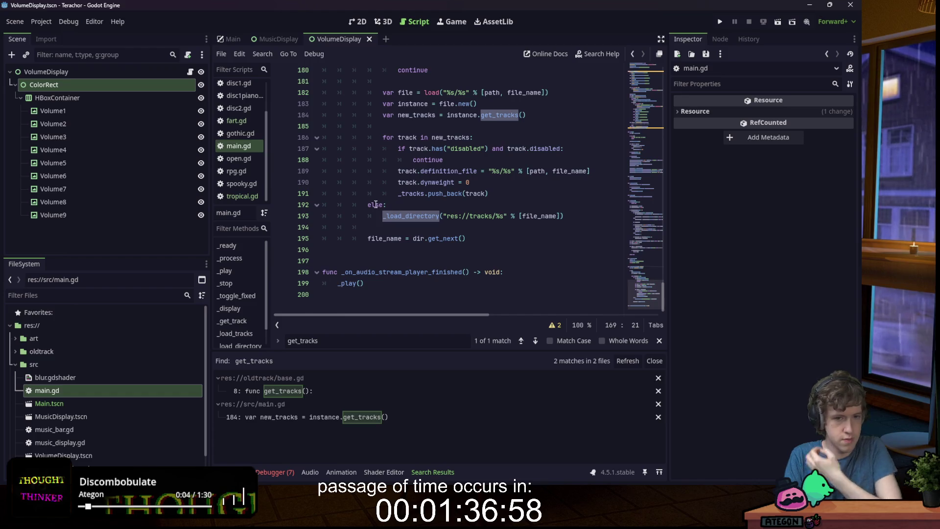
{"action": "mouse_move", "coordinate": [476, 242]}
{"action": "left_mouse_down"}
{"action": "mouse_move", "coordinate": [372, 186]}
{"action": "mouse_move", "coordinate": [393, 208]}
{"action": "mouse_move", "coordinate": [351, 170]}
{"action": "left_mouse_up"}
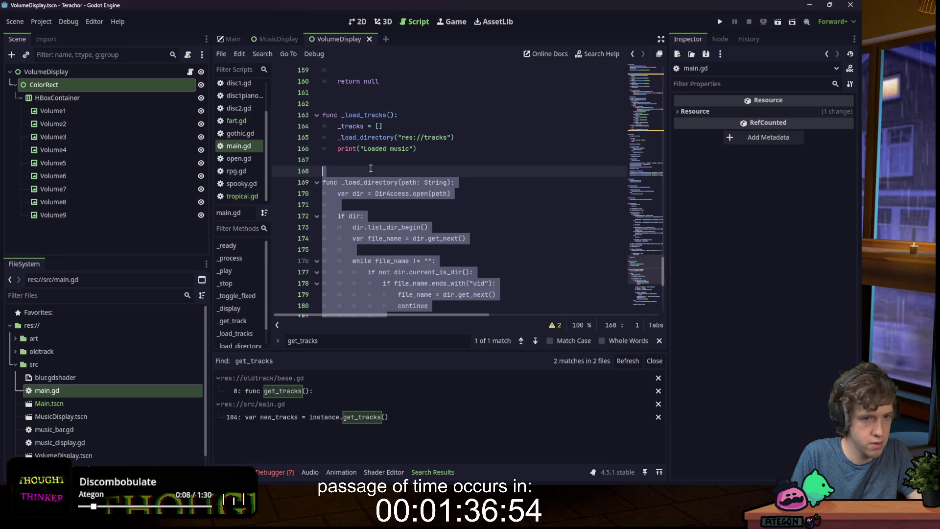
{"action": "key", "text": "Delete"}
{"action": "key", "text": "Up"}
{"action": "key", "text": "Up"}
{"action": "key", "text": "End"}
{"action": "key", "text": "Down"}
{"action": "key", "text": "ctrl+s"}
- Undo the deletions and comment out the _load_directory function lines instead
{"action": "left_click", "coordinate": [461, 217]}
{"action": "key", "text": "shift+Down"}
{"action": "key", "text": "shift+End"}
{"action": "key", "text": "Delete"}
{"action": "key", "text": "ctrl+z"}
{"action": "key", "text": "ctrl+z"}
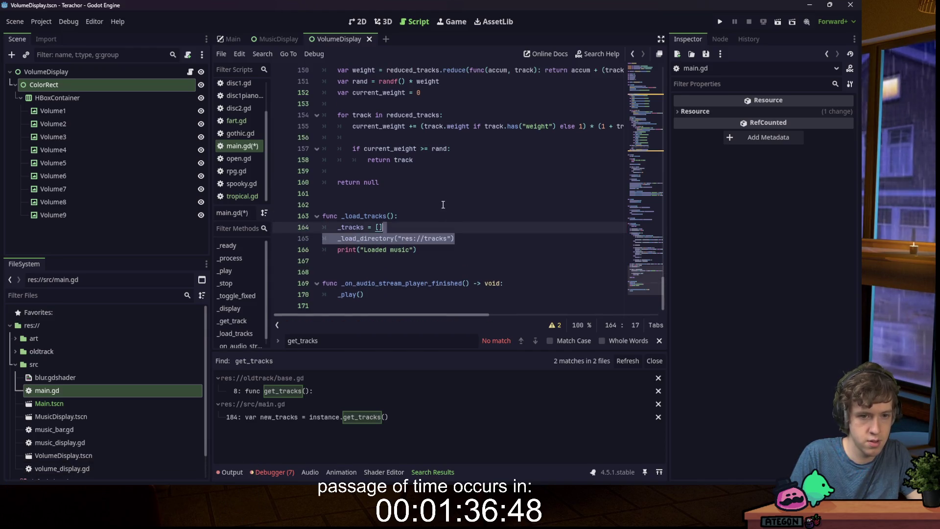
{"action": "key", "text": "ctrl+k"}
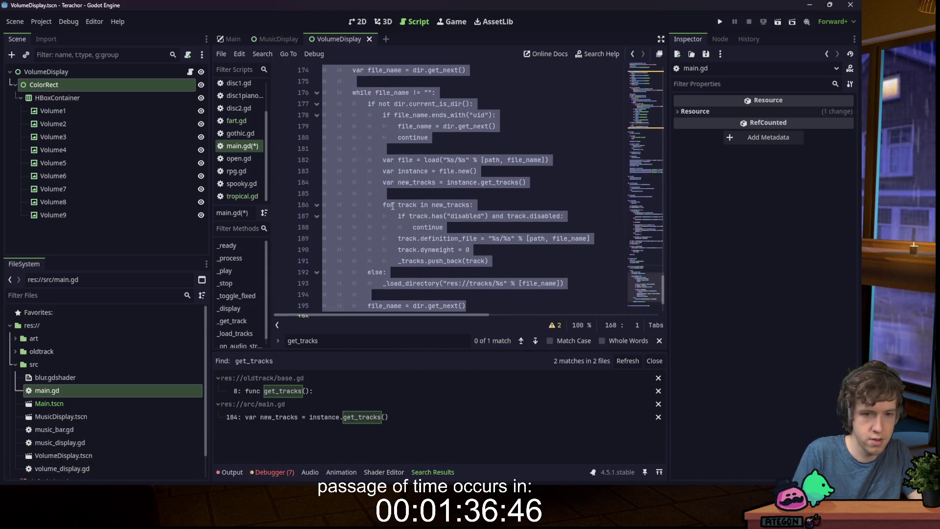
- Delete the old _load_directory("res://tracks") call from _load_tracks
{"action": "scroll", "coordinate": [434, 195], "scroll_direction": "up", "scroll_amount": 7}
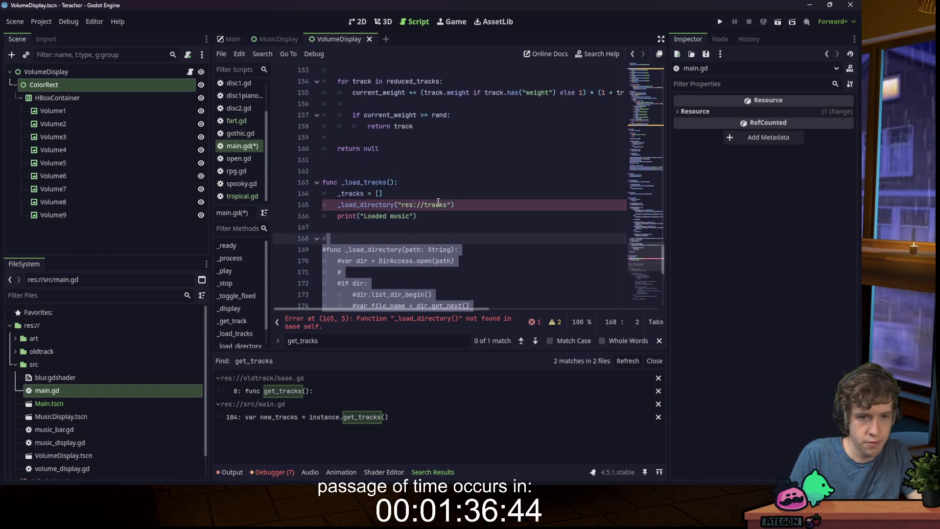
{"action": "left_click", "coordinate": [353, 207]}
{"action": "key", "text": "BackSpace"}
{"action": "scroll", "coordinate": [434, 178], "scroll_direction": "up", "scroll_amount": 2}
{"action": "scroll", "coordinate": [434, 177], "scroll_direction": "up", "scroll_amount": 4}
{"action": "scroll", "coordinate": [427, 179], "scroll_direction": "down", "scroll_amount": 7}
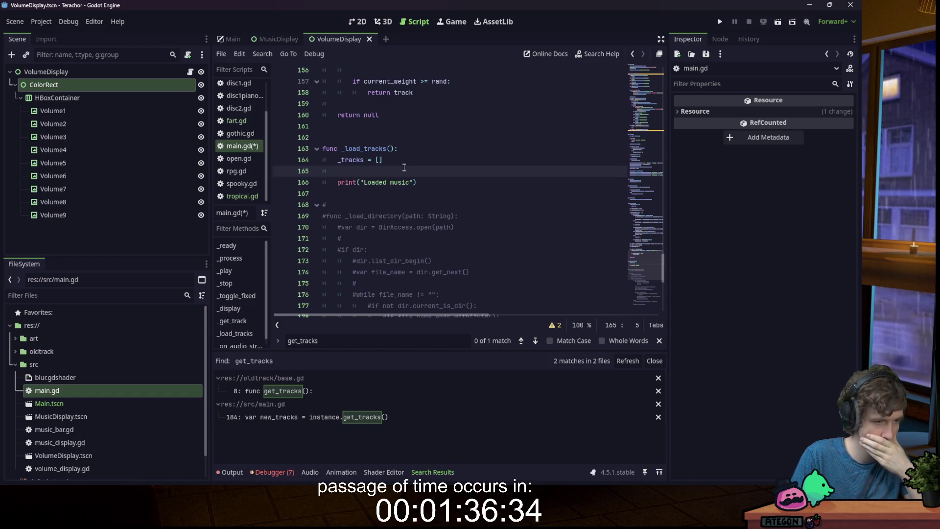
{"action": "scroll", "coordinate": [404, 168], "scroll_direction": "down", "scroll_amount": 2}
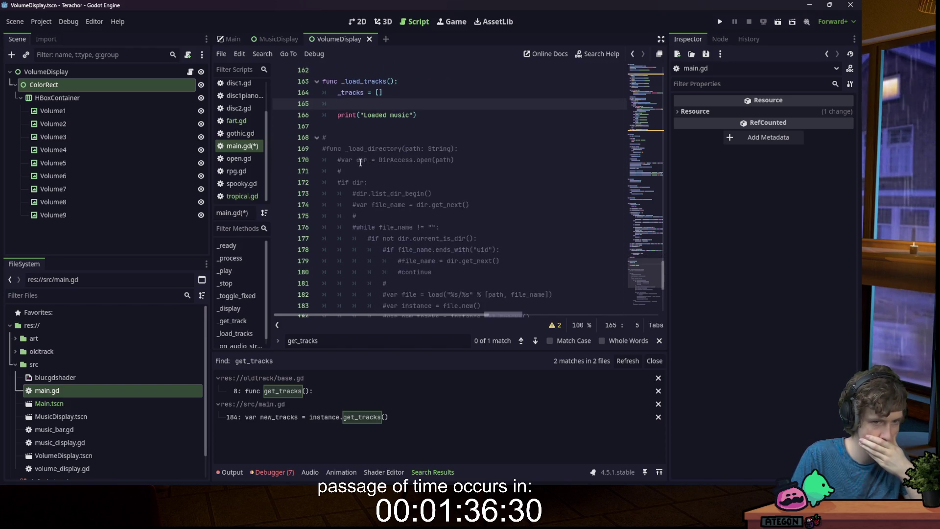
{"action": "mouse_move", "coordinate": [343, 160]}
{"action": "left_mouse_down"}
{"action": "mouse_move", "coordinate": [451, 149]}
{"action": "mouse_move", "coordinate": [454, 161]}
{"action": "left_mouse_up"}
- Paste a trial var dir = DirAccess.open("") line into _load_tracks with an empty path
{"action": "key", "text": "ctrl+c"}
{"action": "left_click", "coordinate": [392, 104]}
{"action": "key", "text": "ctrl+v"}
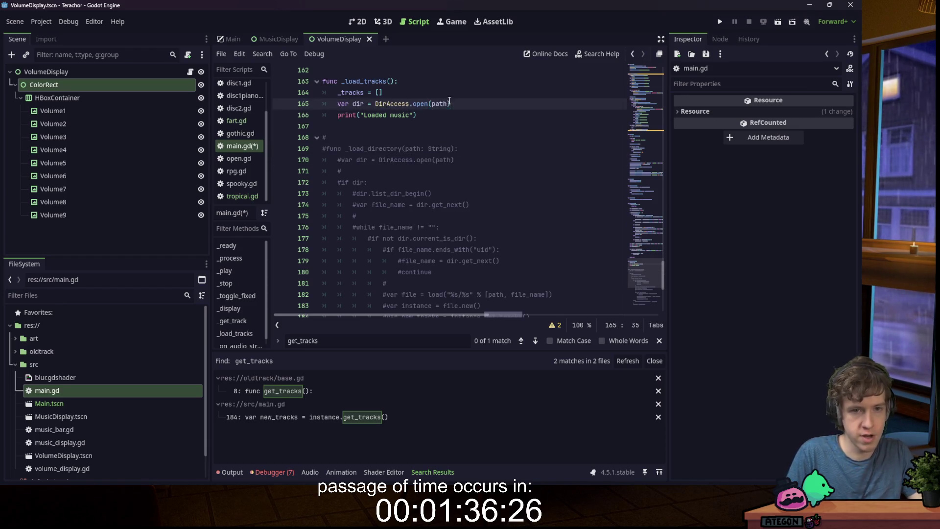
{"action": "key", "text": "Return"}
{"action": "left_click", "coordinate": [447, 104]}
{"action": "key", "text": "BackSpace"}
{"action": "key", "text": "BackSpace"}
{"action": "key", "text": "BackSpace"}
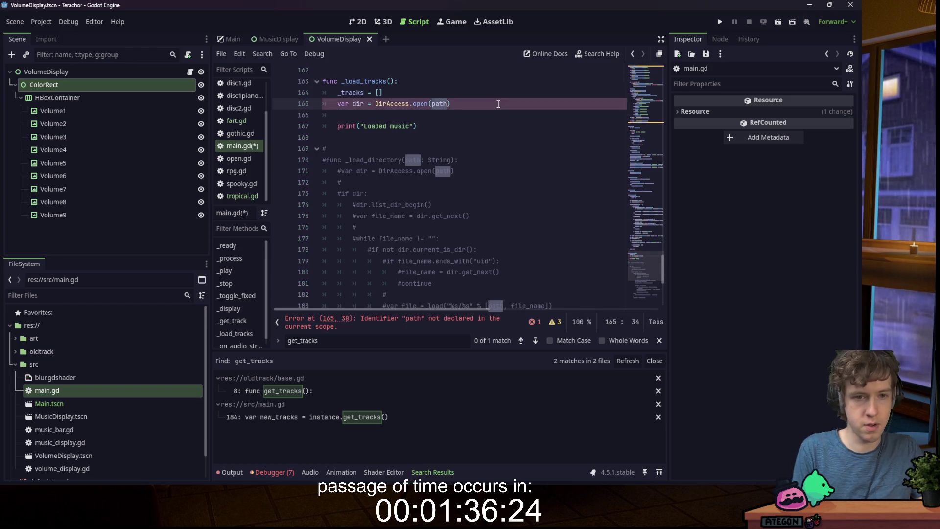
{"action": "type", "text": "\"\""}
- Search main.gd for _load_directory and review the surrounding code
{"action": "left_click", "coordinate": [426, 126]}
{"action": "double_click", "coordinate": [380, 156]}
{"action": "key", "text": "ctrl+f"}
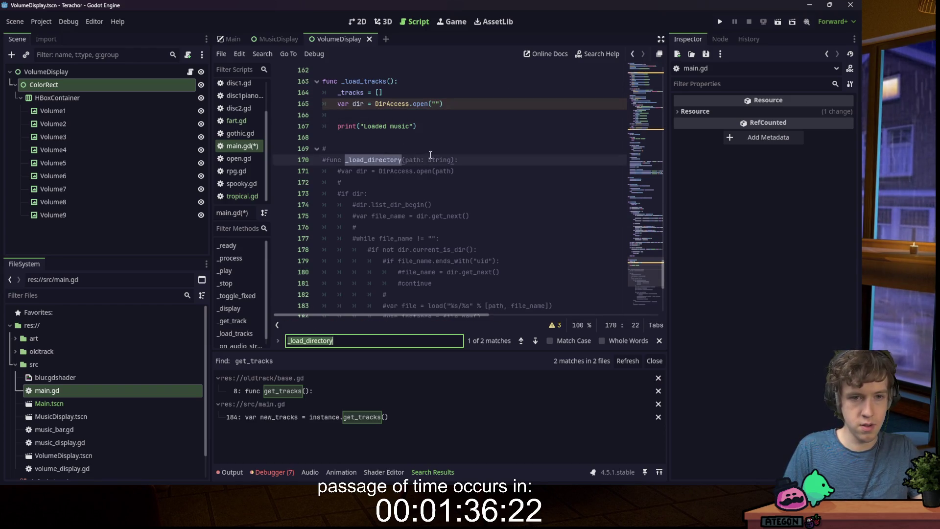
{"action": "scroll", "coordinate": [492, 149], "scroll_direction": "down", "scroll_amount": 5}
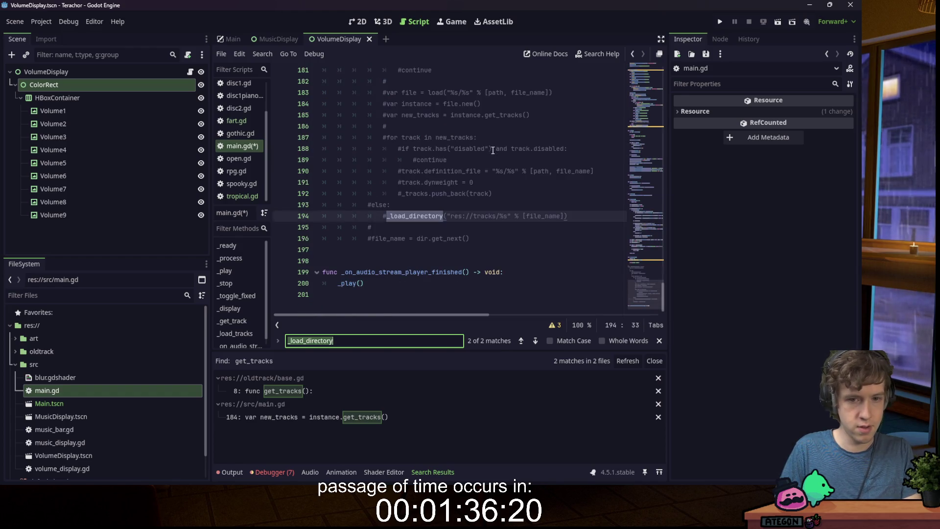
{"action": "scroll", "coordinate": [450, 132], "scroll_direction": "up", "scroll_amount": 6}
{"action": "left_click", "coordinate": [435, 127]}
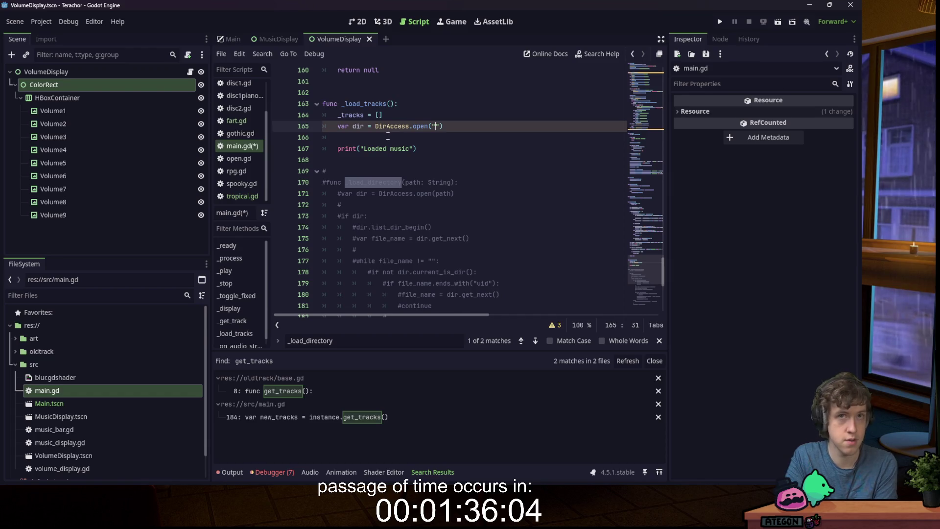
{"action": "scroll", "coordinate": [399, 141], "scroll_direction": "down", "scroll_amount": 7}
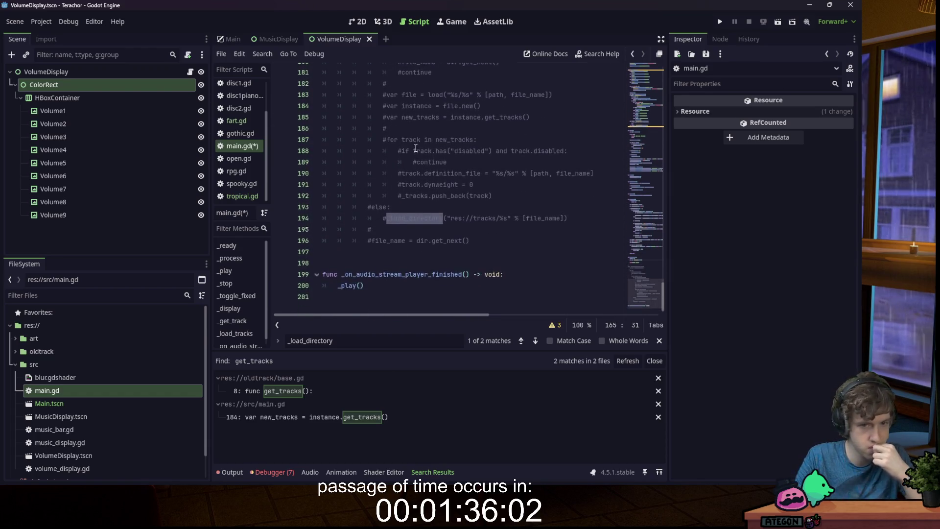
{"action": "scroll", "coordinate": [416, 146], "scroll_direction": "up", "scroll_amount": 3}
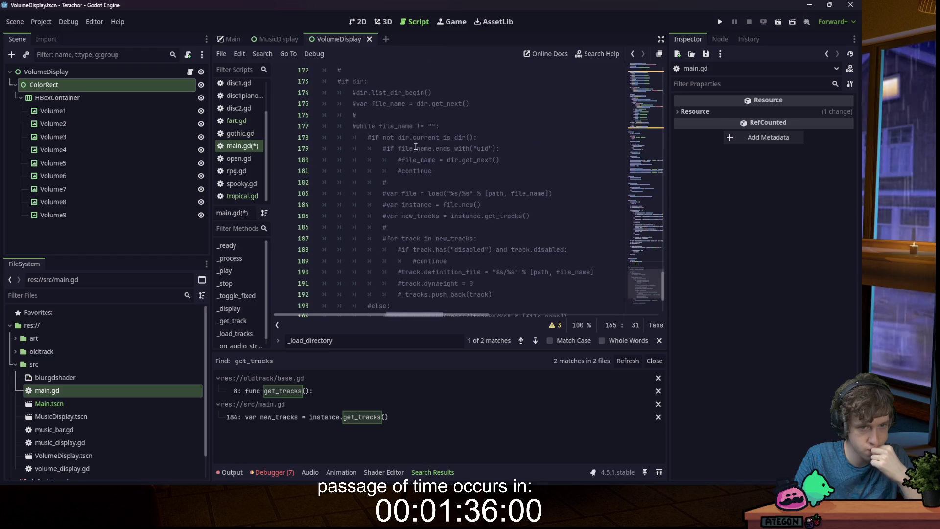
{"action": "scroll", "coordinate": [416, 144], "scroll_direction": "up", "scroll_amount": 4}
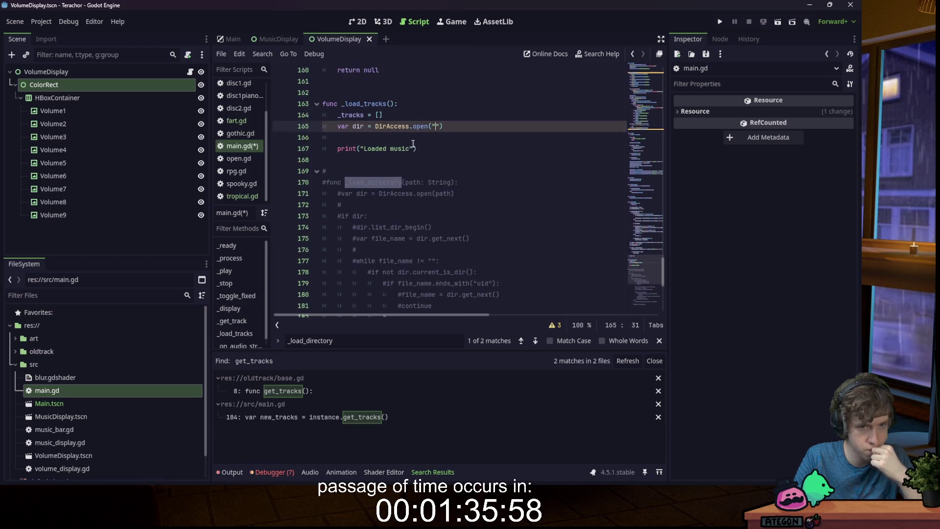
- Delete the trial DirAccess line and uncomment the func _load_directory header
{"action": "left_click", "coordinate": [439, 132]}
{"action": "key", "text": "shift+Up"}
{"action": "key", "text": "BackSpace"}
{"action": "left_click", "coordinate": [451, 171]}
{"action": "key", "text": "ctrl+k"}
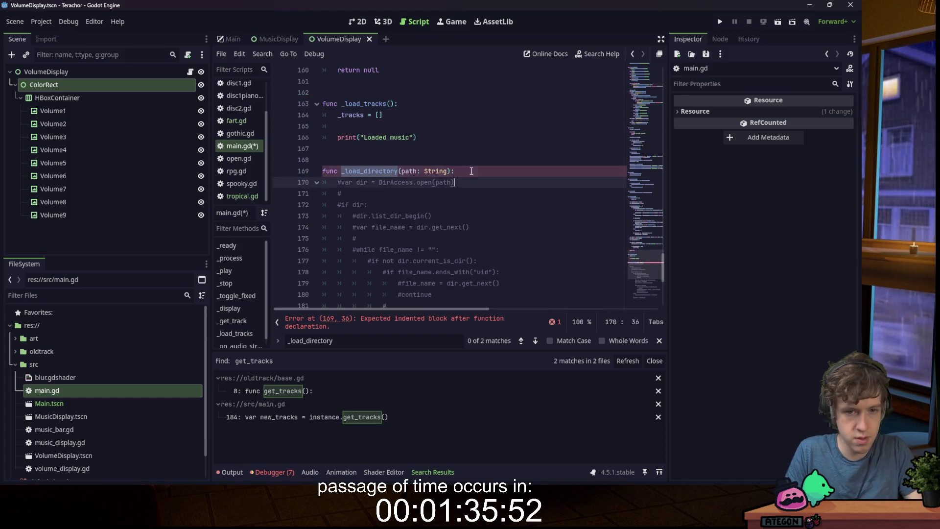
- Uncomment lines 170–176 and add _load_directory("user://tracks") to _load_tracks, then save
{"action": "left_click", "coordinate": [490, 227]}
{"action": "mouse_move", "coordinate": [444, 249]}
{"action": "left_mouse_down"}
{"action": "mouse_move", "coordinate": [343, 215]}
{"action": "mouse_move", "coordinate": [336, 186]}
{"action": "left_mouse_up"}
{"action": "key", "text": "ctrl+k"}
{"action": "left_click", "coordinate": [409, 125]}
{"action": "key", "text": "ctrl+v"}
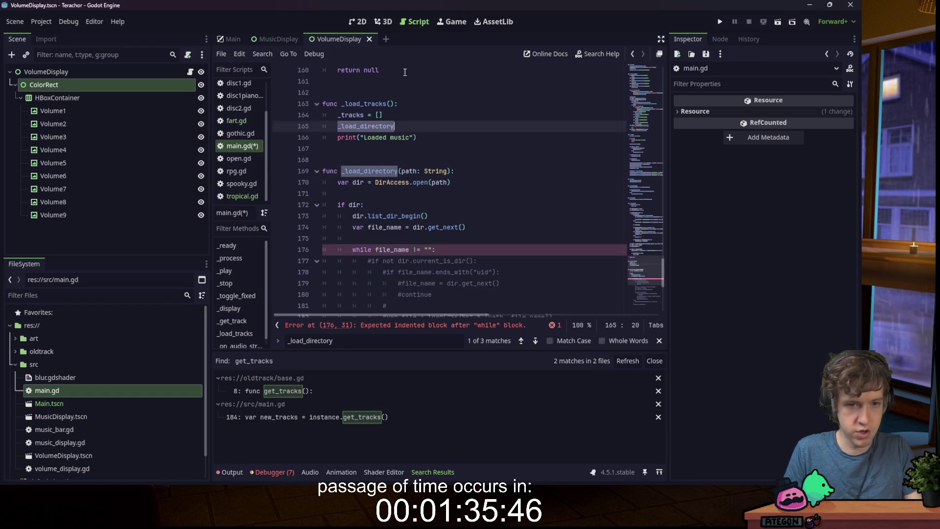
{"action": "type", "text": "(\""}
{"action": "type", "text": "res:"}
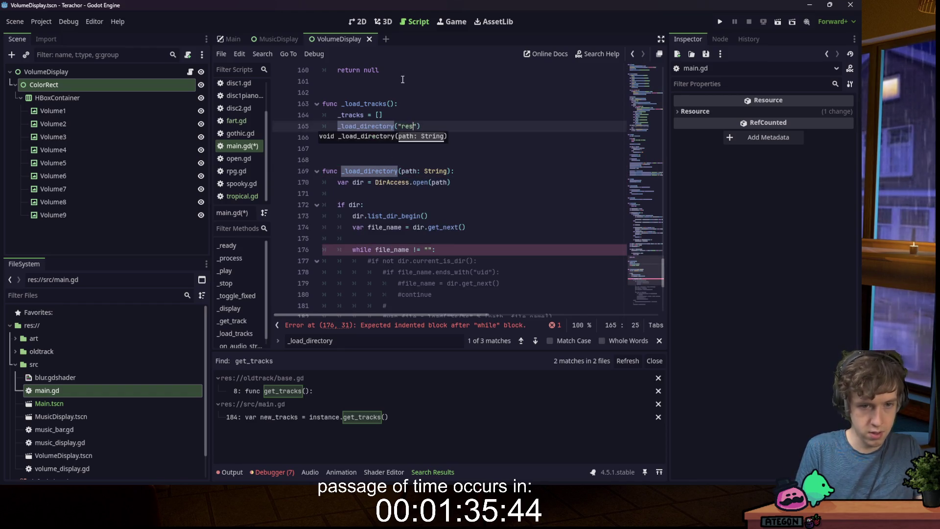
{"action": "type", "text": "//"}
{"action": "key", "text": "BackSpace"}
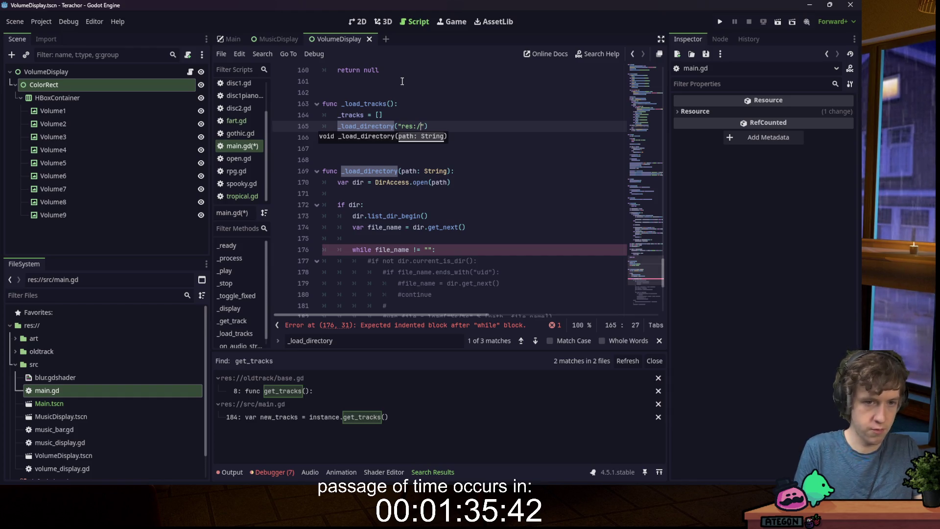
{"action": "key", "text": "BackSpace"}
{"action": "type", "text": "://t"}
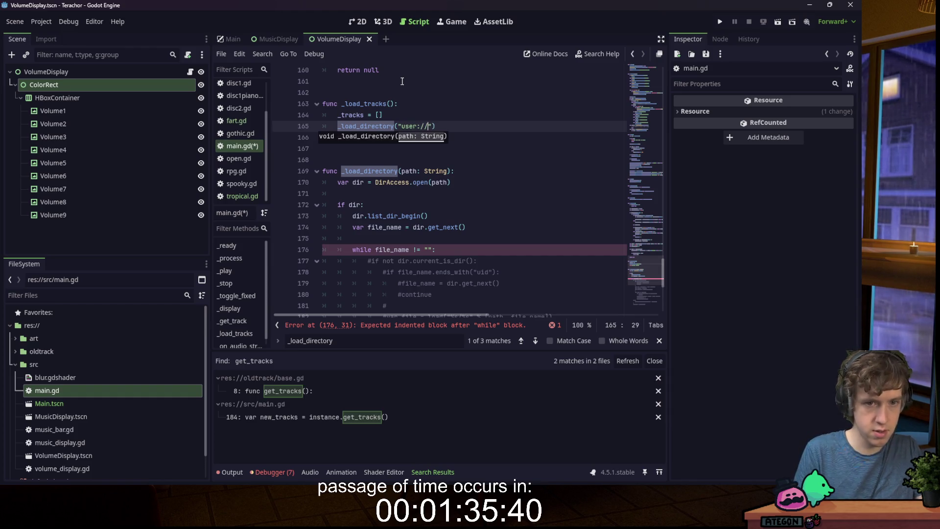
{"action": "type", "text": "racks"}
{"action": "key", "text": "ctrl+s"}
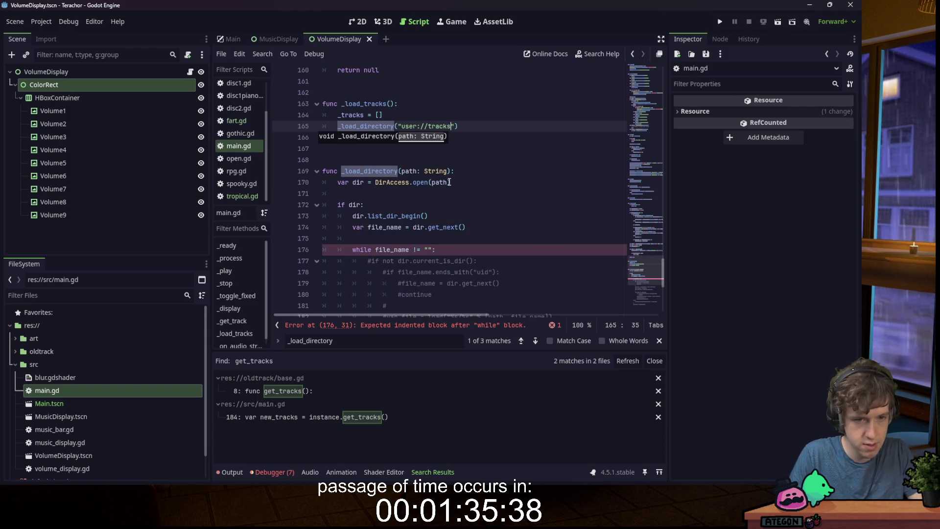
- Uncomment the remaining commented lines of the _load_directory body
{"action": "scroll", "coordinate": [444, 168], "scroll_direction": "down", "scroll_amount": 3}
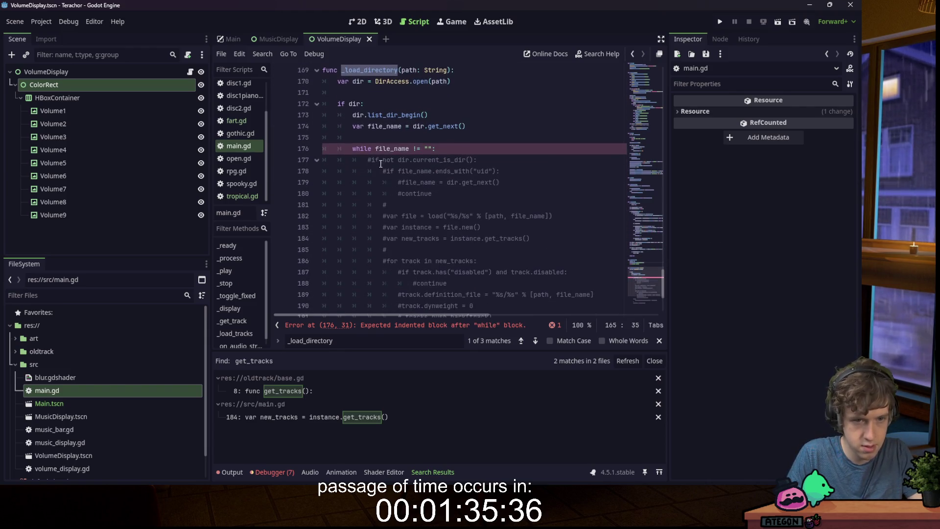
{"action": "mouse_move", "coordinate": [369, 162]}
{"action": "left_mouse_down"}
{"action": "mouse_move", "coordinate": [441, 188]}
{"action": "mouse_move", "coordinate": [440, 162]}
{"action": "mouse_move", "coordinate": [497, 237]}
{"action": "left_mouse_up"}
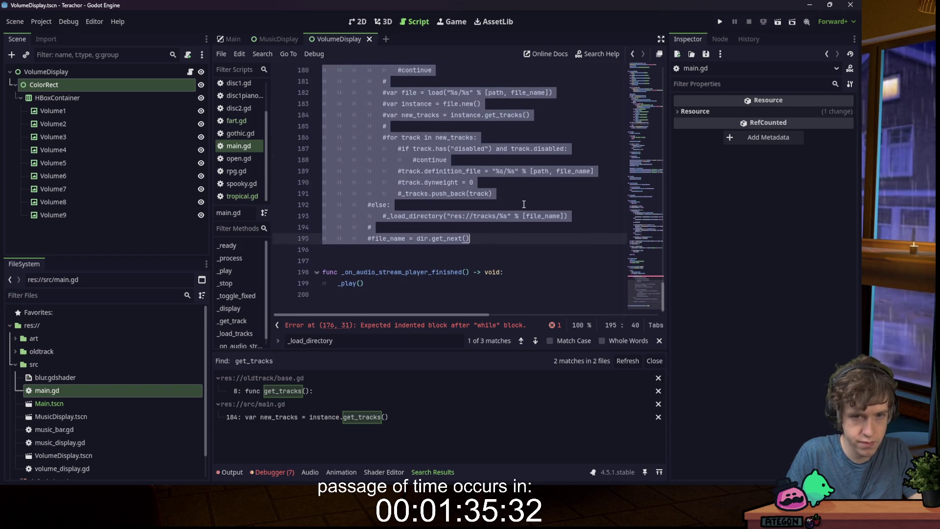
{"action": "key", "text": "ctrl+k"}
{"action": "left_click", "coordinate": [383, 126]}
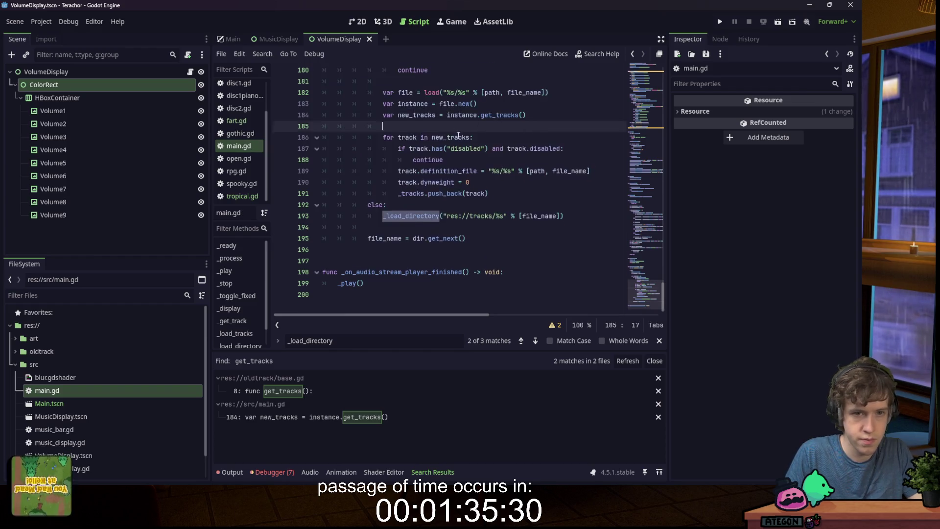
- Recomment the uid check and file-handling lines 178–190 and add an empty line under current_is_dir
{"action": "scroll", "coordinate": [383, 164], "scroll_direction": "up", "scroll_amount": 5}
{"action": "scroll", "coordinate": [383, 164], "scroll_direction": "down", "scroll_amount": 3}
{"action": "left_click_drag", "start_coordinate": [383, 164], "coordinate": [536, 184]}
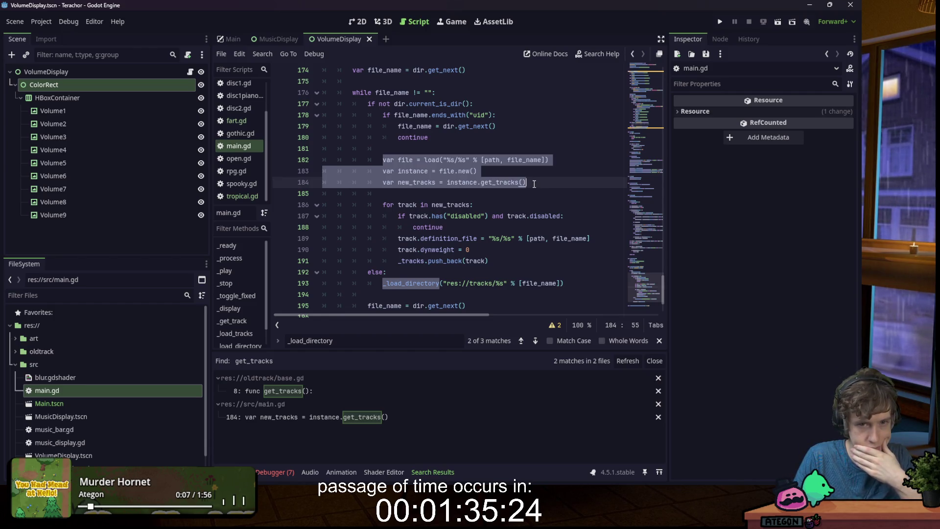
{"action": "left_click", "coordinate": [386, 118]}
{"action": "left_click_drag", "start_coordinate": [386, 118], "coordinate": [464, 145]}
{"action": "left_click", "coordinate": [381, 114]}
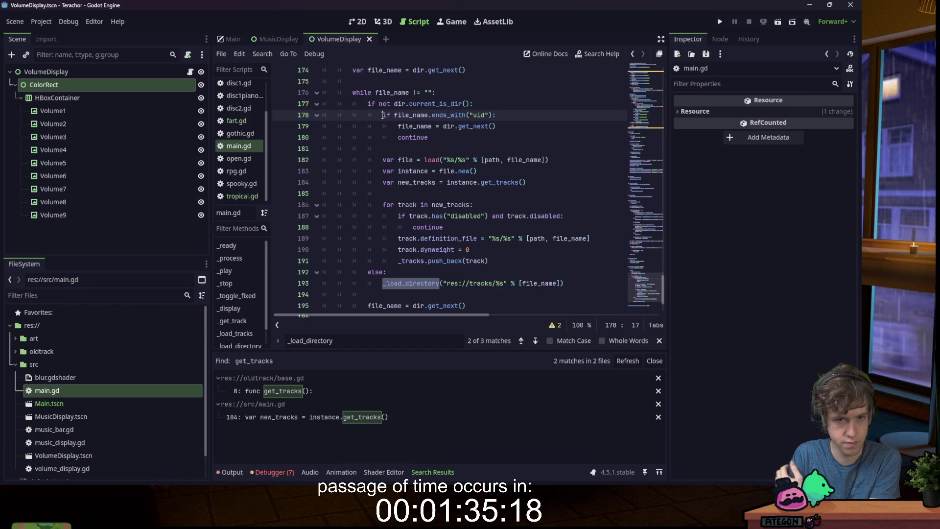
{"action": "mouse_move", "coordinate": [385, 117]}
{"action": "left_mouse_down"}
{"action": "mouse_move", "coordinate": [546, 257]}
{"action": "mouse_move", "coordinate": [387, 147]}
{"action": "mouse_move", "coordinate": [386, 115]}
{"action": "left_mouse_up"}
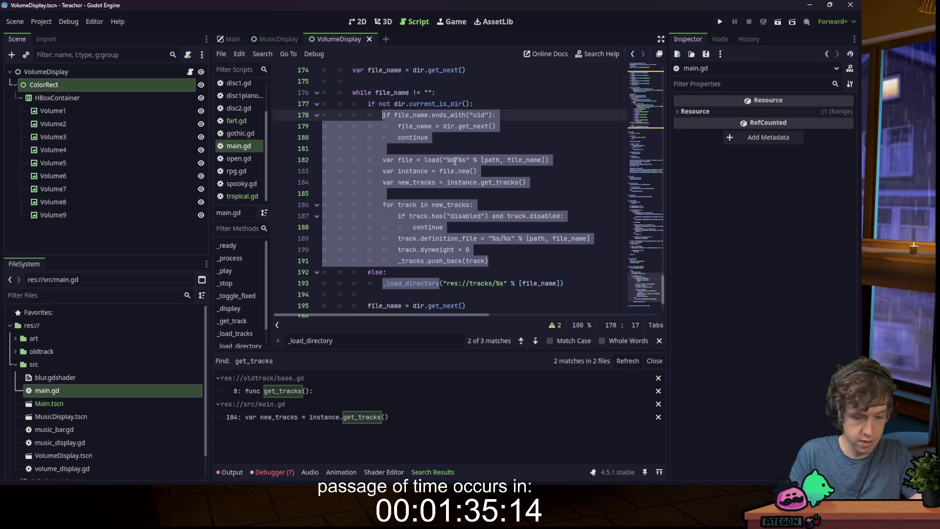
{"action": "key", "text": "ctrl+k"}
{"action": "left_click", "coordinate": [589, 106]}
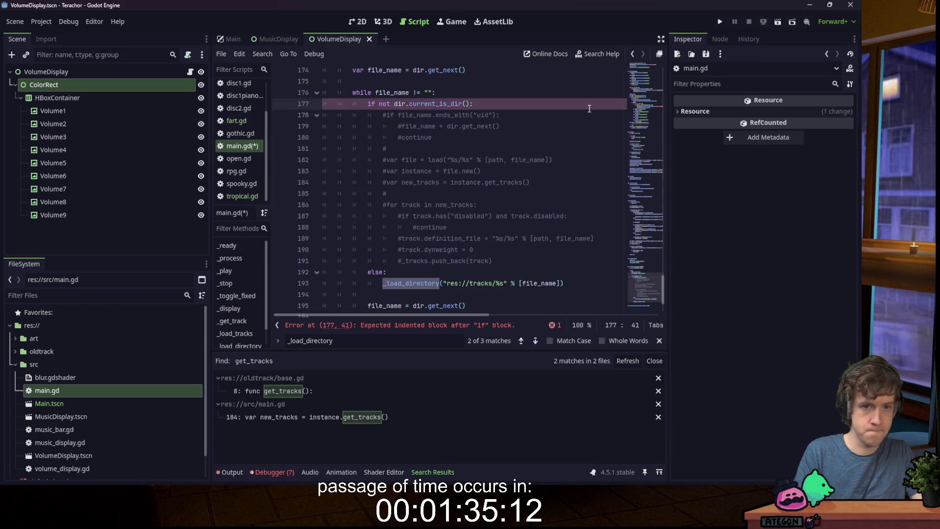
{"action": "key", "text": "Return"}
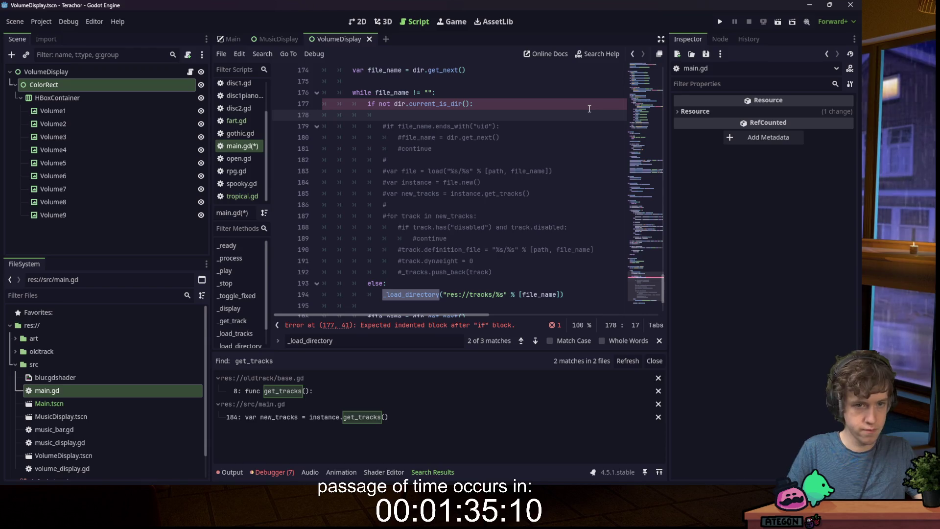
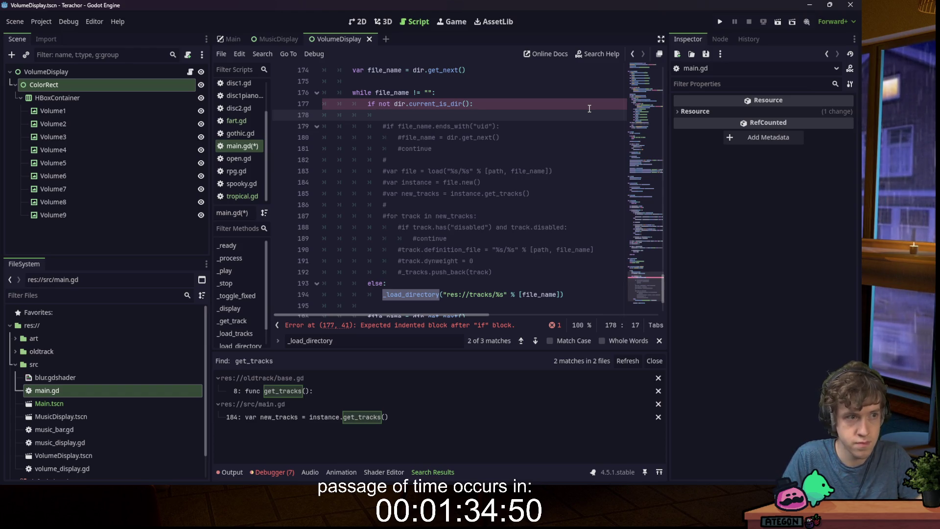
- Remove the half-written 'var co' declaration from inside the loop
{"action": "type", "text": "var co"}
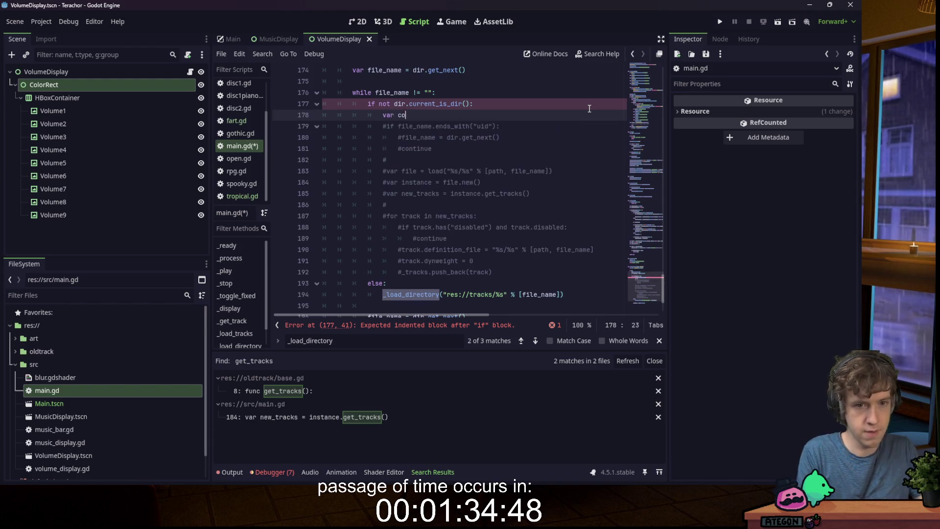
{"action": "key", "text": "BackSpace"}
{"action": "key", "text": "BackSpace"}
{"action": "key", "text": "BackSpace"}
{"action": "type", "text": "v"}
{"action": "key", "text": "BackSpace"}
- Add 'var cover', 'var info' and 'var tracks = []' below the file_name declaration
{"action": "scroll", "coordinate": [457, 177], "scroll_direction": "up", "scroll_amount": 3}
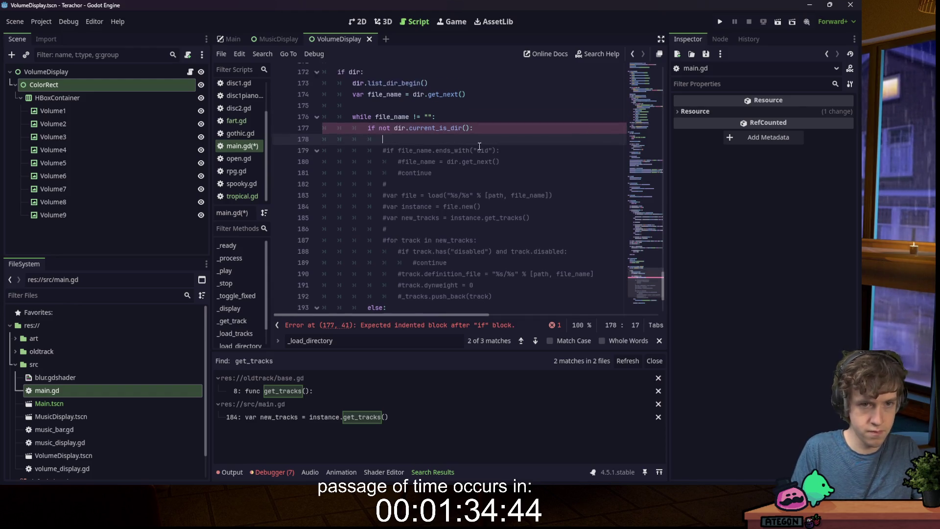
{"action": "left_click", "coordinate": [492, 171]}
{"action": "key", "text": "Return"}
{"action": "type", "text": "var"}
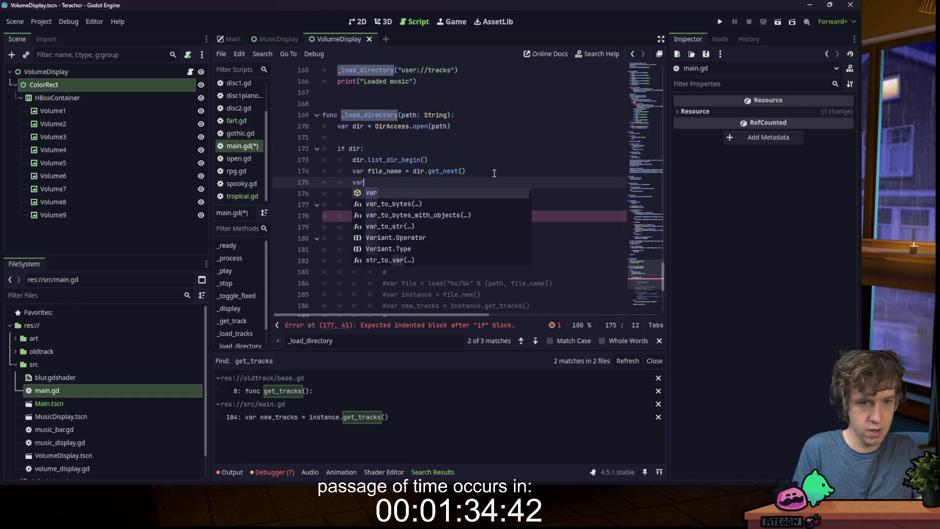
{"action": "type", "text": " cover"}
{"action": "key", "text": "Return"}
{"action": "type", "text": "var "}
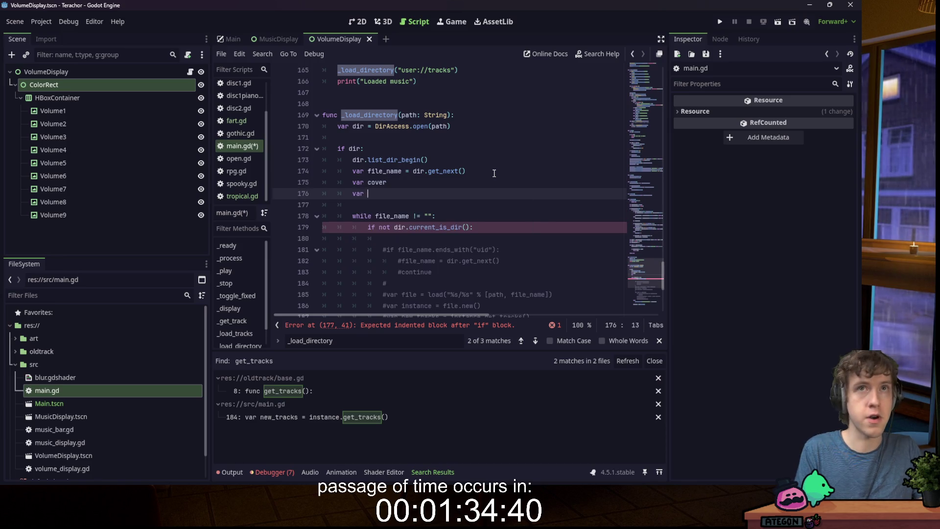
{"action": "type", "text": "info"}
{"action": "key", "text": "Return"}
{"action": "type", "text": "var "}
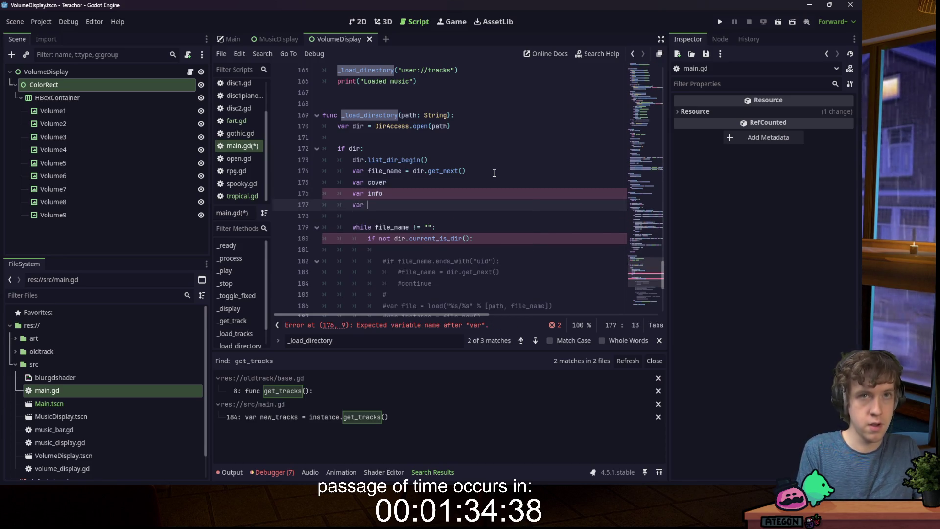
{"action": "type", "text": "t"}
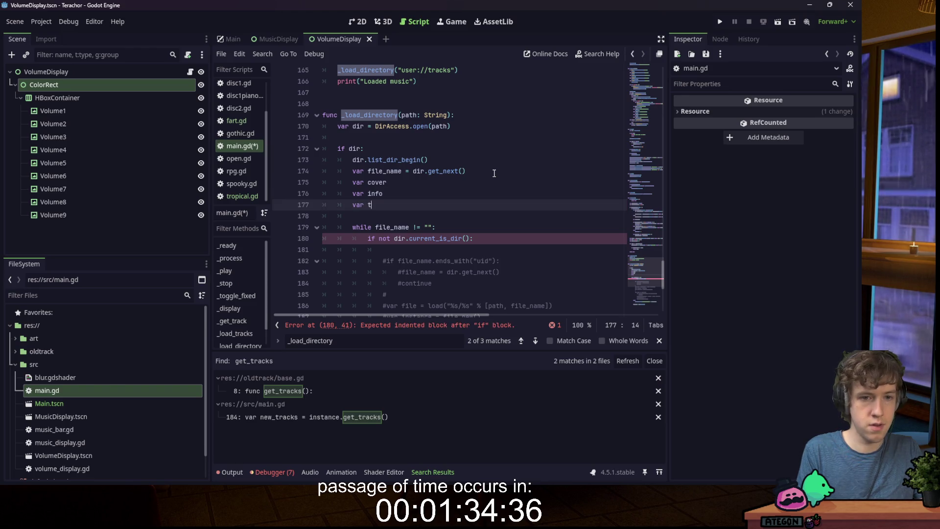
{"action": "type", "text": "racks = ["}
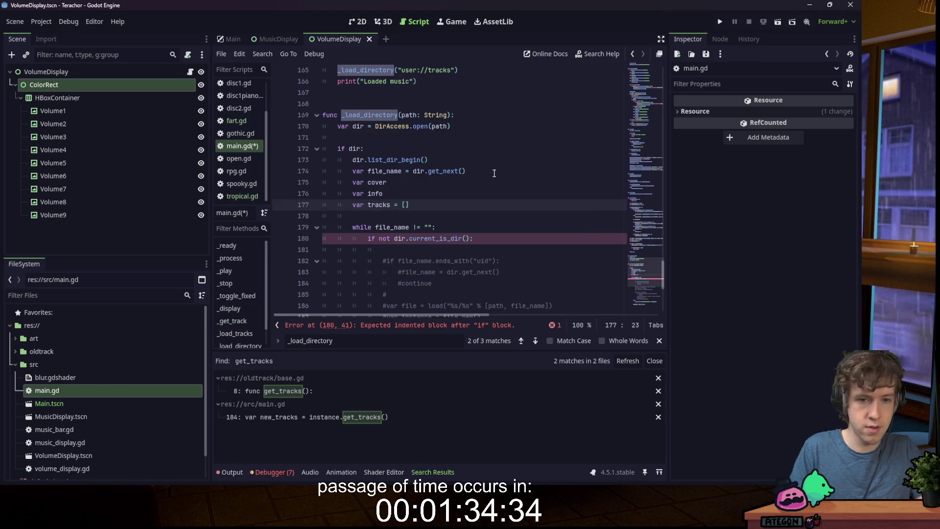
{"action": "scroll", "coordinate": [447, 158], "scroll_direction": "down", "scroll_amount": 1}
{"action": "scroll", "coordinate": [406, 145], "scroll_direction": "down", "scroll_amount": 3}
{"action": "scroll", "coordinate": [438, 163], "scroll_direction": "up", "scroll_amount": 2}
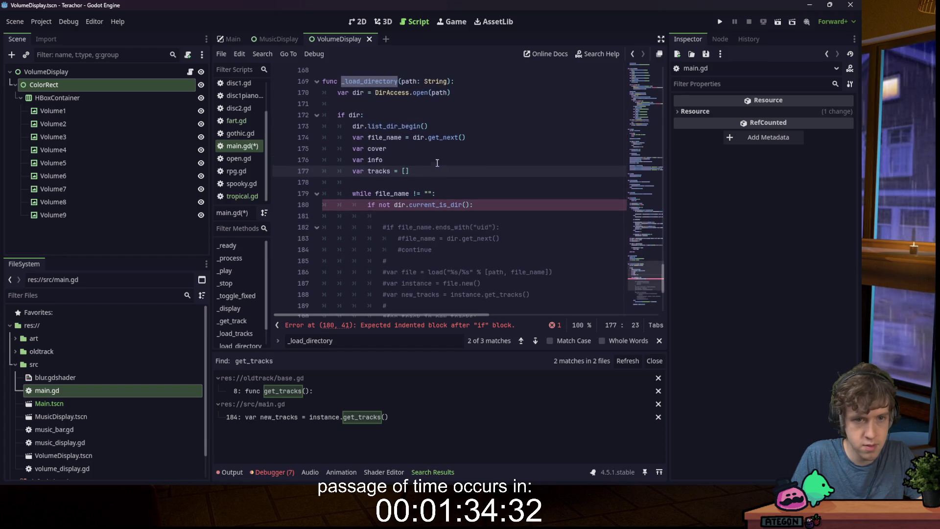
{"action": "scroll", "coordinate": [415, 151], "scroll_direction": "down", "scroll_amount": 2}
{"action": "left_click", "coordinate": [416, 152]}
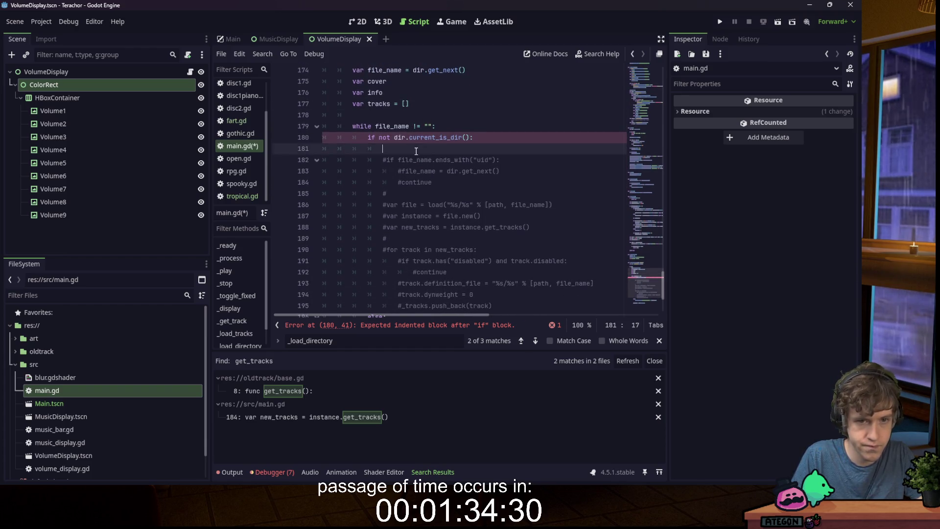
- Write the condition if file_name.begins_with("cover"): without extra parentheses
{"action": "type", "text": "if (fil"}
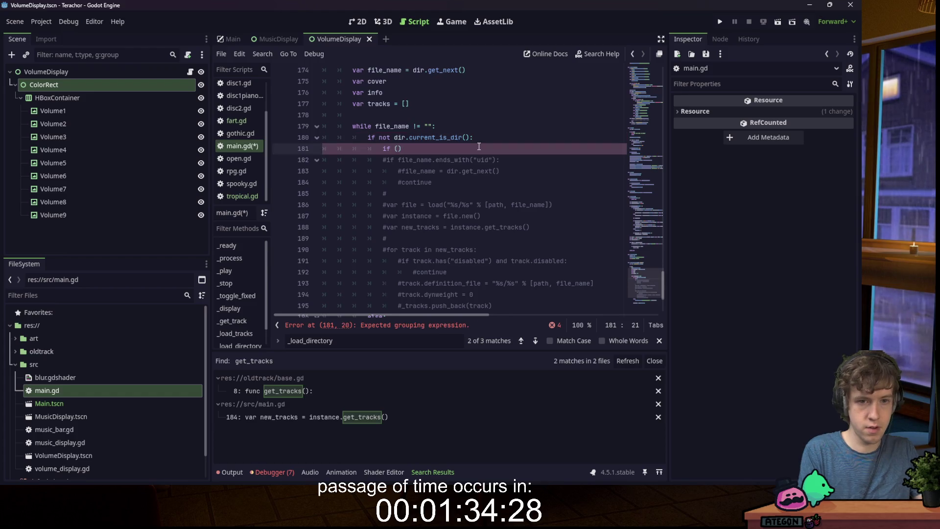
{"action": "type", "text": "e_name == \"c"}
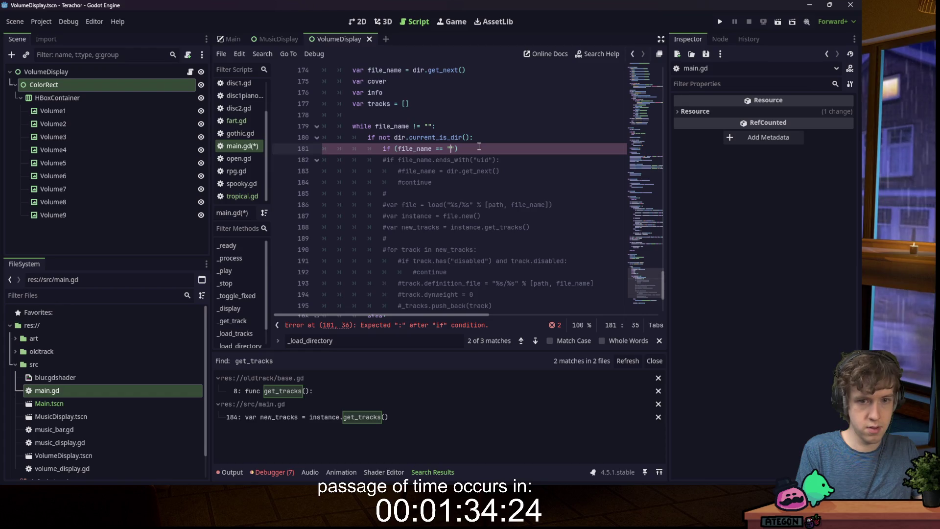
{"action": "type", "text": "over.j"}
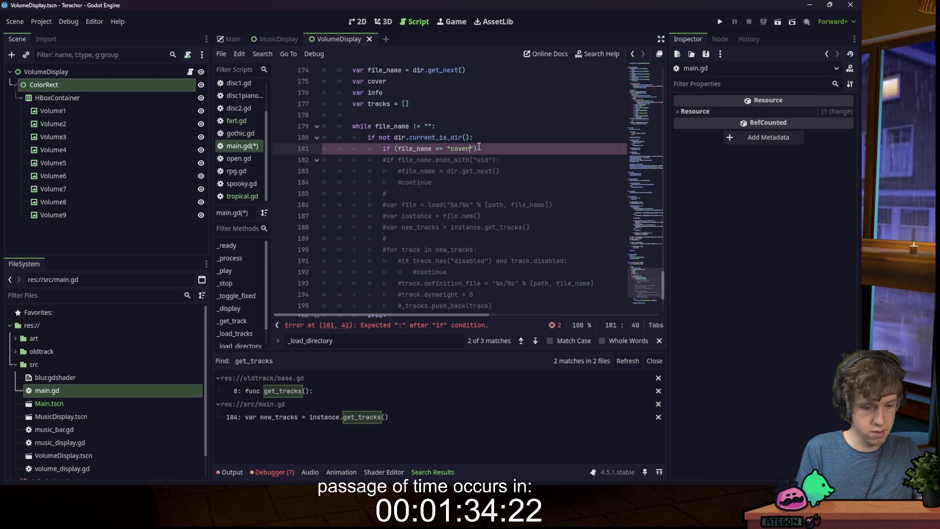
{"action": "type", "text": "pg"}
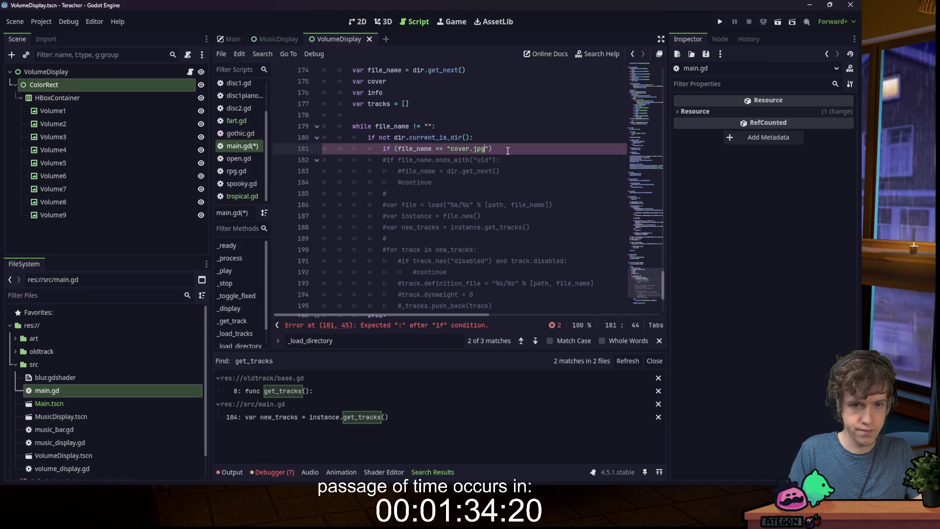
{"action": "left_click_drag", "start_coordinate": [432, 149], "coordinate": [484, 149]}
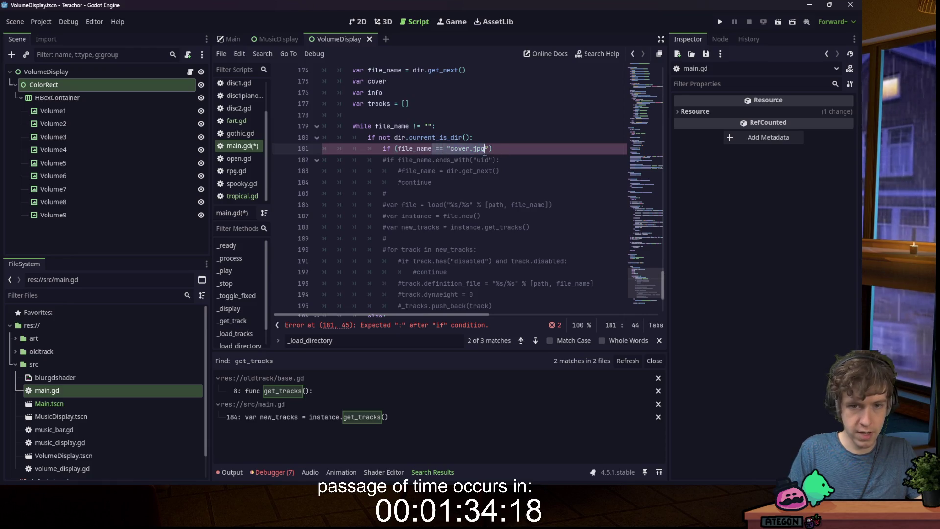
{"action": "key", "text": "BackSpace"}
{"action": "key", "text": "Delete"}
{"action": "type", "text": ".st"}
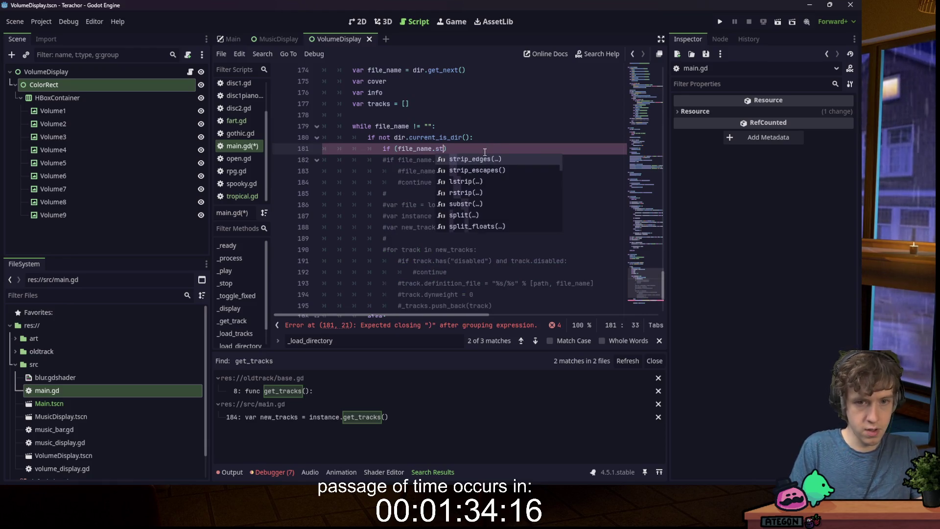
{"action": "type", "text": "ar"}
{"action": "key", "text": "BackSpace"}
{"action": "key", "text": "BackSpace"}
{"action": "key", "text": "BackSpace"}
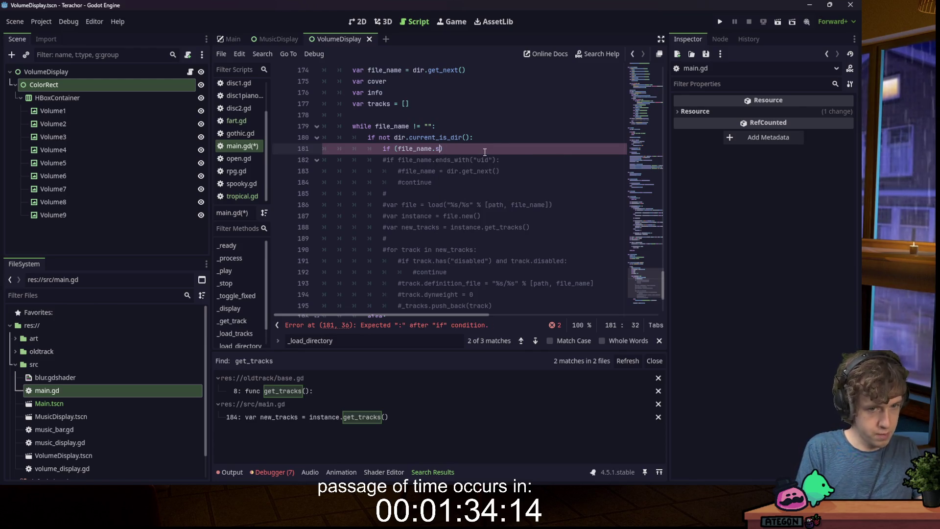
{"action": "type", "text": "beg"}
{"action": "key", "text": "Return"}
{"action": "type", "text": "\""}
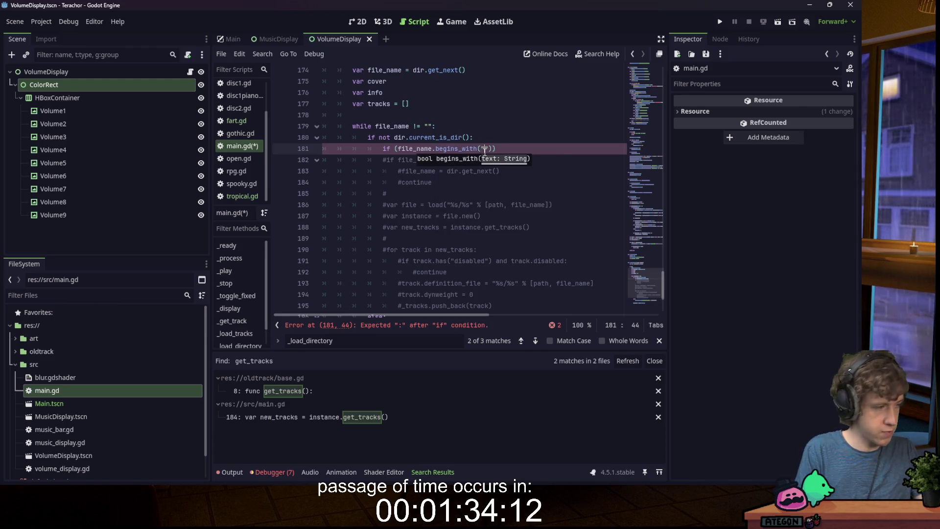
{"action": "type", "text": "."}
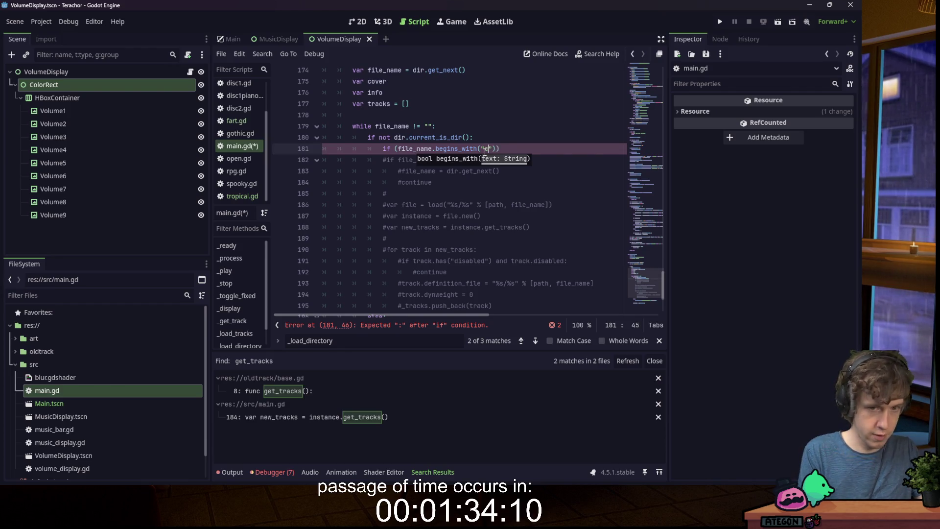
{"action": "type", "text": "\")"}
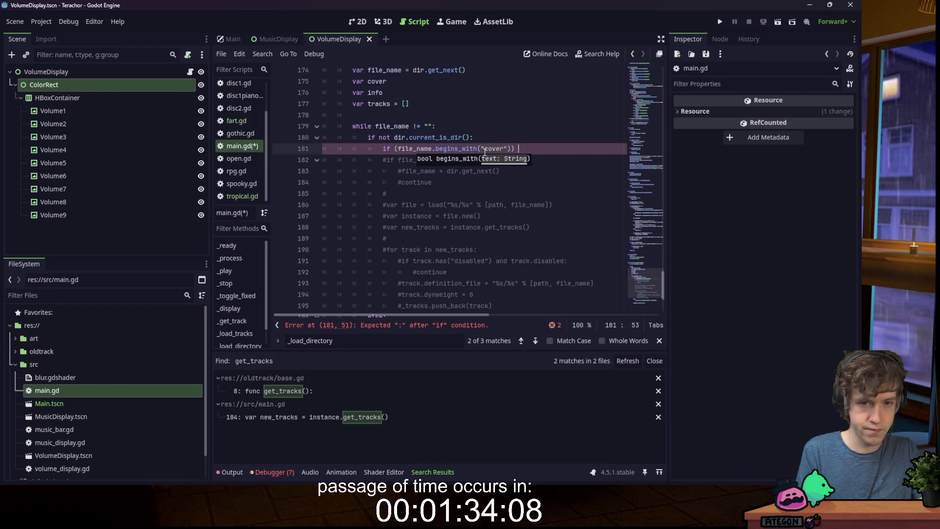
{"action": "type", "text": " :"}
{"action": "key", "text": "Return"}
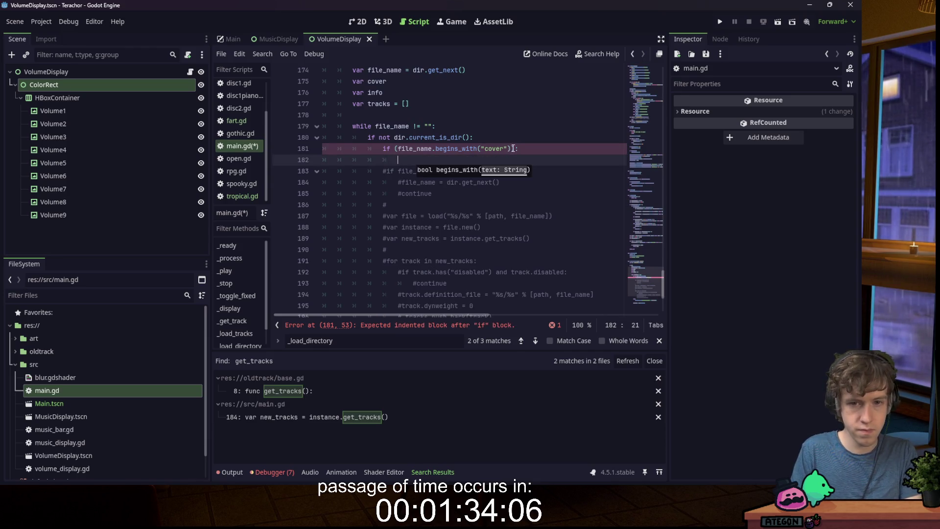
{"action": "key", "text": "BackSpace"}
{"action": "left_click", "coordinate": [396, 149]}
{"action": "key", "text": "BackSpace"}
{"action": "left_click", "coordinate": [503, 161]}
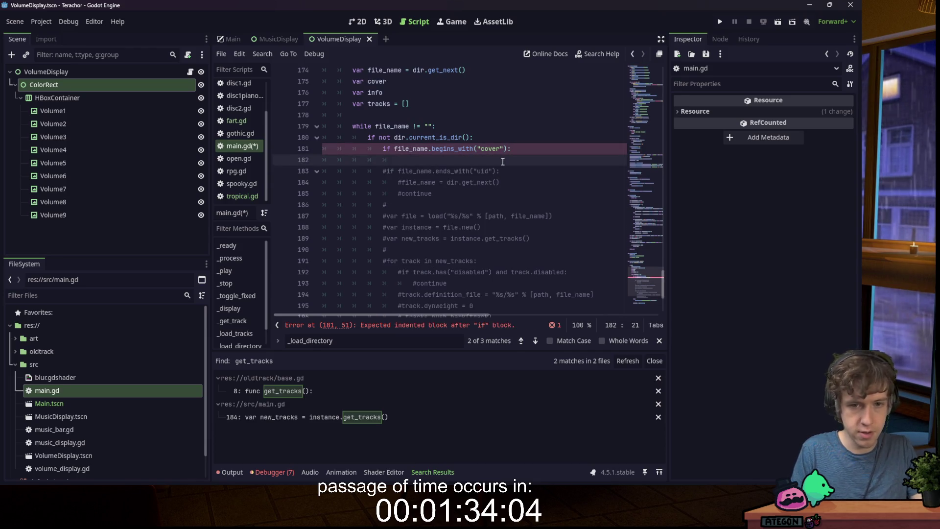
- Assign cover = load("%s/%s" % [path, file_name]), copying the path expression from the old code
{"action": "type", "text": "c"}
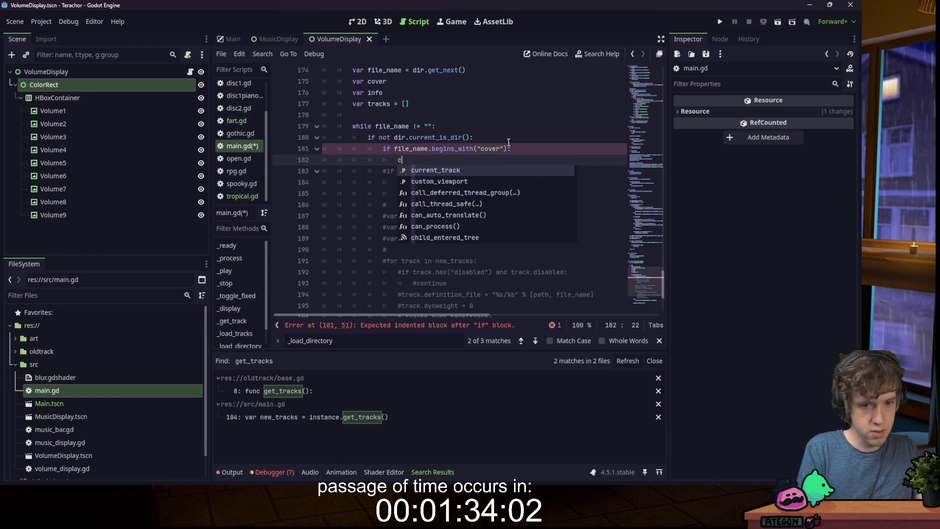
{"action": "type", "text": "over ="}
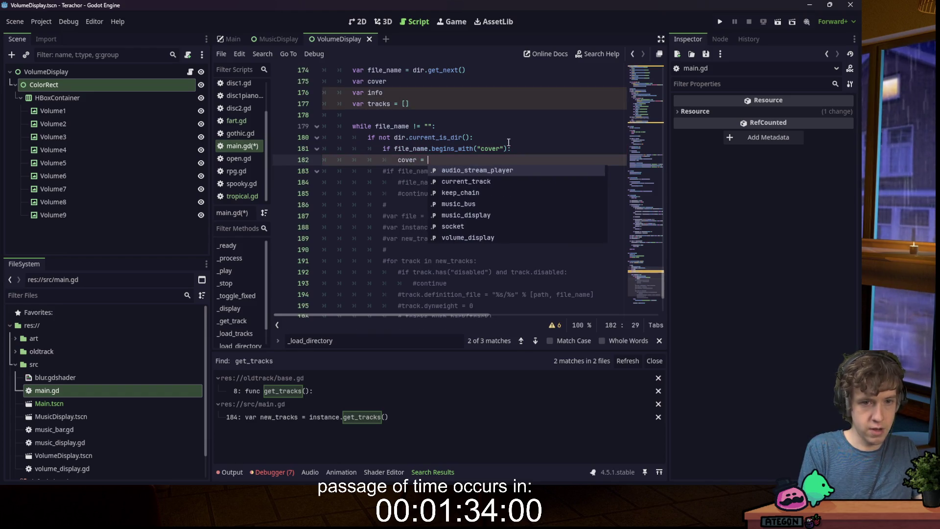
{"action": "left_click", "coordinate": [526, 117]}
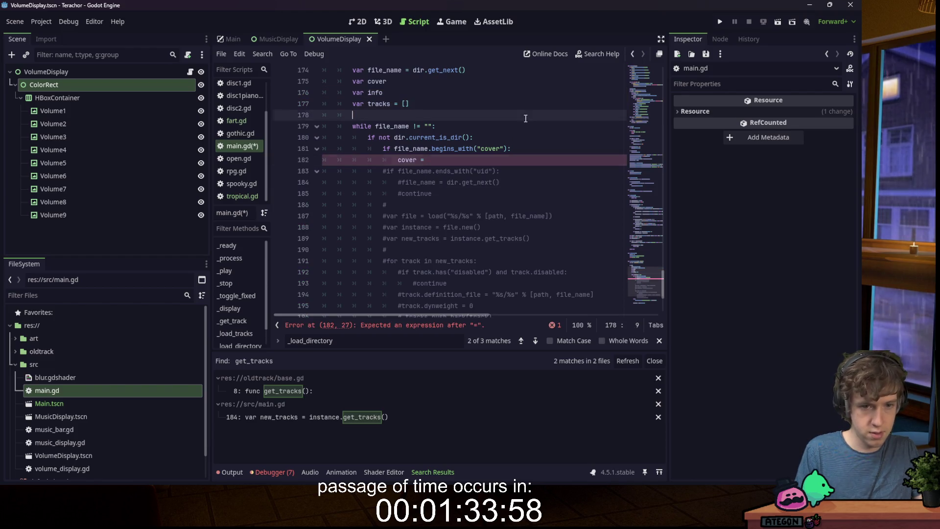
{"action": "left_click", "coordinate": [453, 160]}
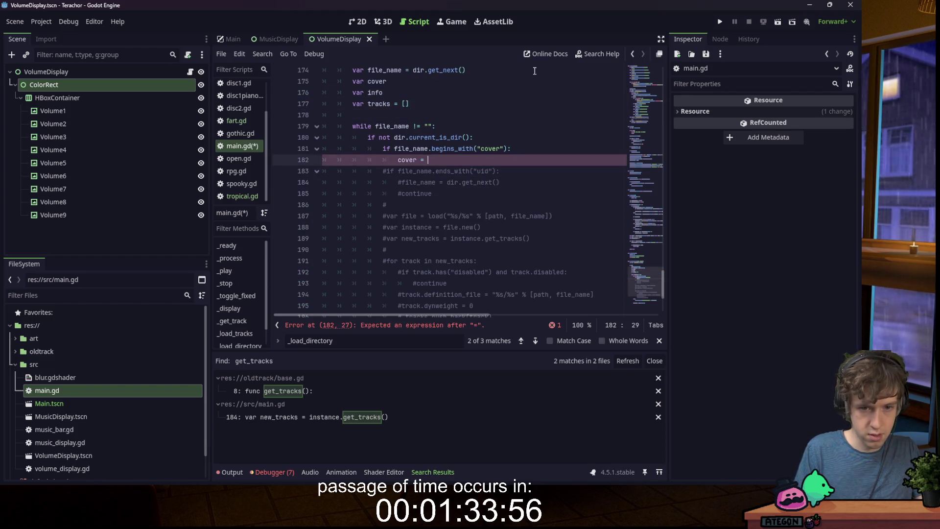
{"action": "type", "text": "load("}
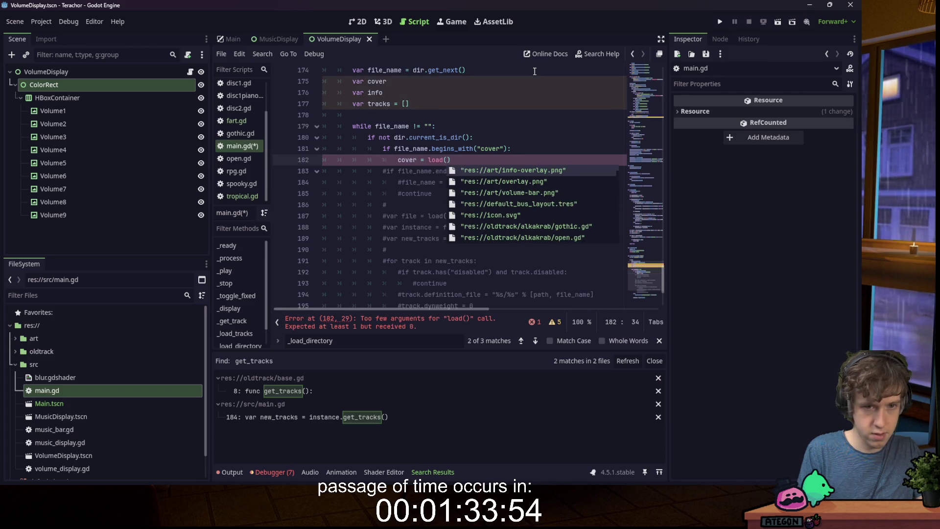
{"action": "left_click", "coordinate": [529, 93]}
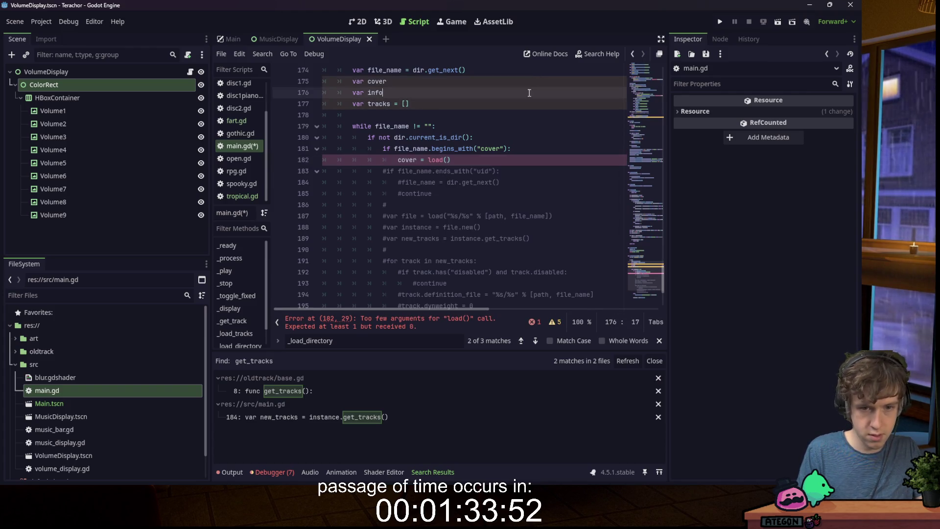
{"action": "left_click_drag", "start_coordinate": [448, 215], "coordinate": [551, 216]}
{"action": "key", "text": "ctrl+c"}
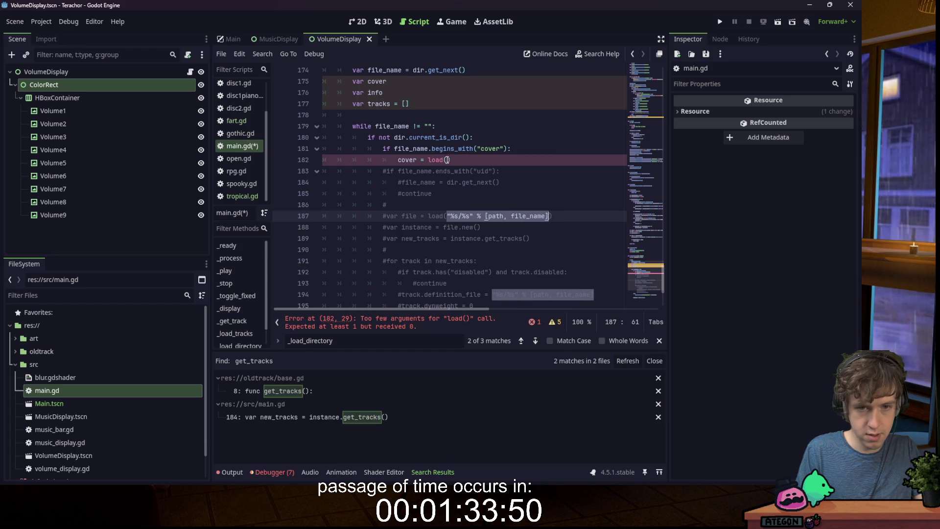
{"action": "left_click", "coordinate": [447, 160]}
{"action": "key", "text": "ctrl+v"}
{"action": "left_click", "coordinate": [564, 160]}
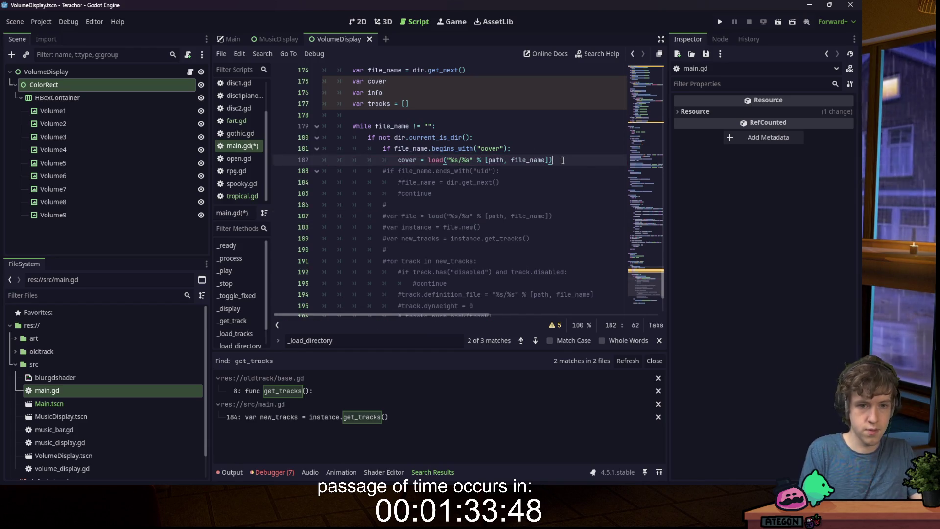
{"action": "key", "text": "Return"}
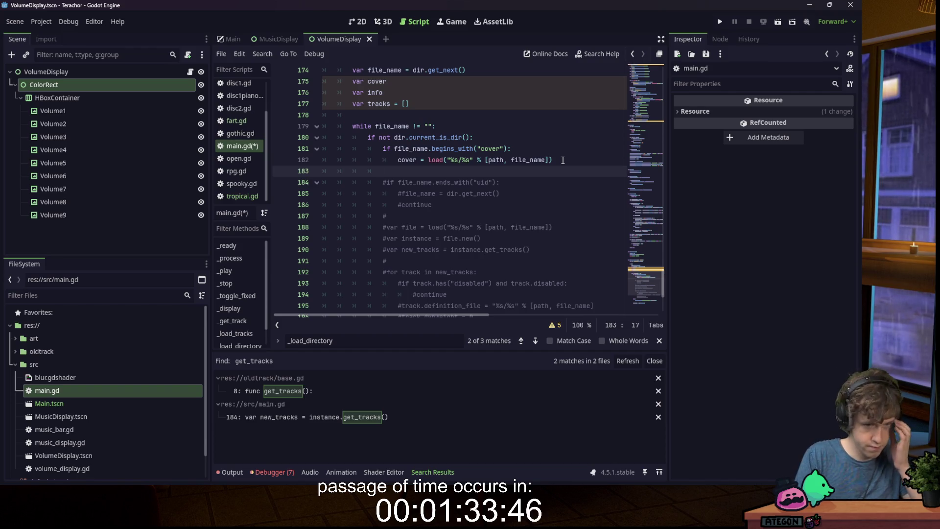
- Add the branch elif file_name == "info.txt": after the cover check
{"action": "type", "text": "el"}
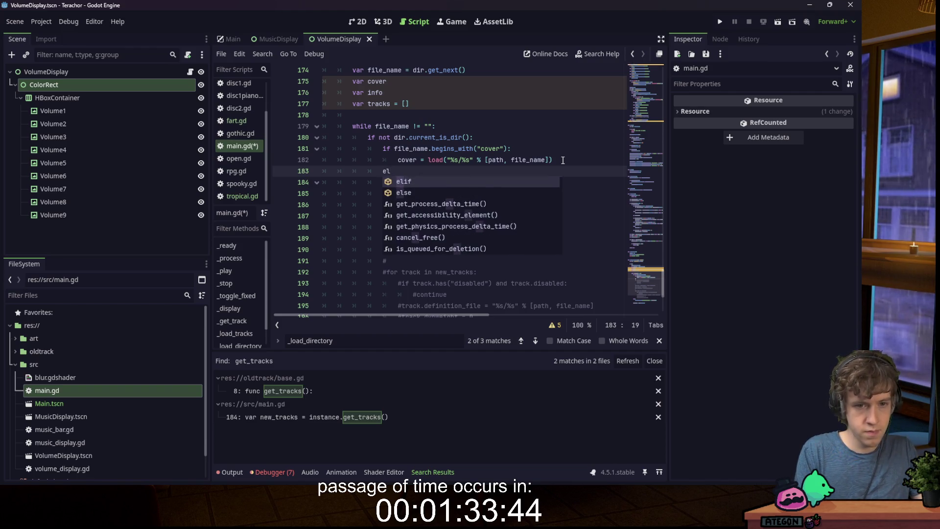
{"action": "type", "text": "if file."}
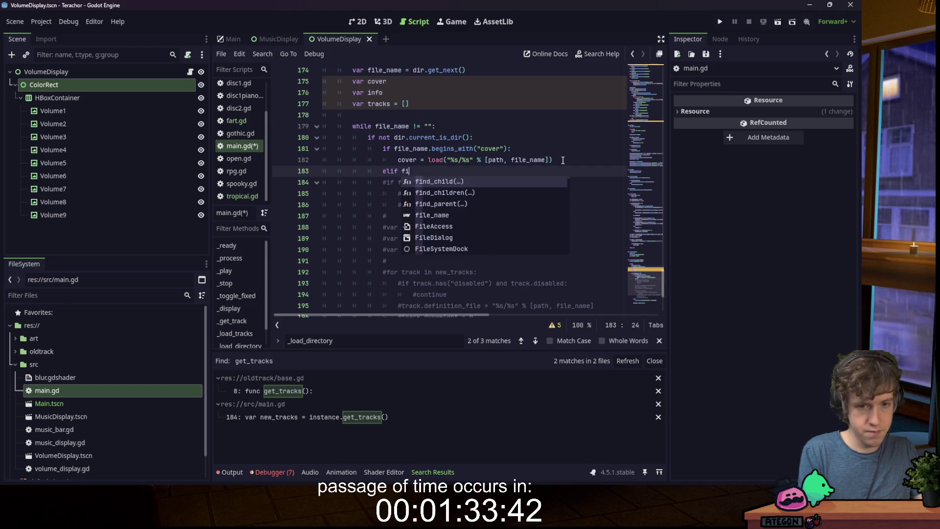
{"action": "key", "text": "BackSpace"}
{"action": "type", "text": "_name"}
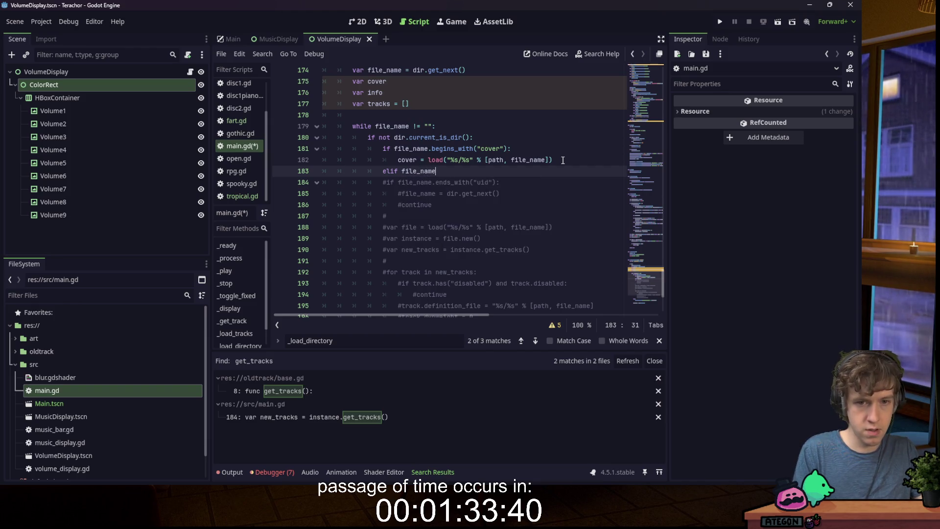
{"action": "type", "text": ".begin"}
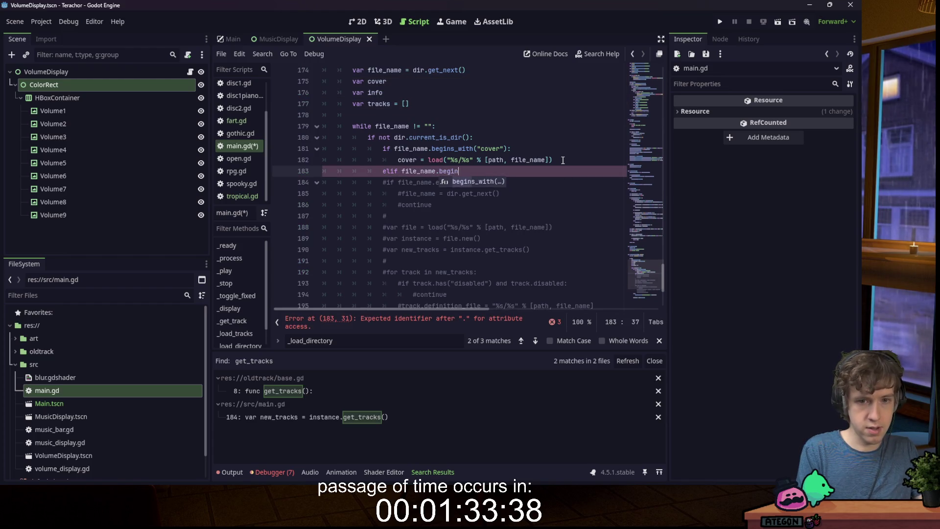
{"action": "key", "text": "Return"}
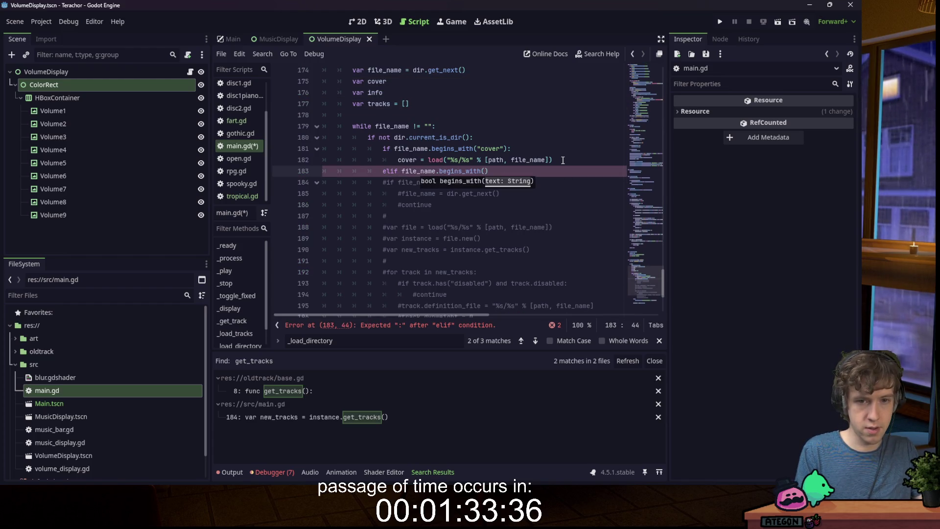
{"action": "key", "text": "BackSpace"}
{"action": "key", "text": "BackSpace"}
{"action": "key", "text": "BackSpace"}
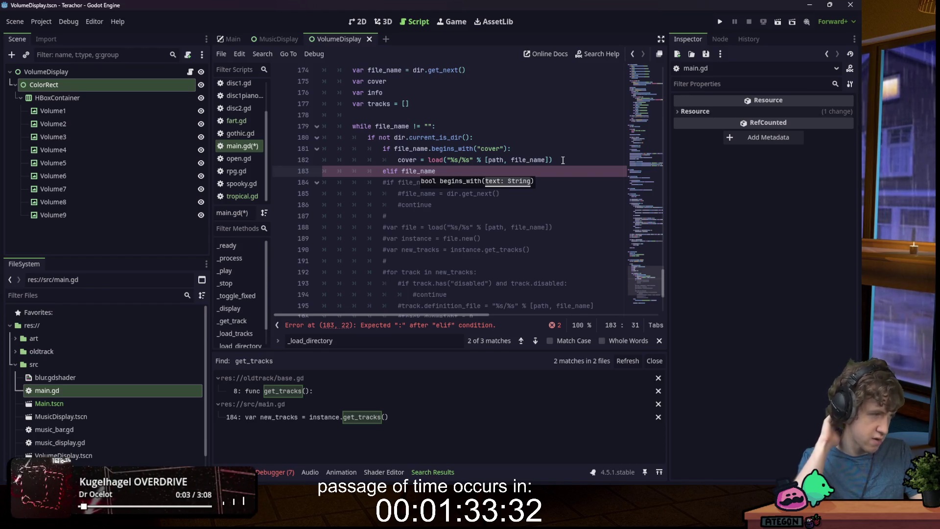
{"action": "type", "text": " ="}
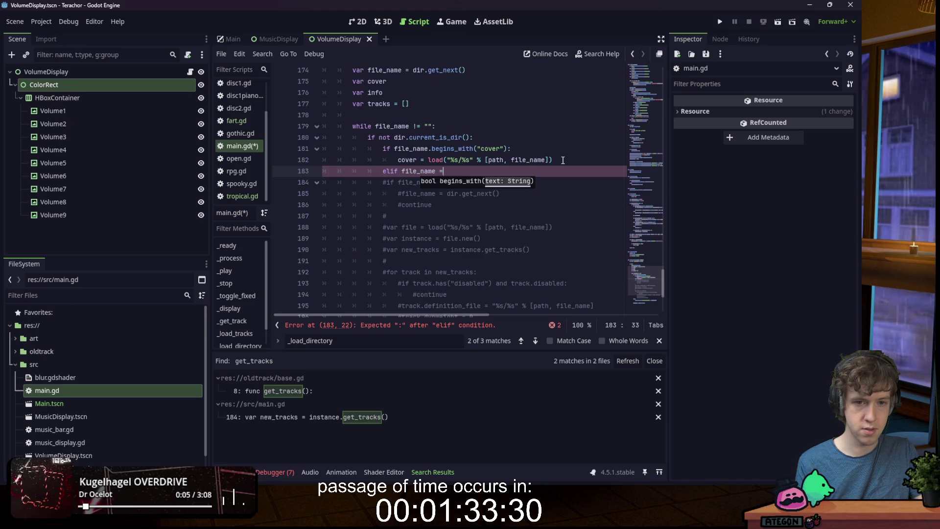
{"action": "type", "text": "= \"info.txt\":"}
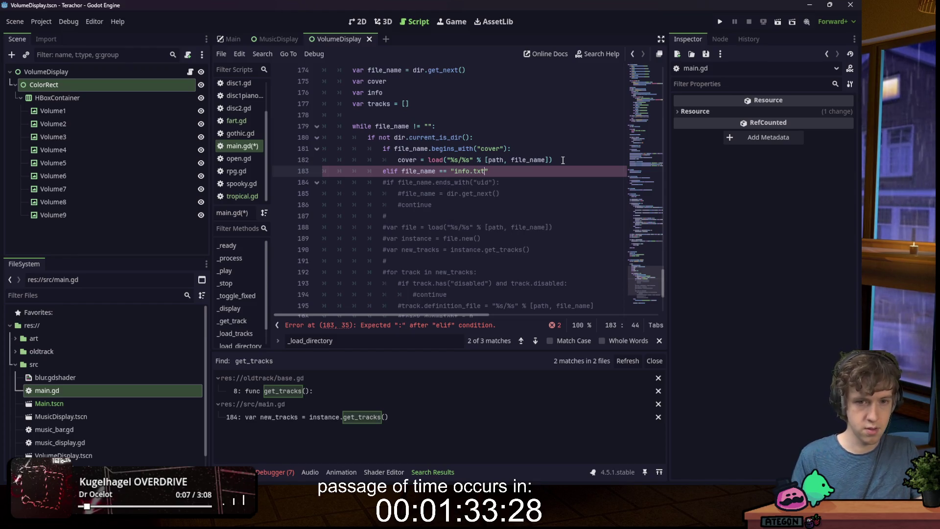
{"action": "key", "text": "Return"}
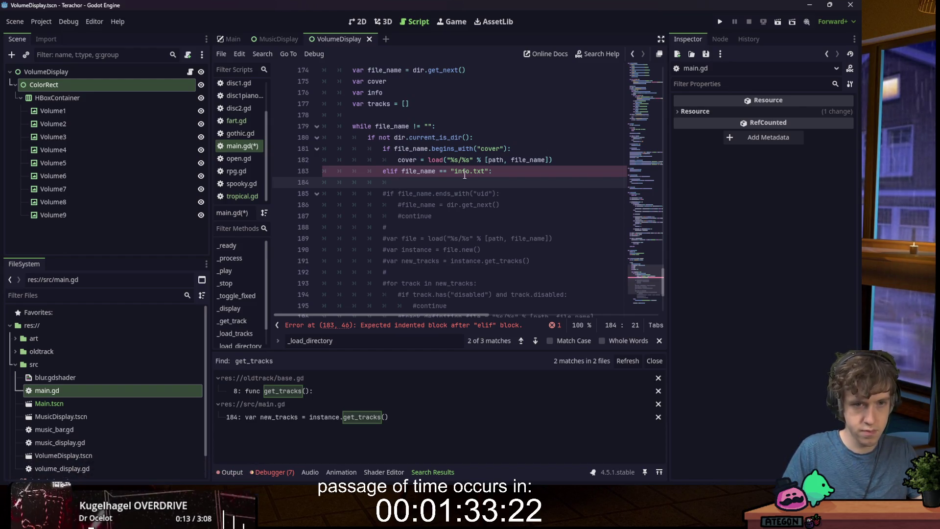
- Set info to the same load expression copied from line 182, then begin an else branch
{"action": "type", "text": "info ="}
{"action": "left_click_drag", "start_coordinate": [552, 160], "coordinate": [428, 160]}
{"action": "key", "text": "ctrl+c"}
{"action": "left_click", "coordinate": [436, 182]}
{"action": "key", "text": "ctrl+v"}
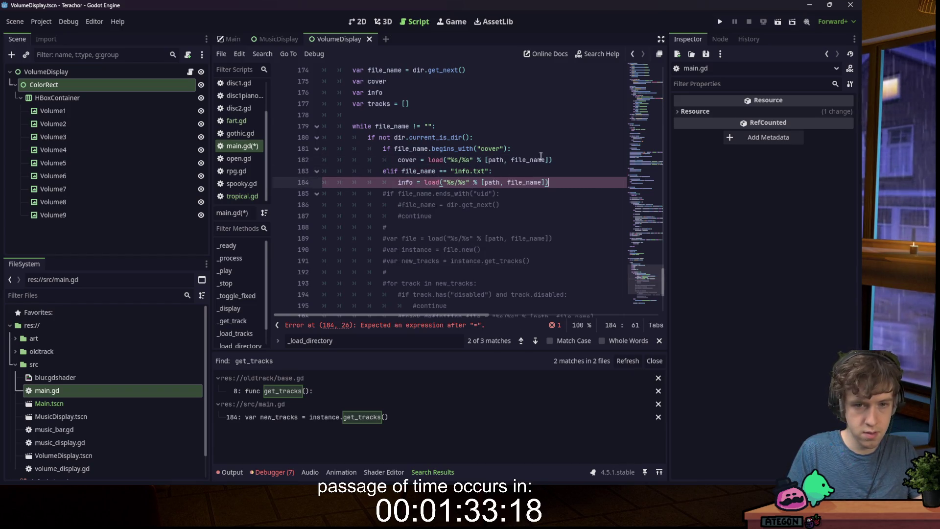
{"action": "key", "text": "Return"}
{"action": "type", "text": "else:"}
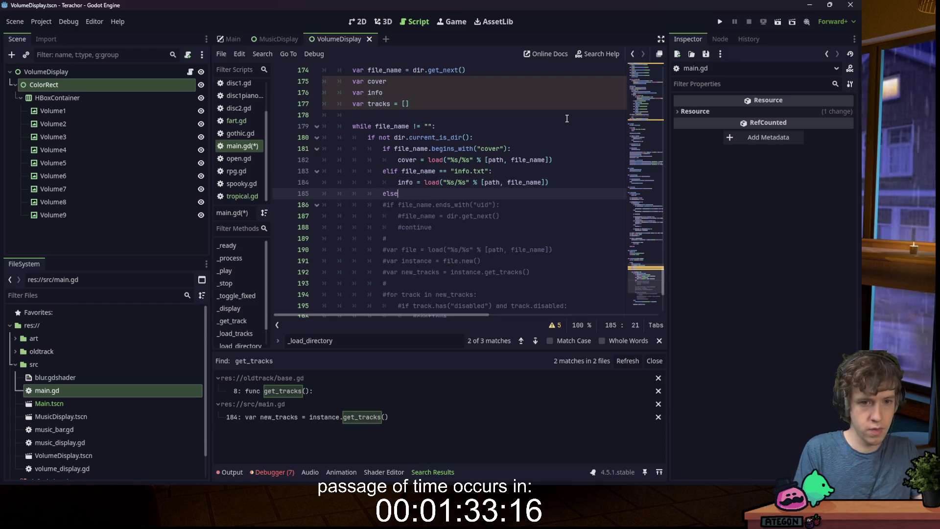
{"action": "key", "text": "Return"}
- Under else, push the loaded file onto tracks with tracks.push_back(load(...))
{"action": "type", "text": "tracks.push"}
{"action": "key", "text": "Return"}
{"action": "key", "text": "ctrl+v"}
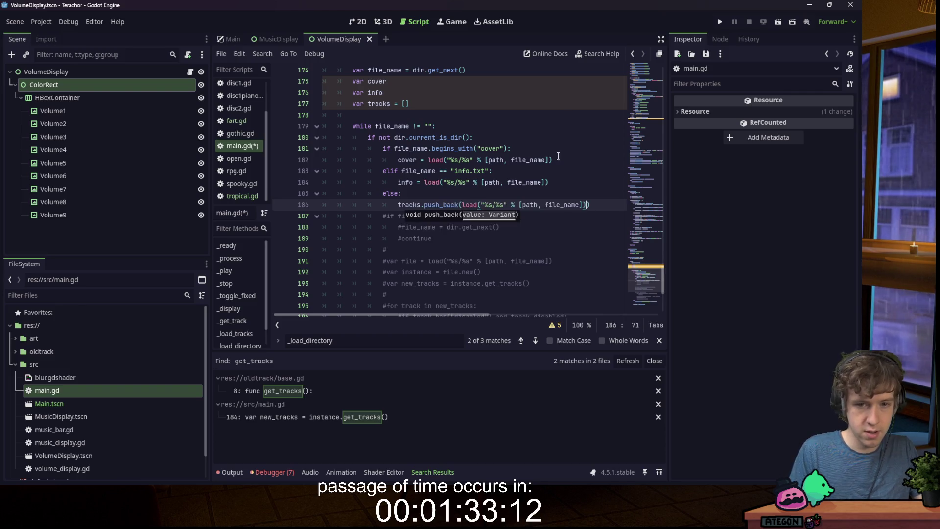
- Correct the misspelled else keyword and save main.gd
{"action": "key", "text": "Up"}
{"action": "scroll", "coordinate": [409, 165], "scroll_direction": "down", "scroll_amount": 2}
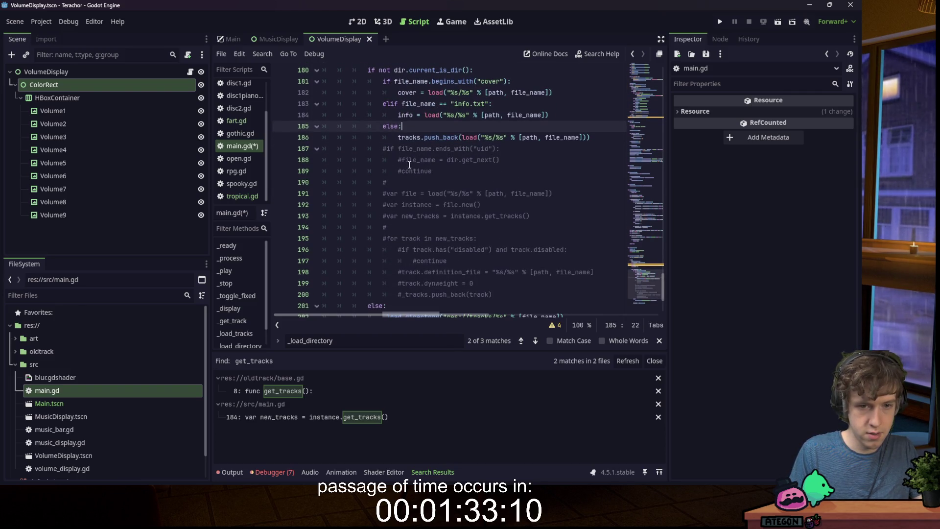
{"action": "scroll", "coordinate": [408, 163], "scroll_direction": "up", "scroll_amount": 2}
{"action": "key", "text": "Left"}
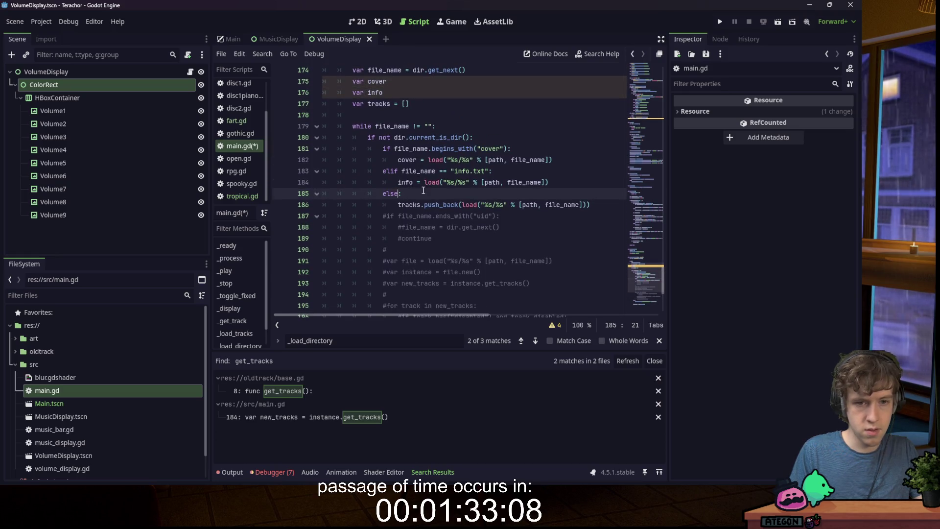
{"action": "key", "text": "BackSpace"}
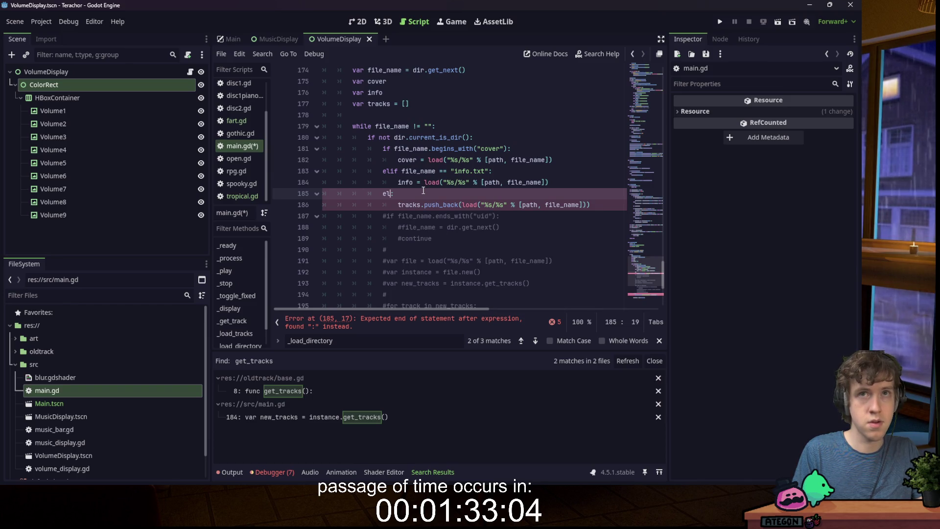
{"action": "type", "text": "se"}
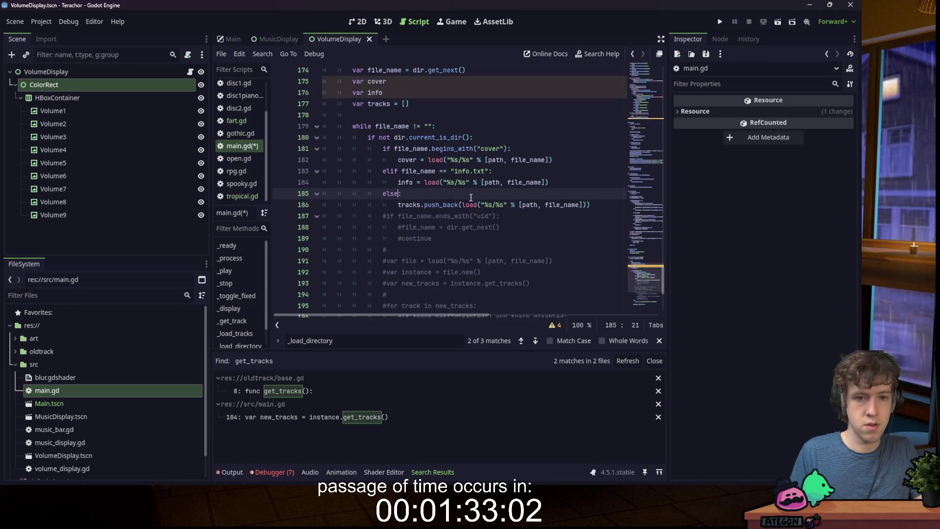
{"action": "key", "text": "ctrl+s"}
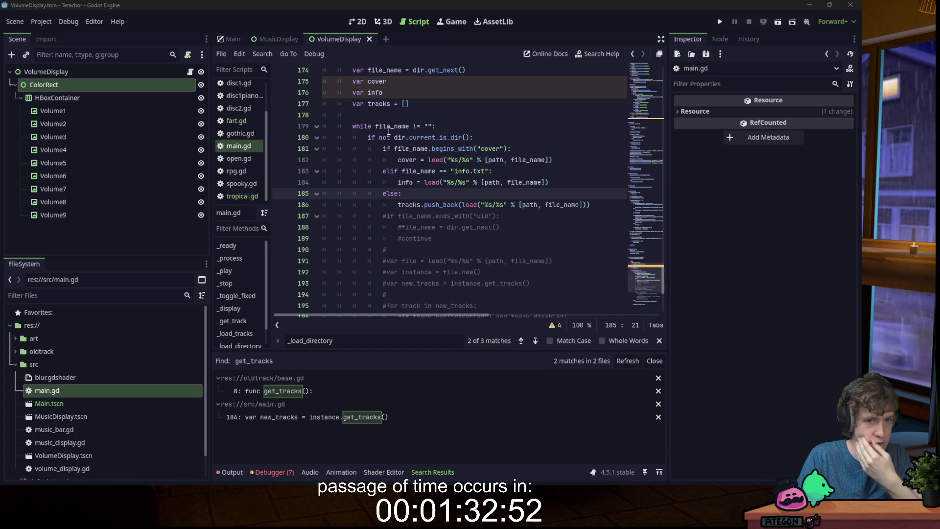
{"action": "scroll", "coordinate": [421, 115], "scroll_direction": "up", "scroll_amount": 6}
{"action": "scroll", "coordinate": [441, 211], "scroll_direction": "down", "scroll_amount": 6}
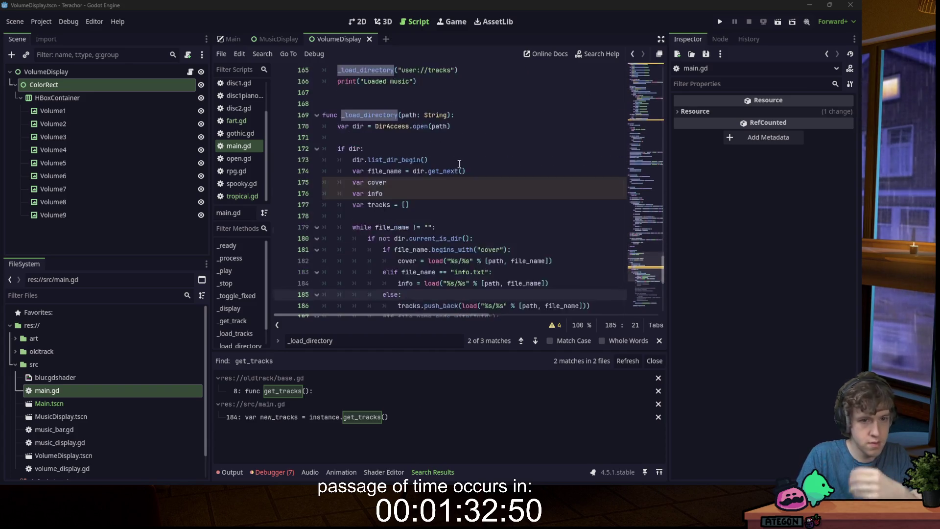
- Search all project files for 'mp3', listing 5 matches across 3 files
{"action": "left_click", "coordinate": [445, 215]}
{"action": "key", "text": "ctrl+f"}
{"action": "type", "text": "mp3"}
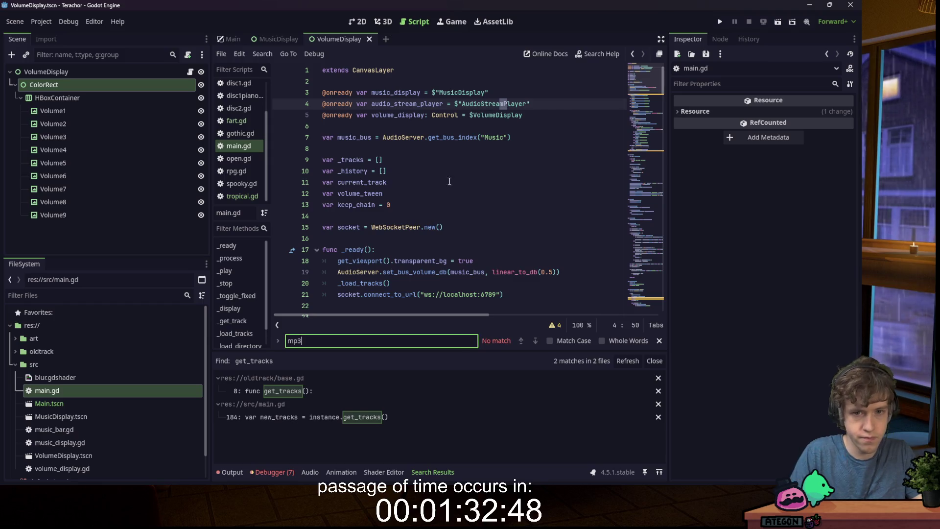
{"action": "left_click", "coordinate": [528, 207]}
{"action": "key", "text": "ctrl+shift+f"}
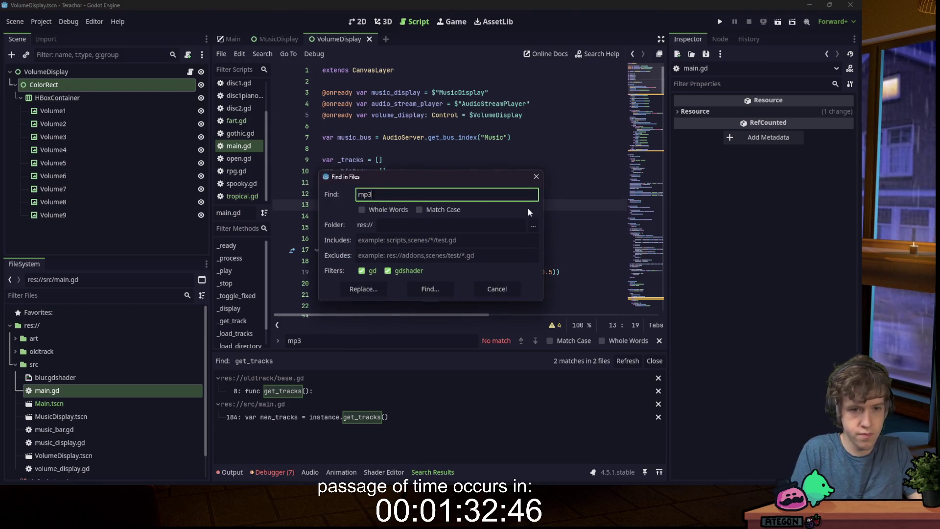
{"action": "key", "text": "Return"}
{"action": "scroll", "coordinate": [469, 410], "scroll_direction": "up", "scroll_amount": 1}
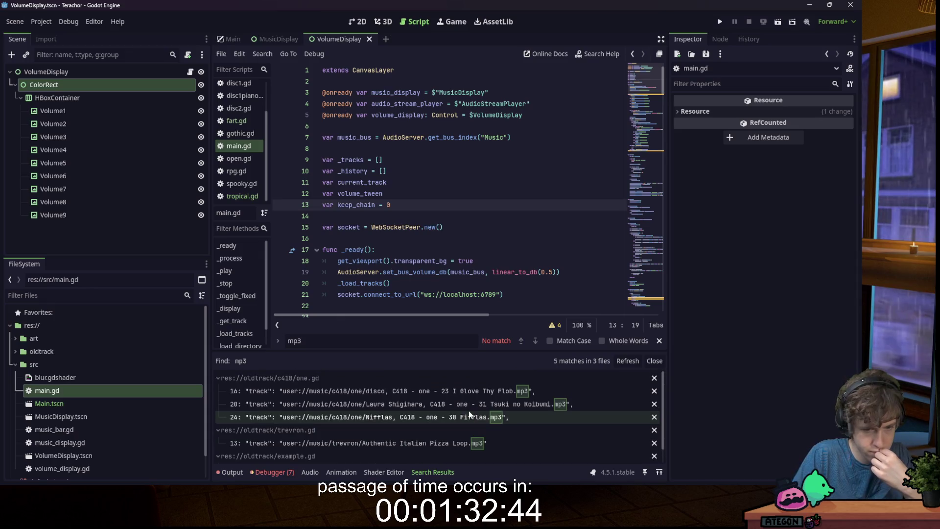
{"action": "scroll", "coordinate": [555, 396], "scroll_direction": "down", "scroll_amount": 1}
{"action": "scroll", "coordinate": [638, 149], "scroll_direction": "down", "scroll_amount": 15}
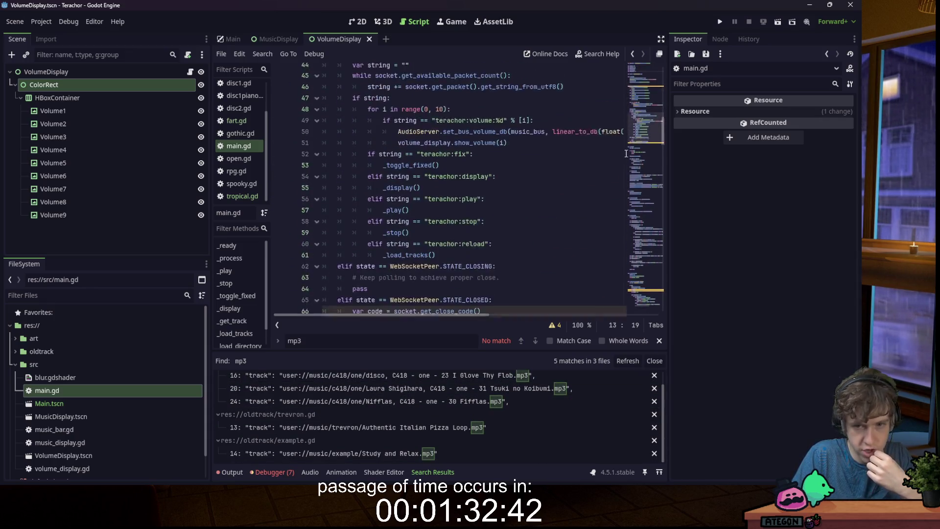
{"action": "scroll", "coordinate": [639, 148], "scroll_direction": "down", "scroll_amount": 20}
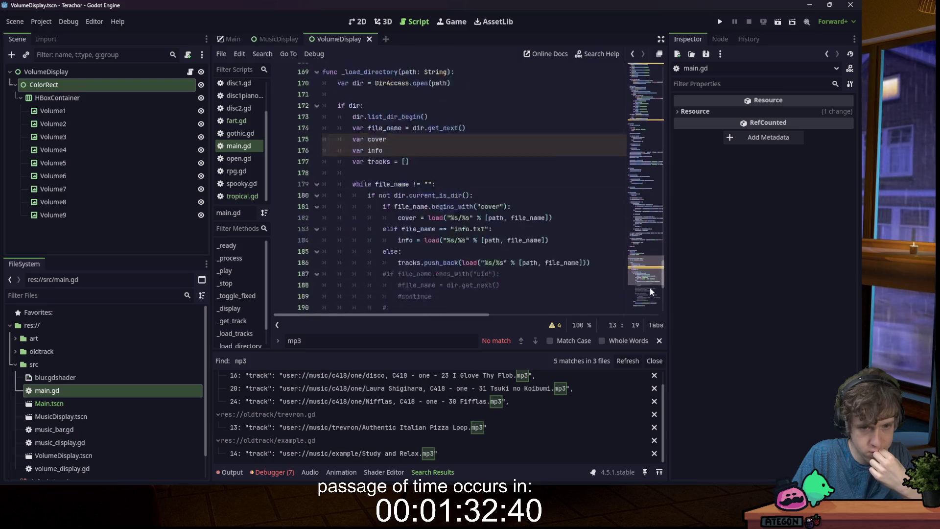
{"action": "scroll", "coordinate": [662, 296], "scroll_direction": "up", "scroll_amount": 5}
{"action": "left_click", "coordinate": [520, 202]}
{"action": "left_click", "coordinate": [598, 185]}
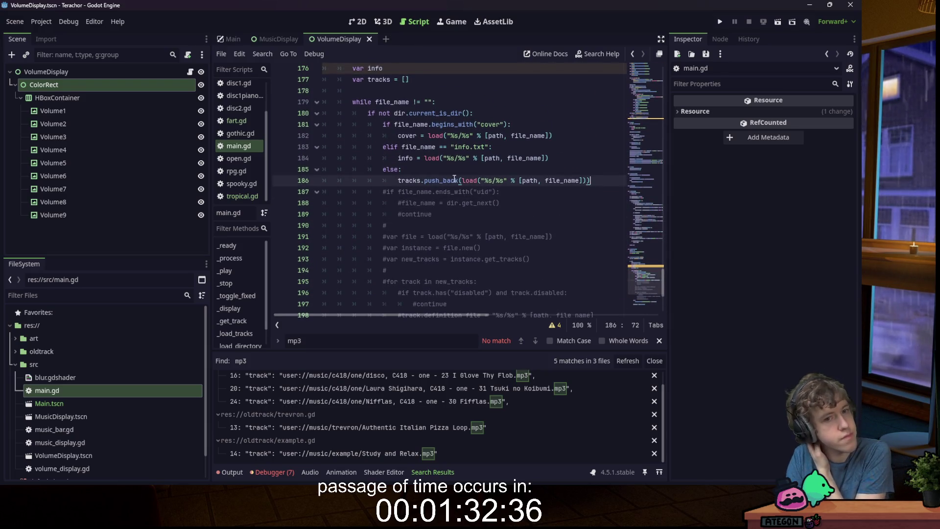
{"action": "left_click", "coordinate": [399, 169]}
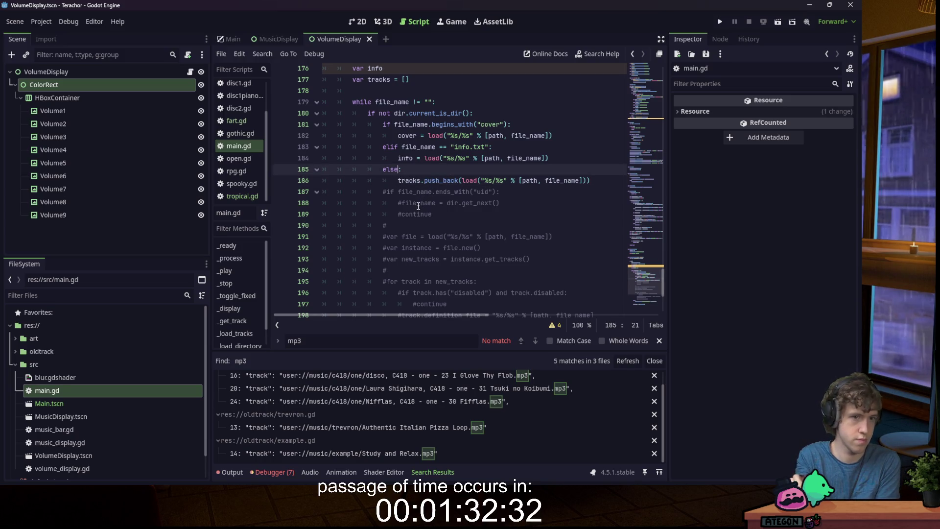
- Turn the else into an elif testing file_name.ends_with(".mp3") or ends_with(".ogg")
{"action": "key", "text": "BackSpace"}
{"action": "type", "text": "if ("}
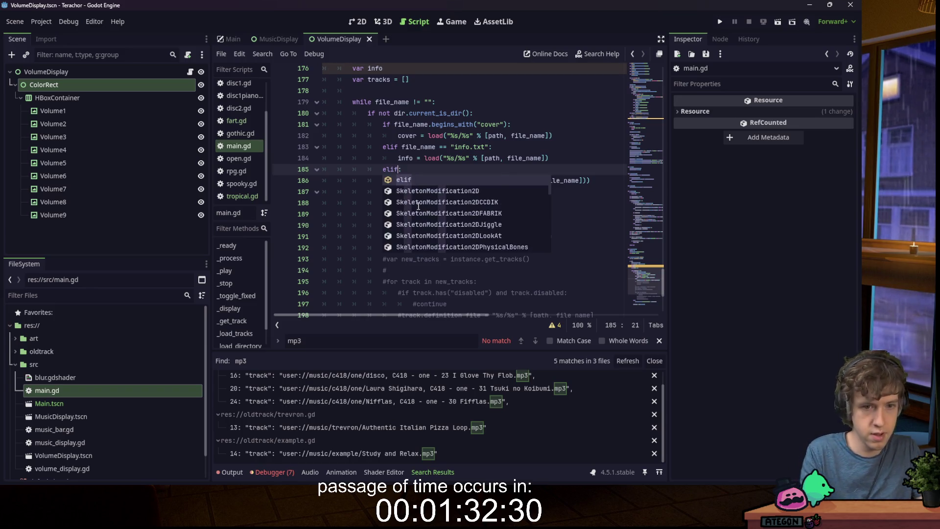
{"action": "key", "text": "Return"}
{"action": "type", "text": "file_name.en"}
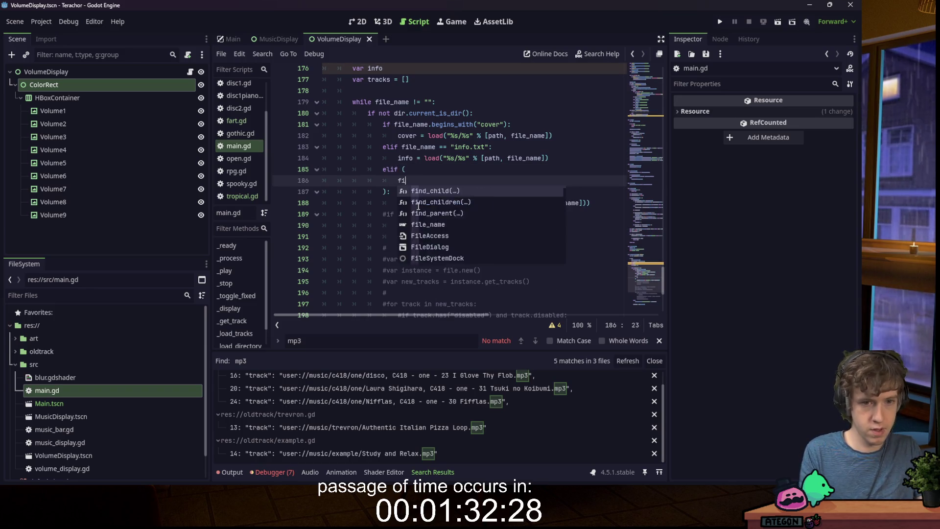
{"action": "key", "text": "Return"}
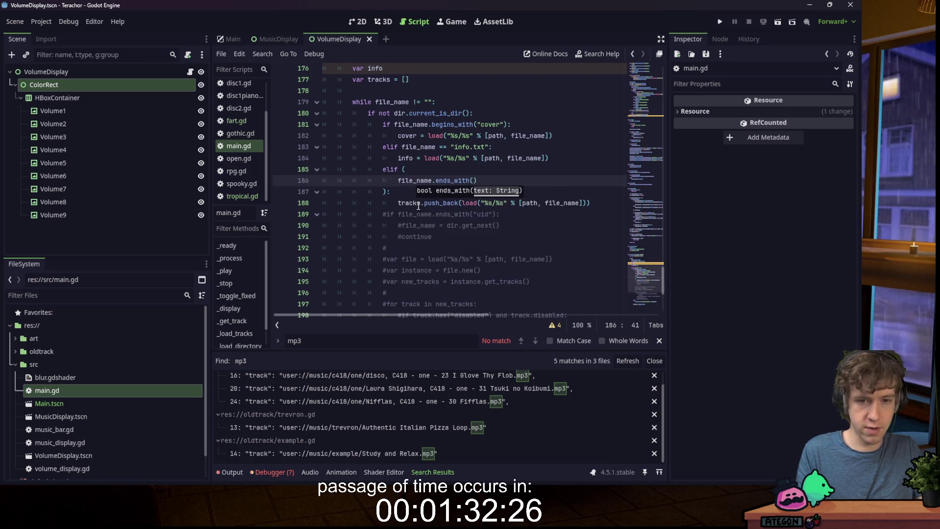
{"action": "type", "text": "."}
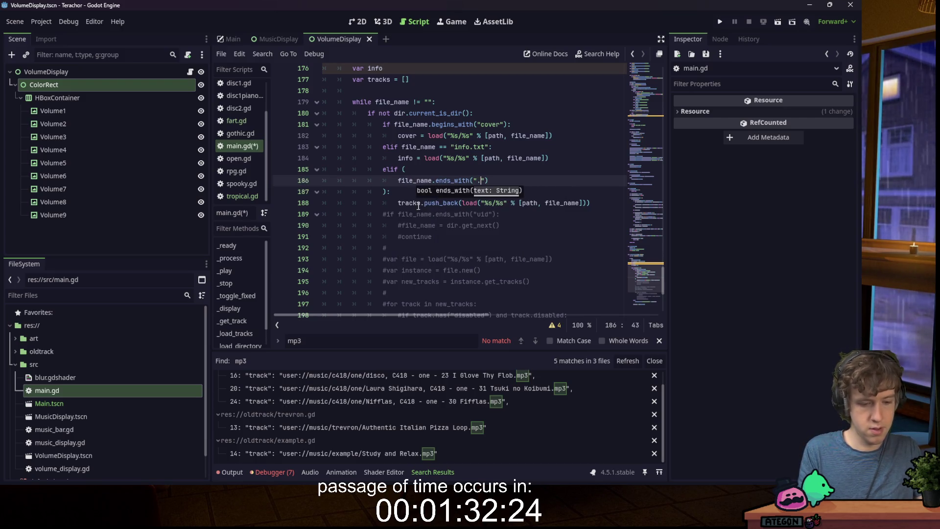
{"action": "type", "text": "mp3\")"}
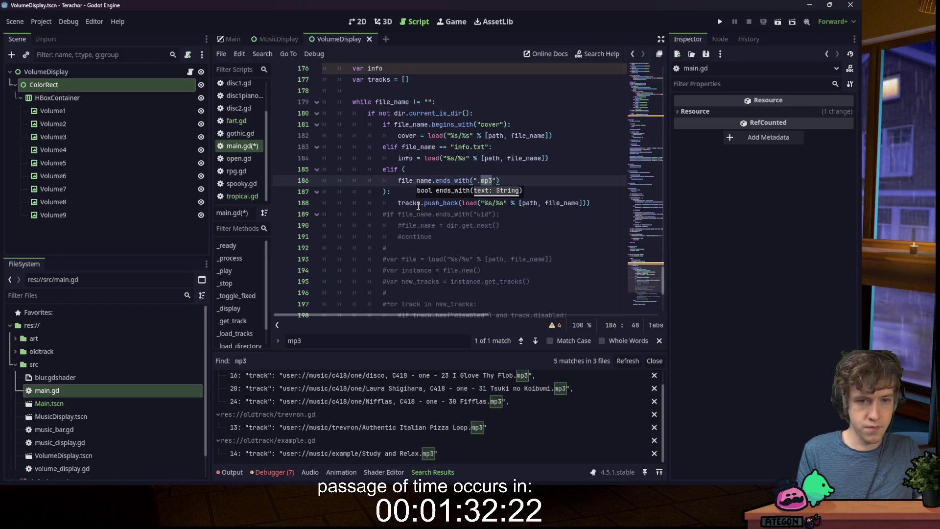
{"action": "type", "text": " or"}
{"action": "key", "text": "Return"}
{"action": "type", "text": "file_name.en"}
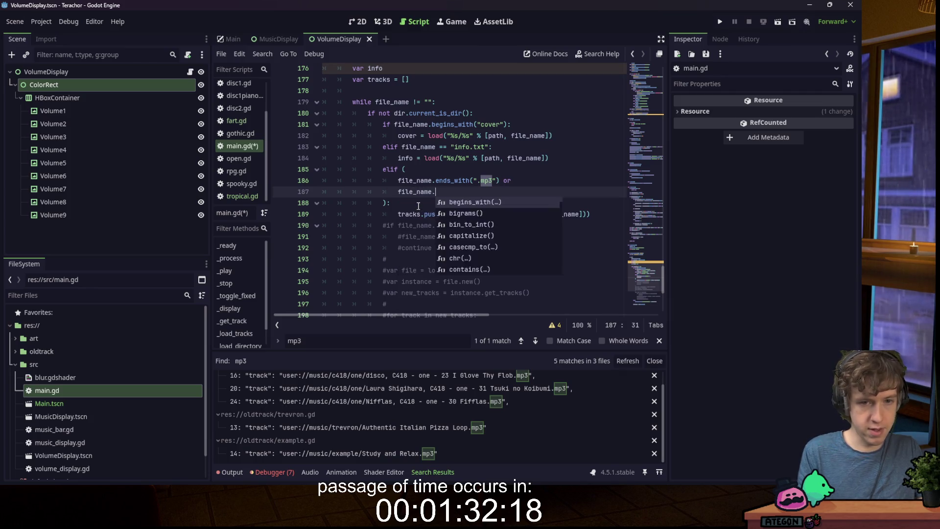
{"action": "key", "text": "Return"}
{"action": "type", "text": "ogg\")"}
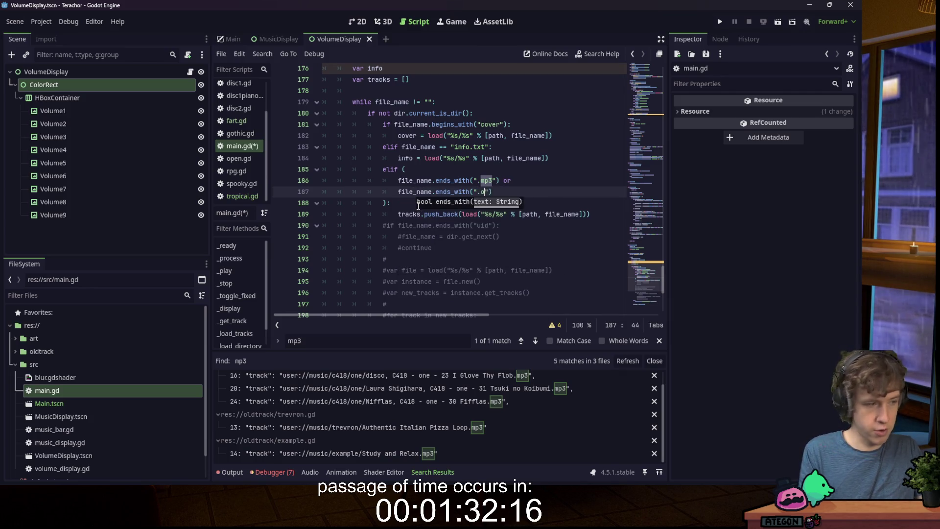
{"action": "type", "text": " or"}
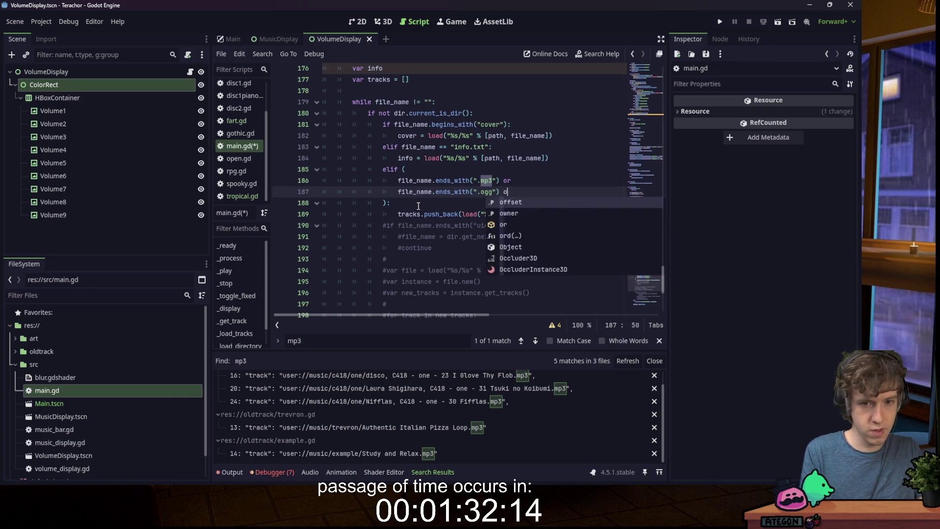
- Extend the condition with file_name.ends_with(".wav") and save main.gd
{"action": "key", "text": "Return"}
{"action": "type", "text": "file_"}
{"action": "key", "text": "Return"}
{"action": "type", "text": ".end"}
{"action": "key", "text": "Return"}
{"action": "type", "text": "\".wa"}
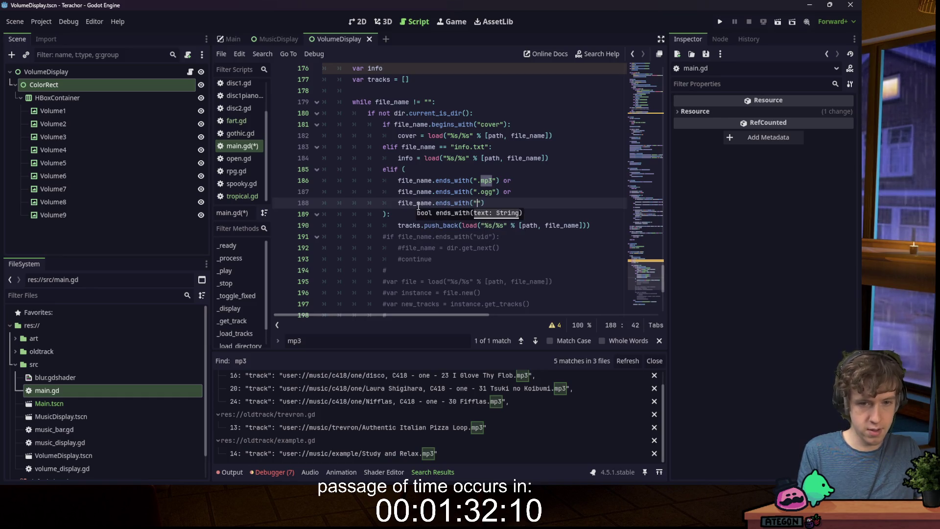
{"action": "type", "text": "v"}
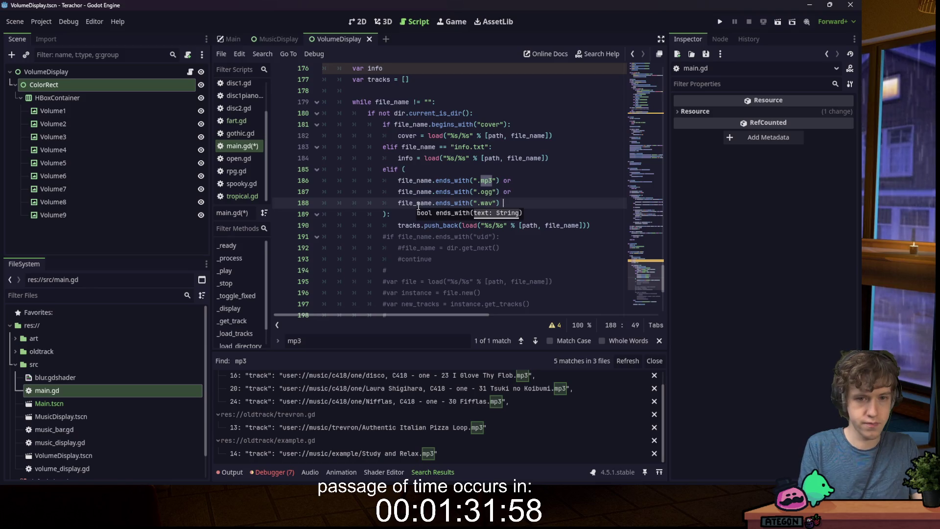
{"action": "key", "text": "ctrl+z"}
{"action": "left_click", "coordinate": [465, 258]}
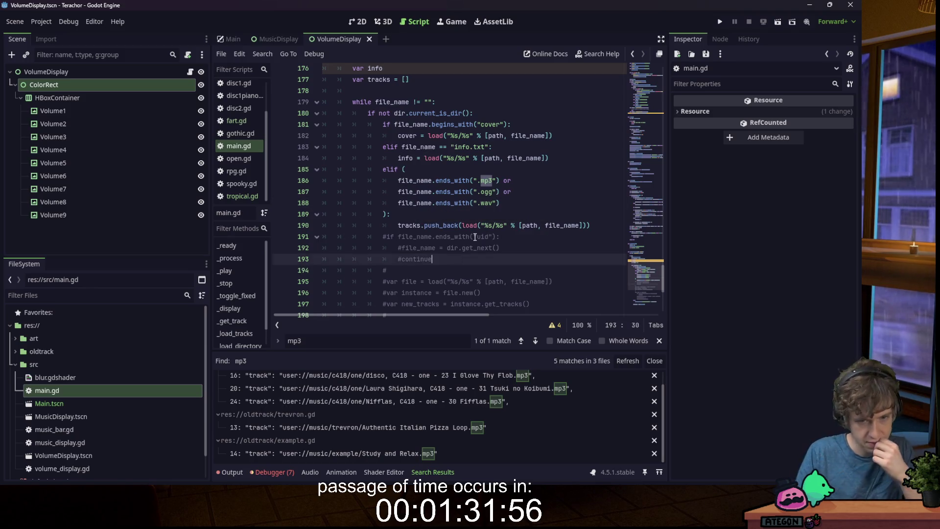
{"action": "scroll", "coordinate": [453, 239], "scroll_direction": "down", "scroll_amount": 3}
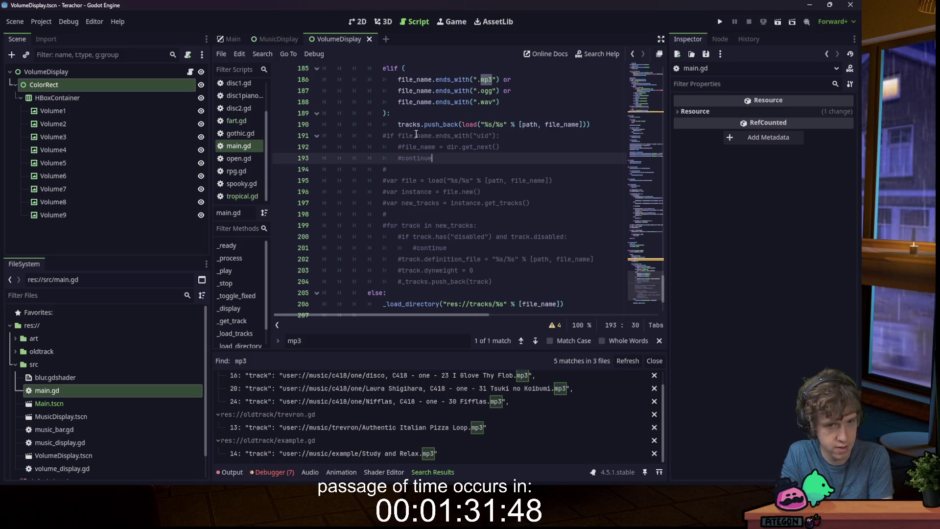
{"action": "mouse_move", "coordinate": [384, 136]}
{"action": "left_mouse_down"}
{"action": "mouse_move", "coordinate": [538, 260]}
{"action": "mouse_move", "coordinate": [531, 279]}
{"action": "left_mouse_up"}
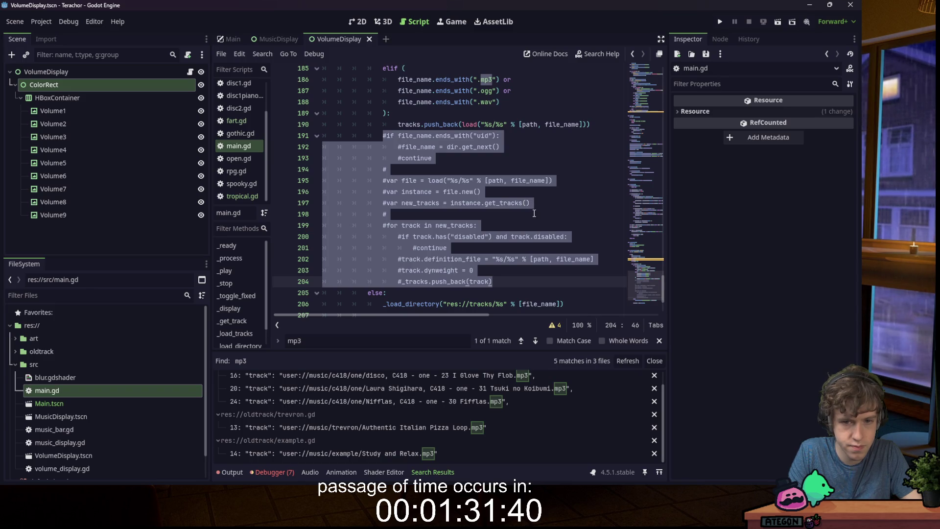
{"action": "key", "text": "BackSpace"}
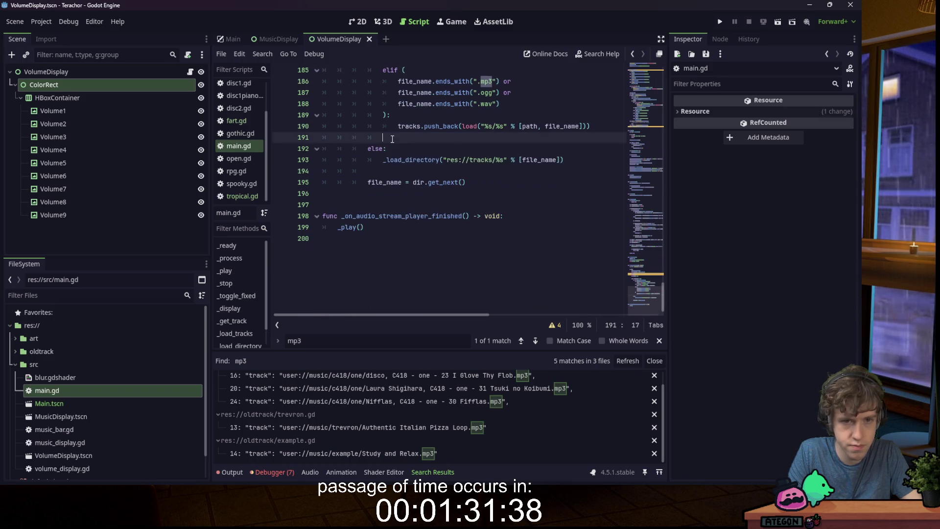
{"action": "key", "text": "BackSpace"}
{"action": "key", "text": "BackSpace"}
{"action": "key", "text": "BackSpace"}
{"action": "key", "text": "ctrl+z"}
{"action": "key", "text": "ctrl+z"}
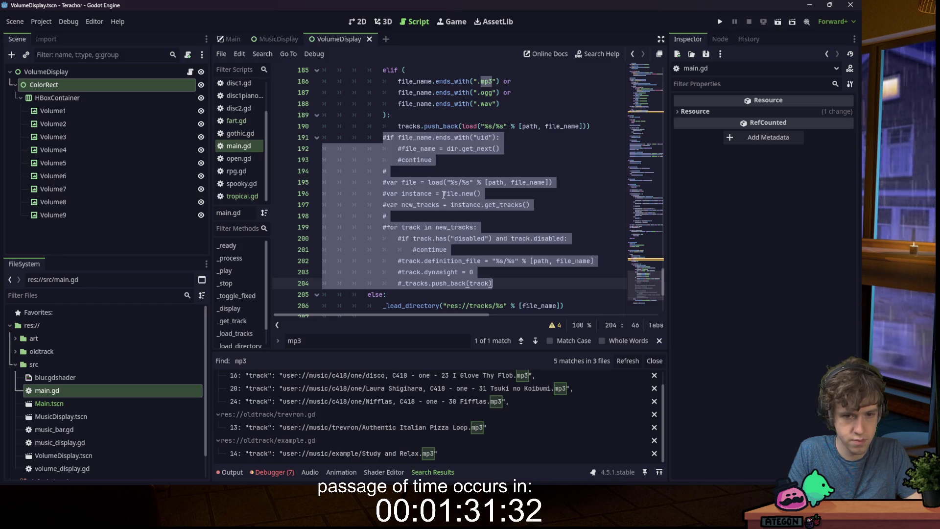
{"action": "key", "text": "ctrl+shift+k"}
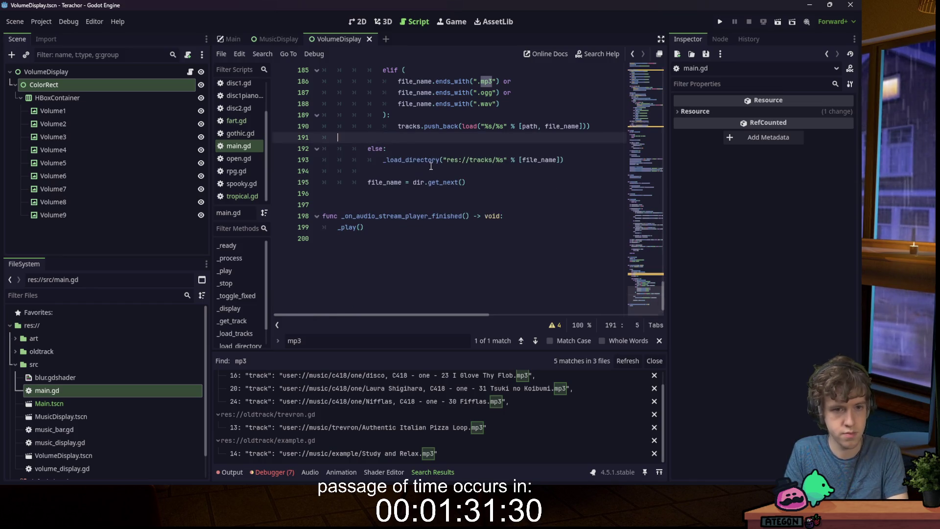
{"action": "double_click", "coordinate": [473, 127]}
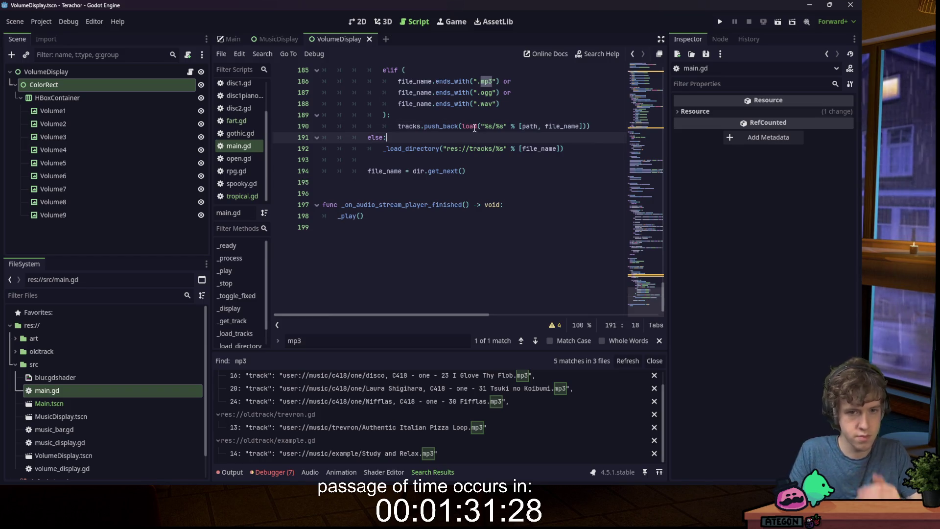
{"action": "mouse_move", "coordinate": [473, 127]}
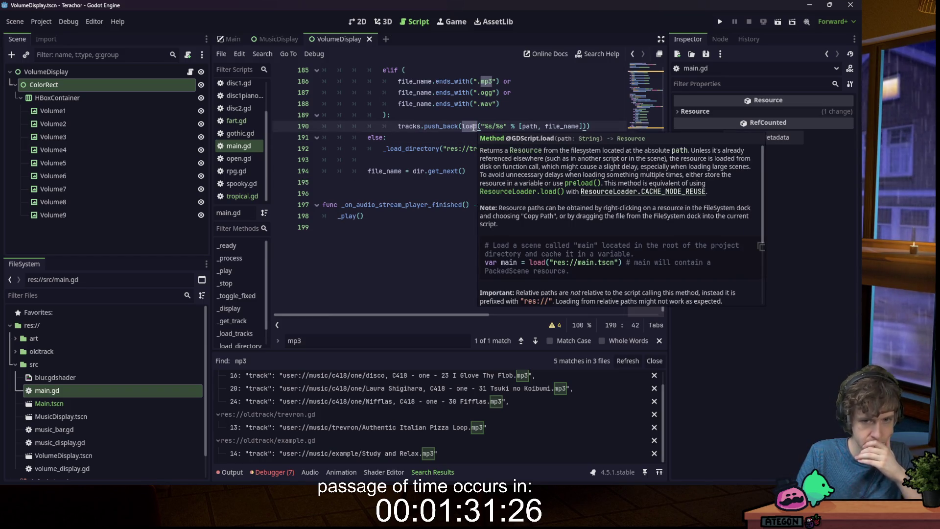
{"action": "left_click", "coordinate": [469, 137]}
{"action": "scroll", "coordinate": [485, 137], "scroll_direction": "up", "scroll_amount": 2}
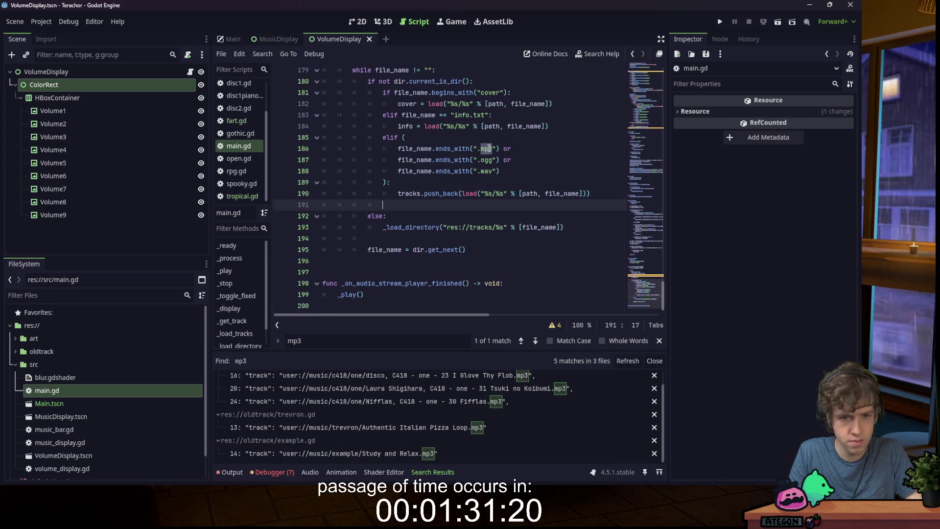
{"action": "key", "text": "ctrl+z"}
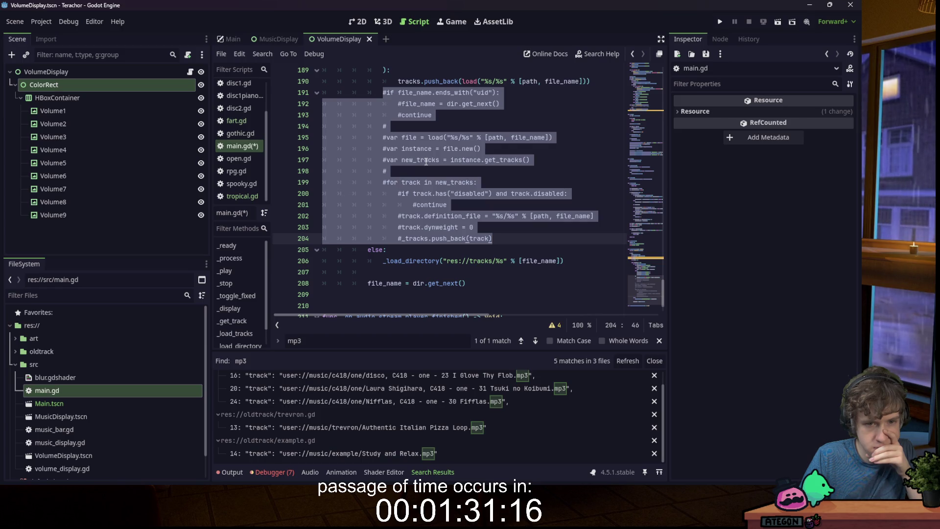
{"action": "scroll", "coordinate": [495, 174], "scroll_direction": "up", "scroll_amount": 2}
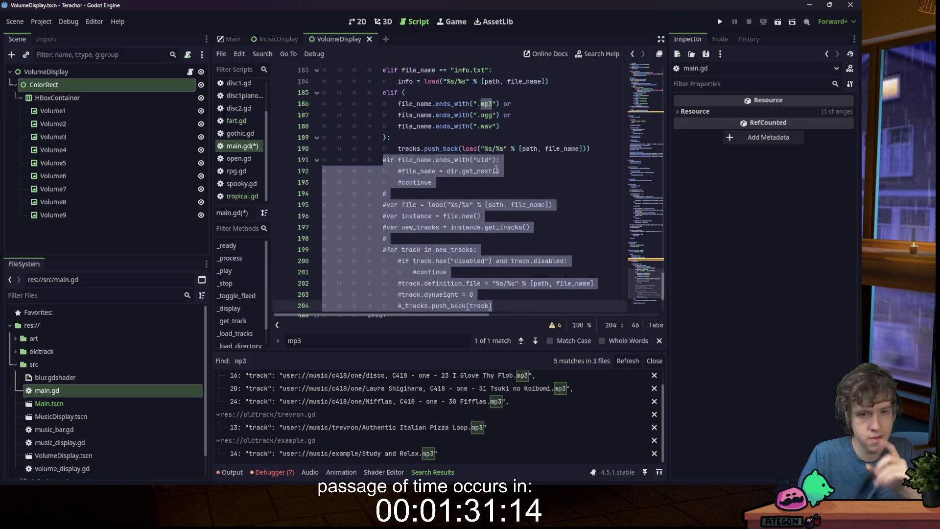
{"action": "key", "text": "Delete"}
- Delete the blank line and strip the load() wrapper so push_back stores the file path
{"action": "left_click", "coordinate": [598, 142], "text": "shift"}
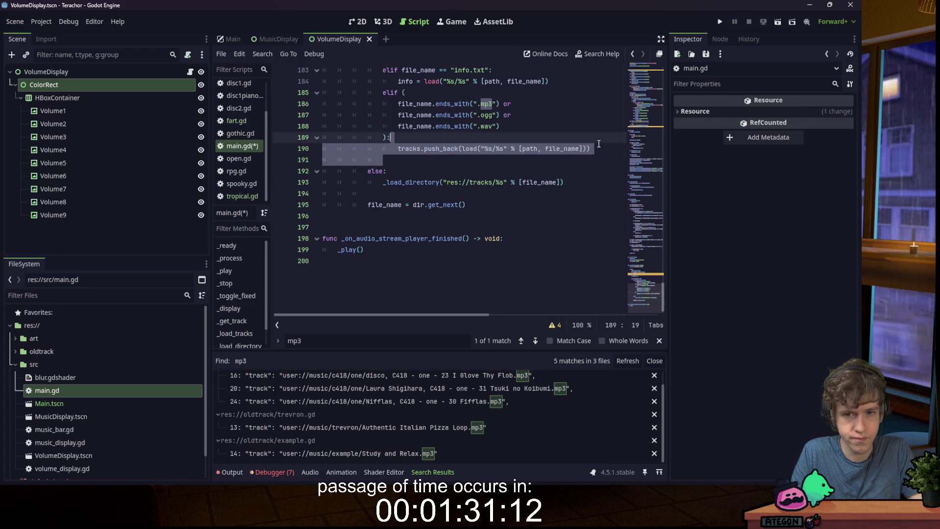
{"action": "left_click", "coordinate": [594, 148]}
{"action": "key", "text": "Delete"}
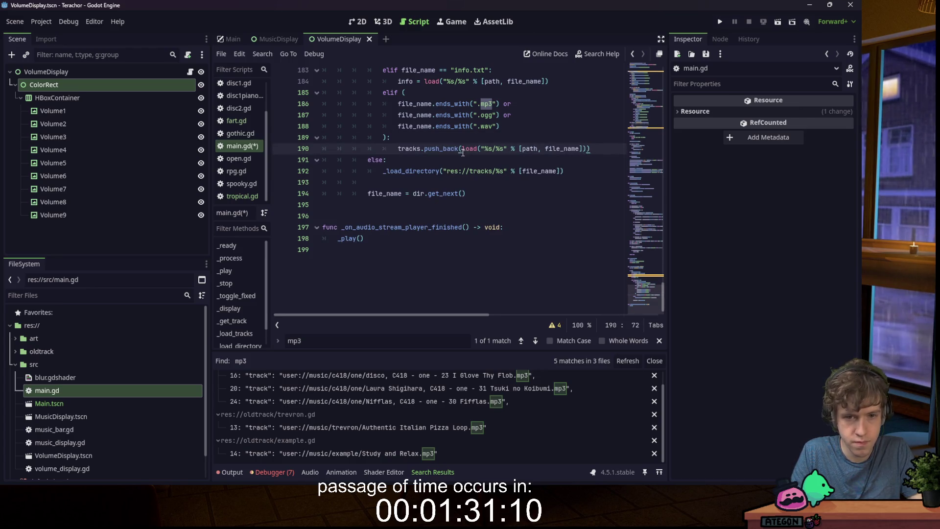
{"action": "left_click", "coordinate": [479, 150]}
{"action": "key", "text": "BackSpace"}
{"action": "key", "text": "BackSpace"}
{"action": "key", "text": "BackSpace"}
{"action": "left_click", "coordinate": [567, 149]}
{"action": "key", "text": "BackSpace"}
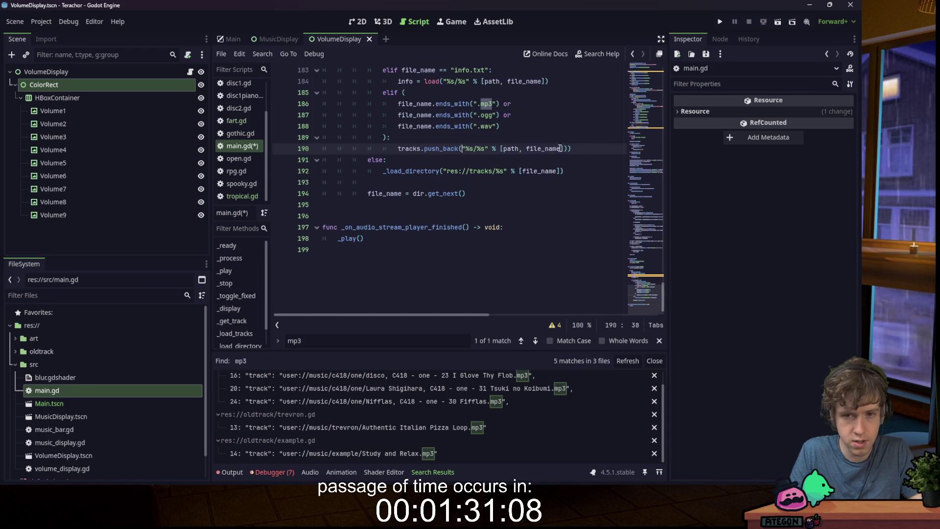
{"action": "left_click", "coordinate": [567, 137]}
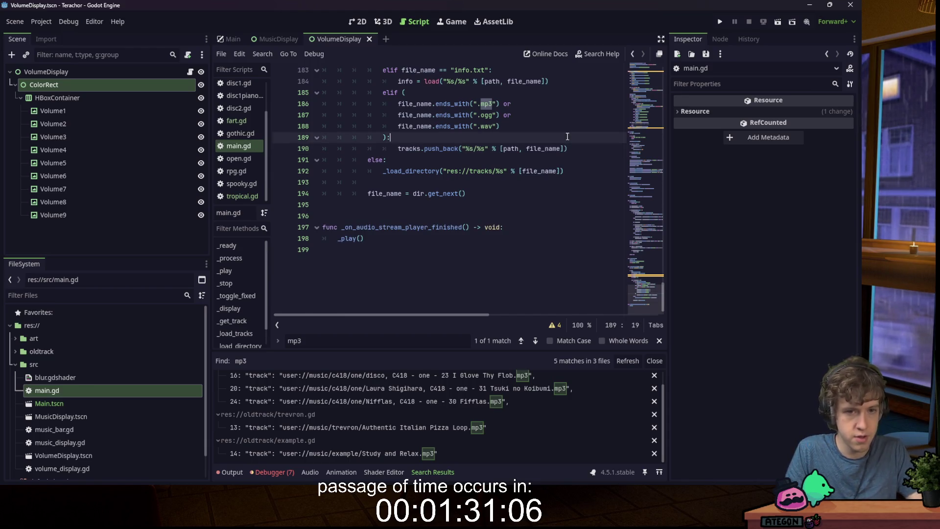
- Leave a single blank line after the while loop for the next code
{"action": "scroll", "coordinate": [476, 152], "scroll_direction": "up", "scroll_amount": 3}
{"action": "scroll", "coordinate": [476, 152], "scroll_direction": "down", "scroll_amount": 1}
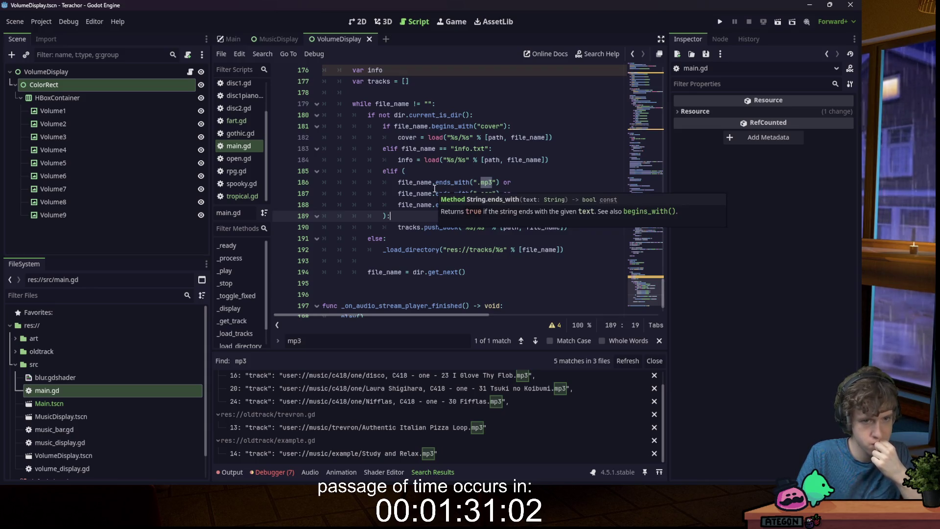
{"action": "left_click", "coordinate": [453, 104]}
{"action": "left_click", "coordinate": [475, 272]}
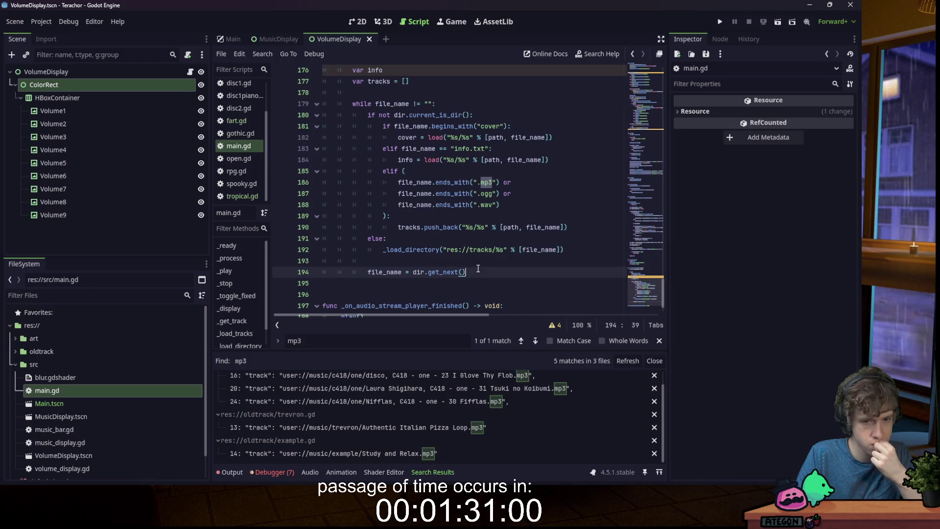
{"action": "scroll", "coordinate": [460, 226], "scroll_direction": "up", "scroll_amount": 4}
{"action": "scroll", "coordinate": [441, 196], "scroll_direction": "down", "scroll_amount": 3}
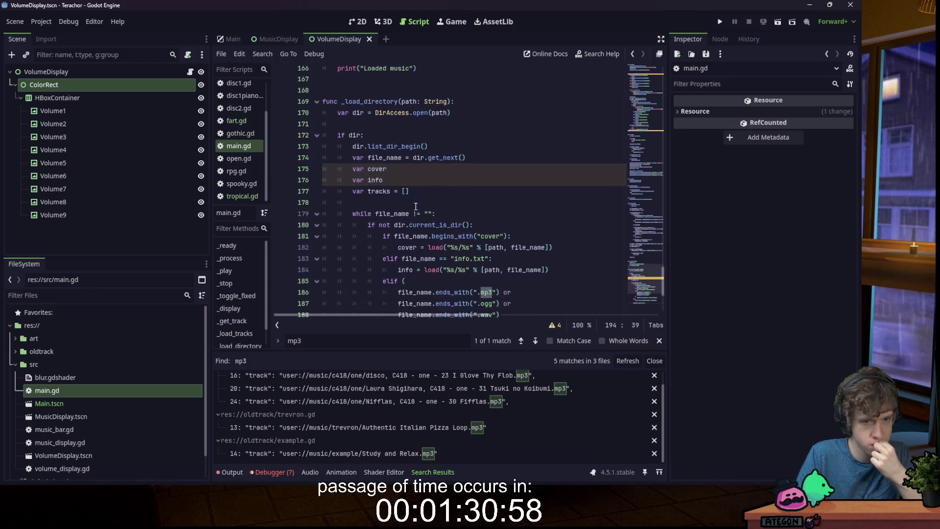
{"action": "left_click", "coordinate": [391, 105]}
{"action": "scroll", "coordinate": [478, 251], "scroll_direction": "down", "scroll_amount": 2}
{"action": "left_click", "coordinate": [478, 251]}
{"action": "left_click", "coordinate": [479, 239]}
{"action": "key", "text": "Return"}
{"action": "key", "text": "Return"}
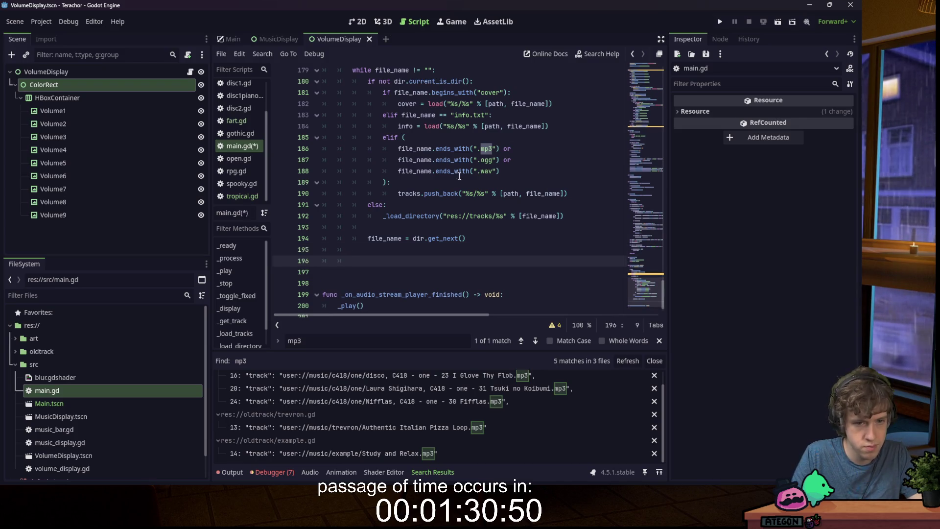
{"action": "scroll", "coordinate": [453, 194], "scroll_direction": "up", "scroll_amount": 4}
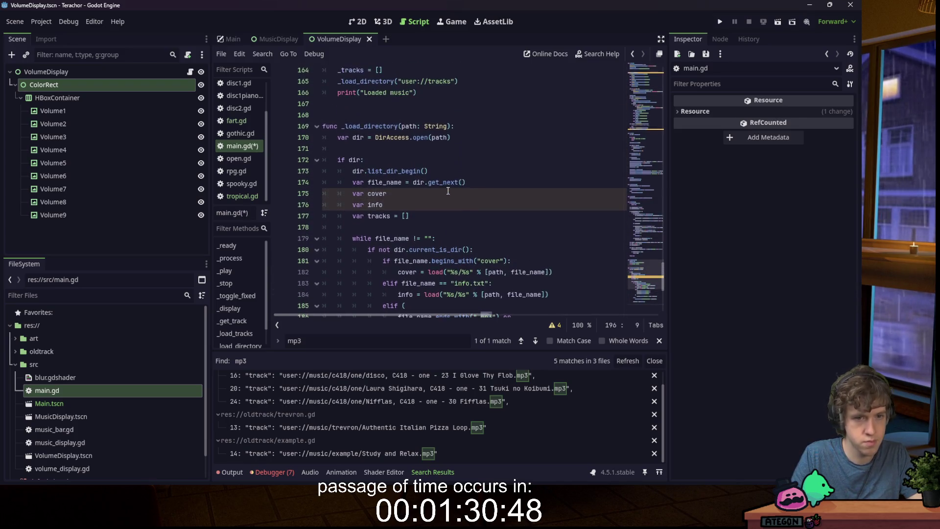
{"action": "scroll", "coordinate": [448, 189], "scroll_direction": "down", "scroll_amount": 4}
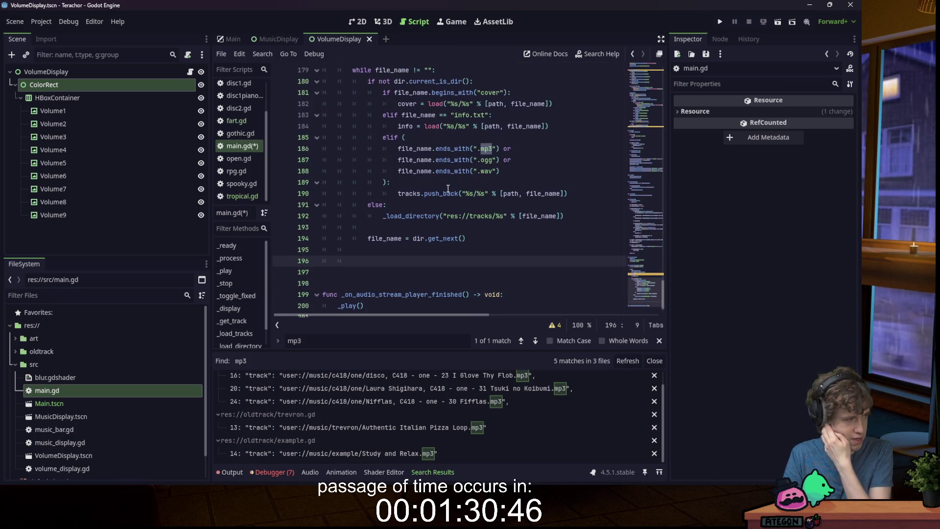
{"action": "scroll", "coordinate": [448, 188], "scroll_direction": "down", "scroll_amount": 1}
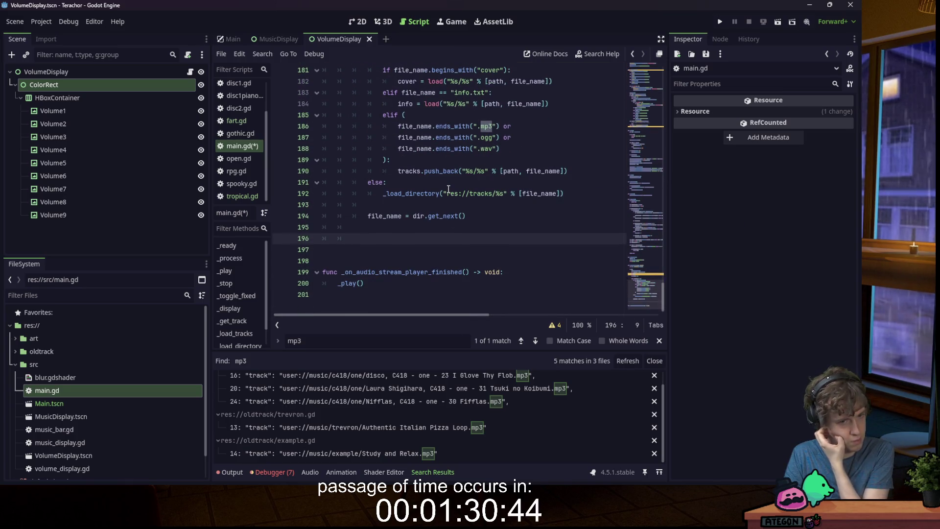
{"action": "scroll", "coordinate": [448, 189], "scroll_direction": "up", "scroll_amount": 6}
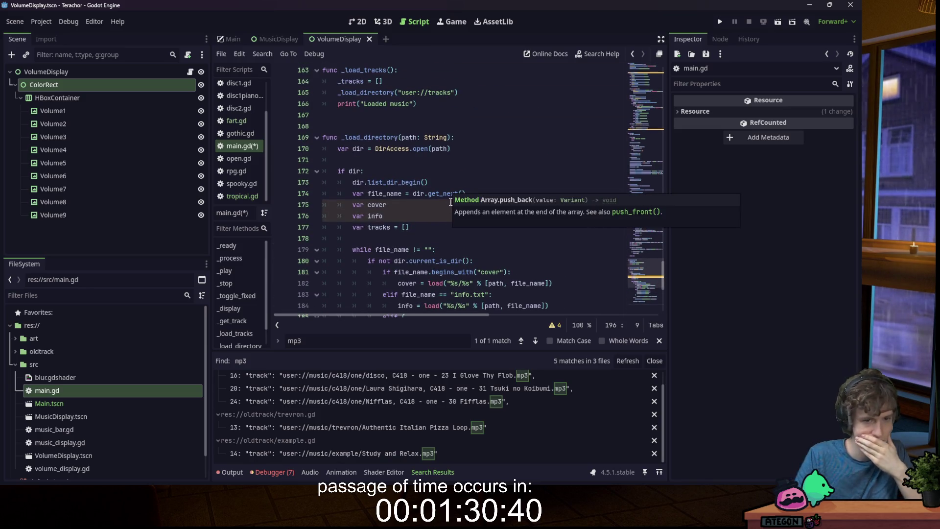
{"action": "scroll", "coordinate": [424, 227], "scroll_direction": "down", "scroll_amount": 3}
{"action": "scroll", "coordinate": [425, 226], "scroll_direction": "up", "scroll_amount": 3}
{"action": "scroll", "coordinate": [425, 224], "scroll_direction": "down", "scroll_amount": 6}
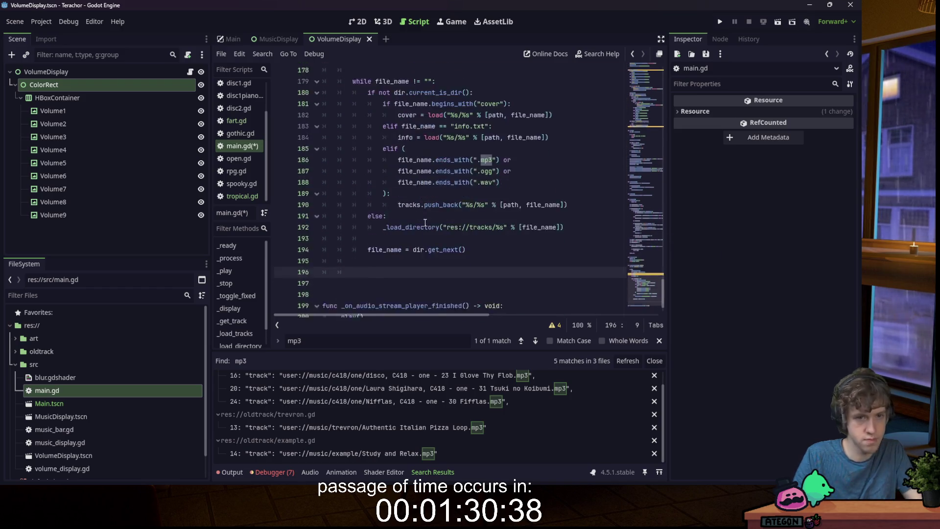
{"action": "scroll", "coordinate": [426, 222], "scroll_direction": "up", "scroll_amount": 1}
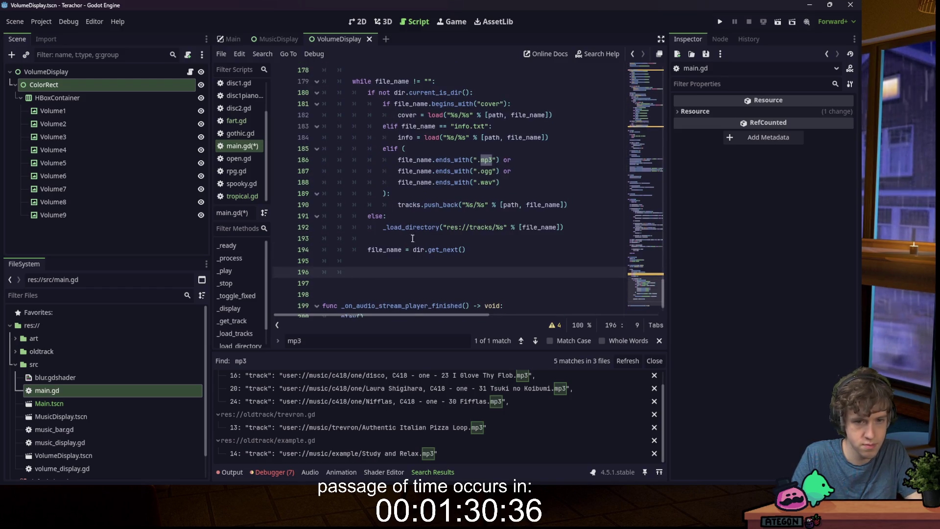
{"action": "key", "text": "ctrl+z"}
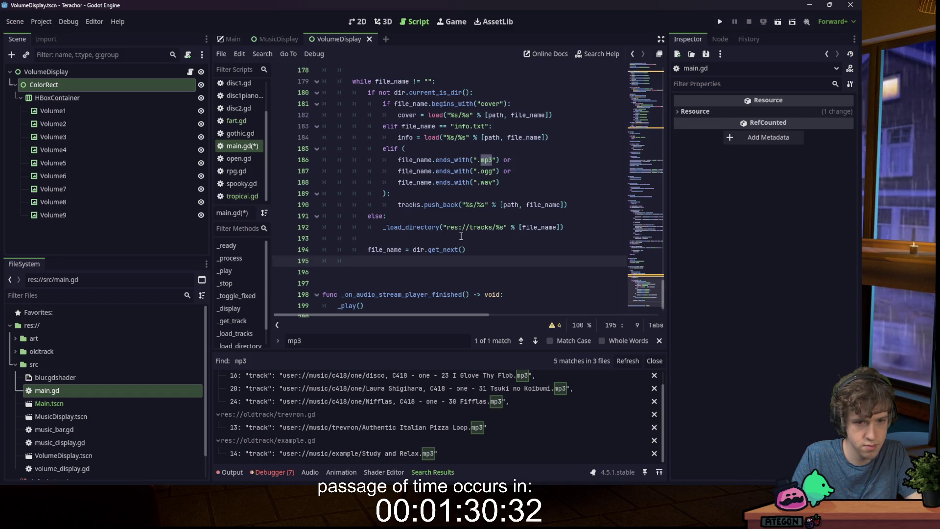
{"action": "scroll", "coordinate": [444, 227], "scroll_direction": "up", "scroll_amount": 4}
{"action": "scroll", "coordinate": [645, 265], "scroll_direction": "up", "scroll_amount": 5}
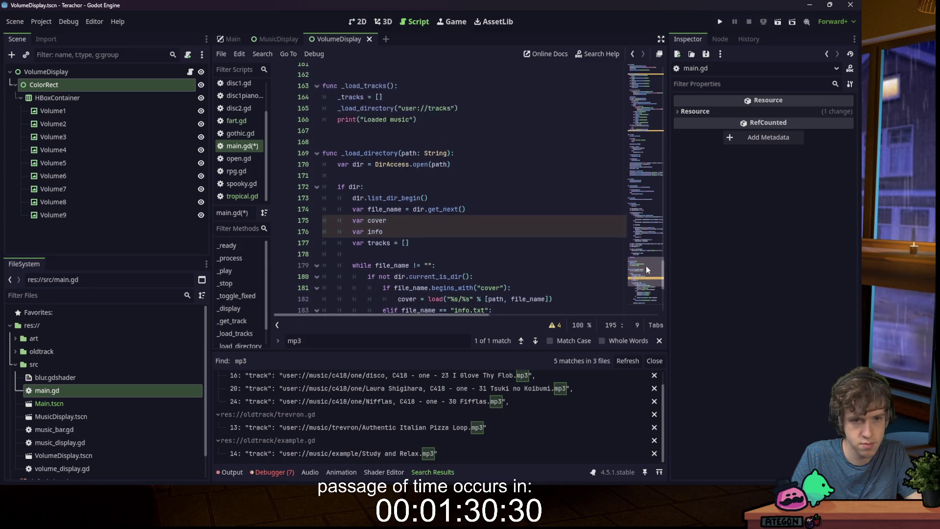
{"action": "scroll", "coordinate": [651, 254], "scroll_direction": "down", "scroll_amount": 5}
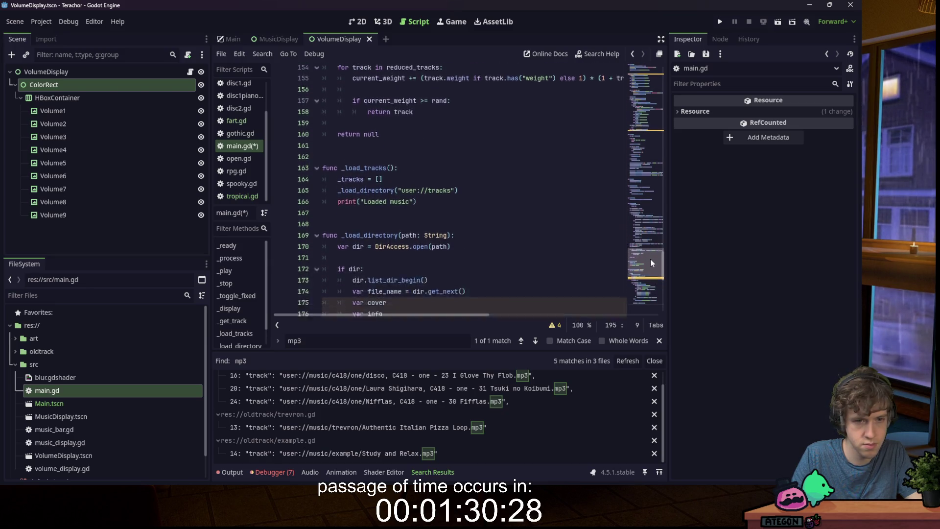
{"action": "key", "text": "Down"}
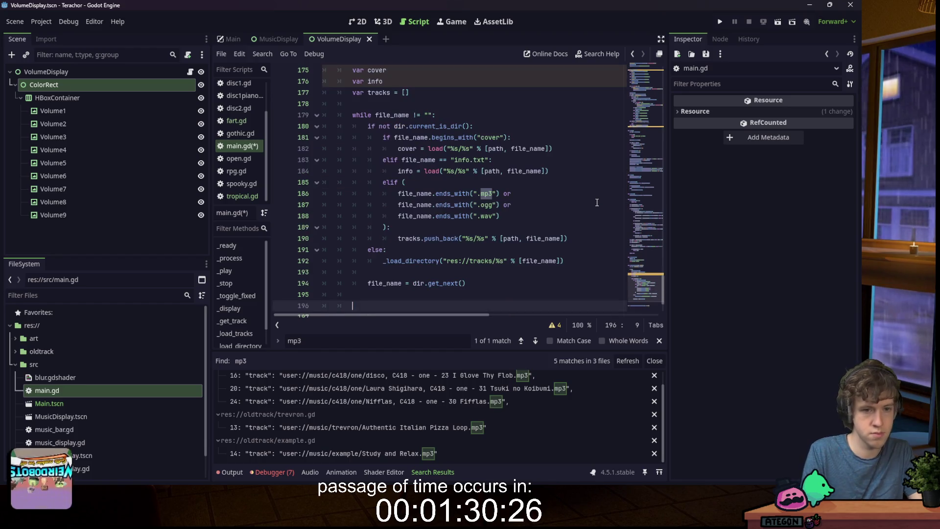
- Type '_tracks =' on the blank line after the loop
{"action": "type", "text": "_tracks ="}
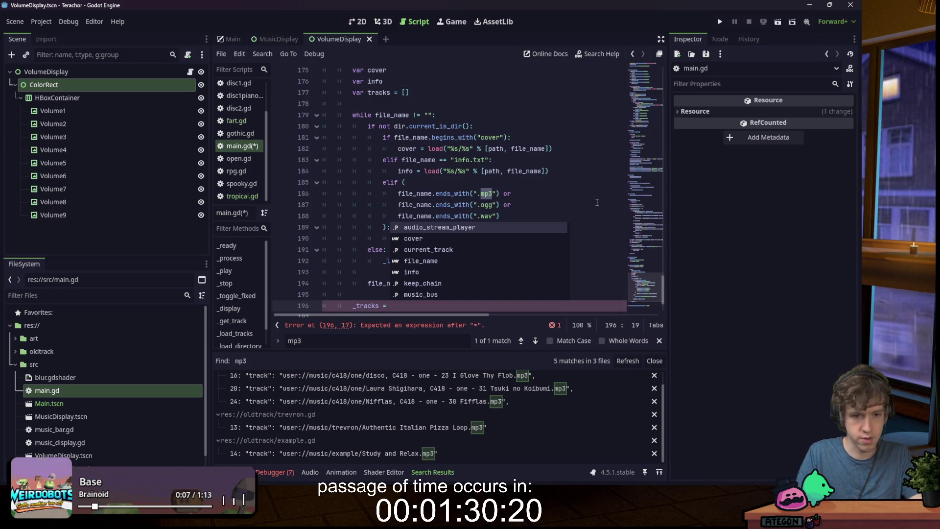
{"action": "scroll", "coordinate": [424, 208], "scroll_direction": "up", "scroll_amount": 10}
{"action": "scroll", "coordinate": [424, 207], "scroll_direction": "up", "scroll_amount": 6}
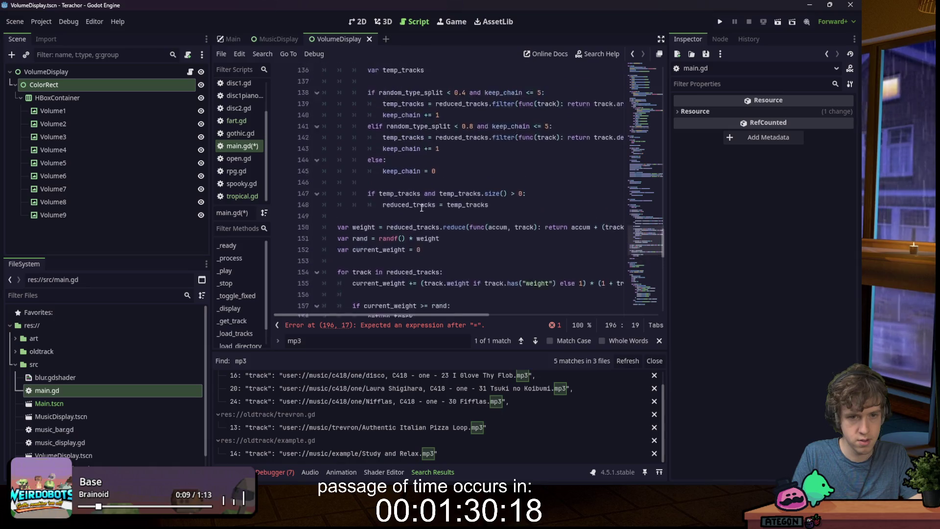
- Search main.gd for 'tracks' and return to the code
{"action": "key", "text": "ctrl+f"}
{"action": "type", "text": "trac"}
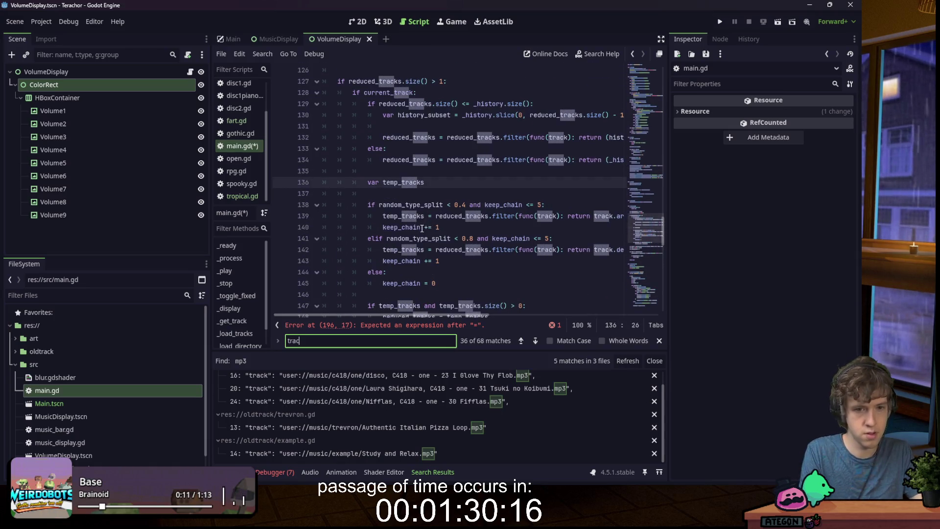
{"action": "type", "text": "ks"}
{"action": "left_click", "coordinate": [443, 227]}
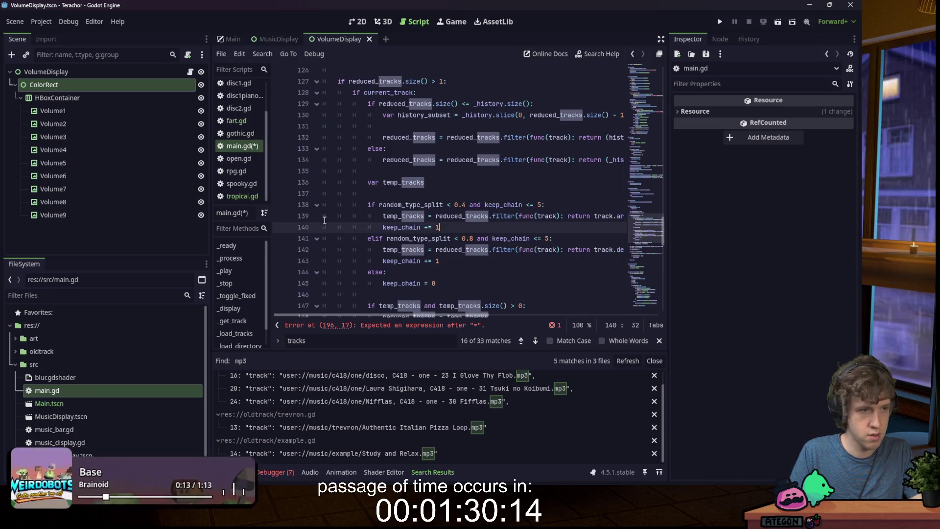
- Open a terminal in the project's res:// root folder from the FileSystem dock
{"action": "right_click", "coordinate": [52, 331]}
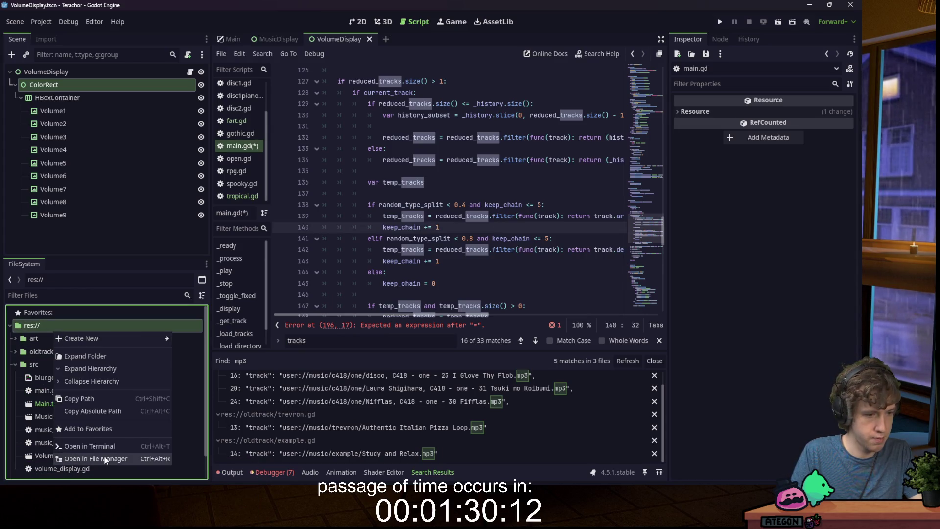
{"action": "left_click", "coordinate": [105, 457]}
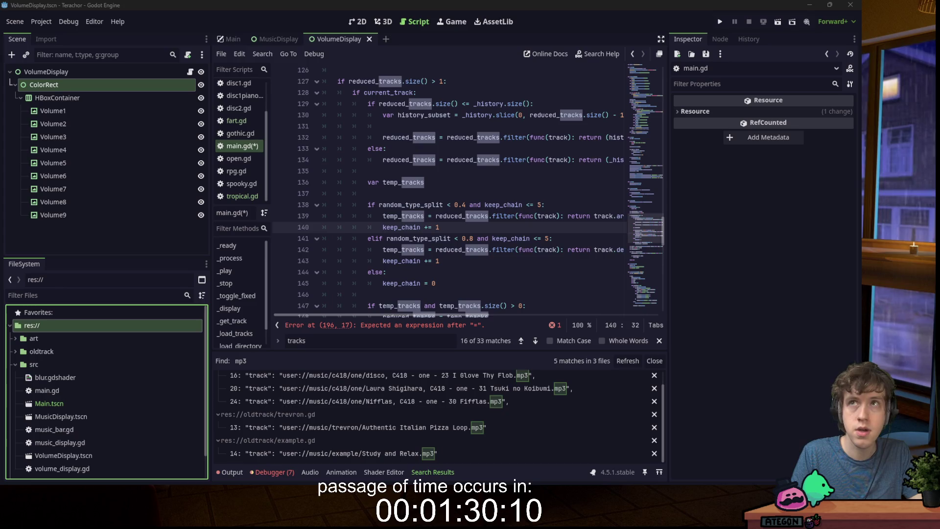
{"action": "right_click", "coordinate": [60, 330]}
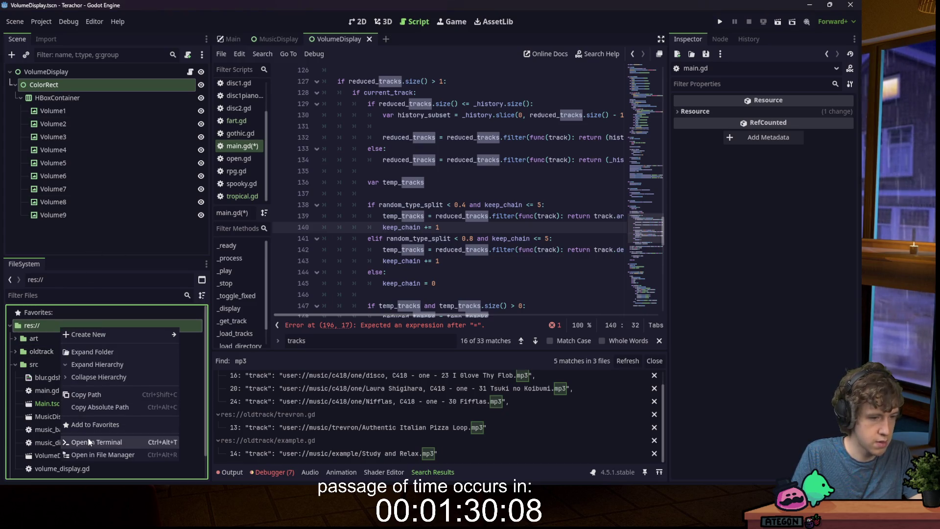
{"action": "left_click", "coordinate": [97, 442]}
- Run 'code .' to open the terachor project in VS Code, then close the terminal
{"action": "type", "text": "code ."}
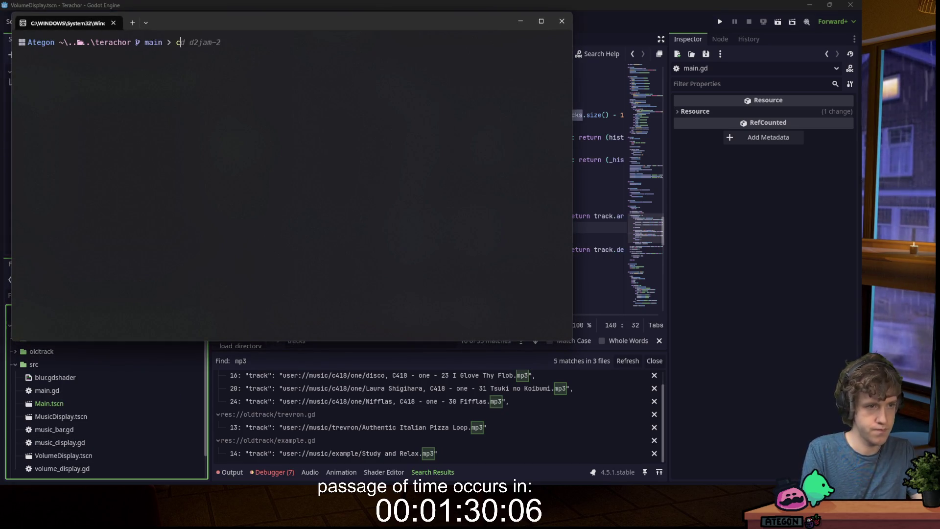
{"action": "key", "text": "Return"}
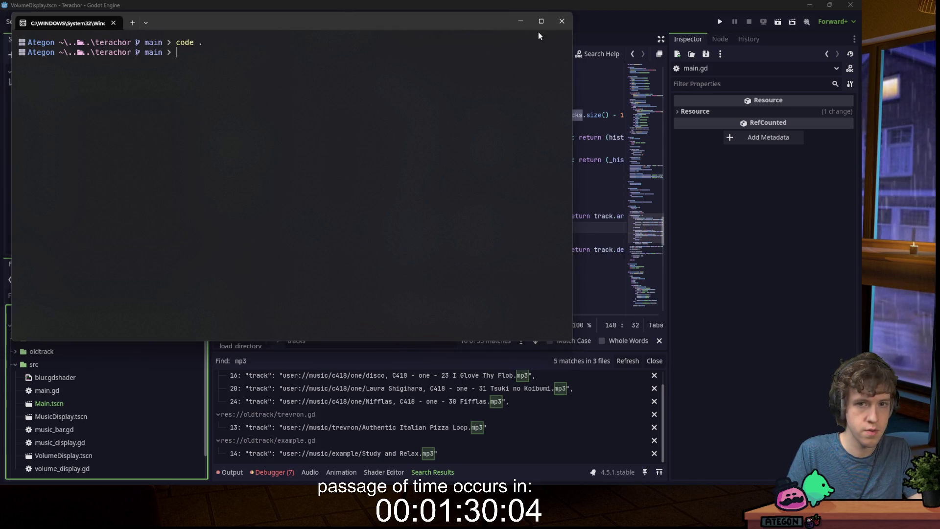
{"action": "left_click", "coordinate": [562, 25]}
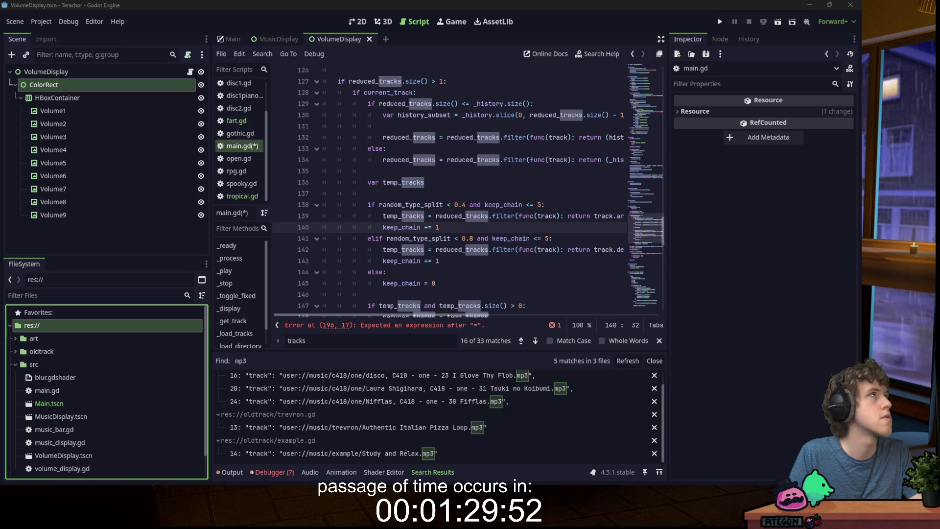
{"action": "key", "text": "alt+Tab"}
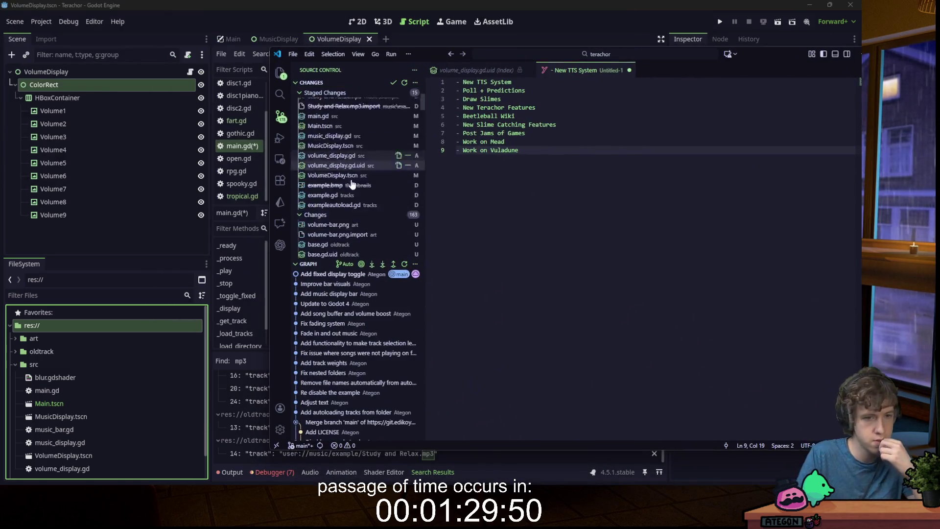
- Open the staged main.gd diff in VS Code's Source Control view
{"action": "scroll", "coordinate": [338, 176], "scroll_direction": "down", "scroll_amount": 10}
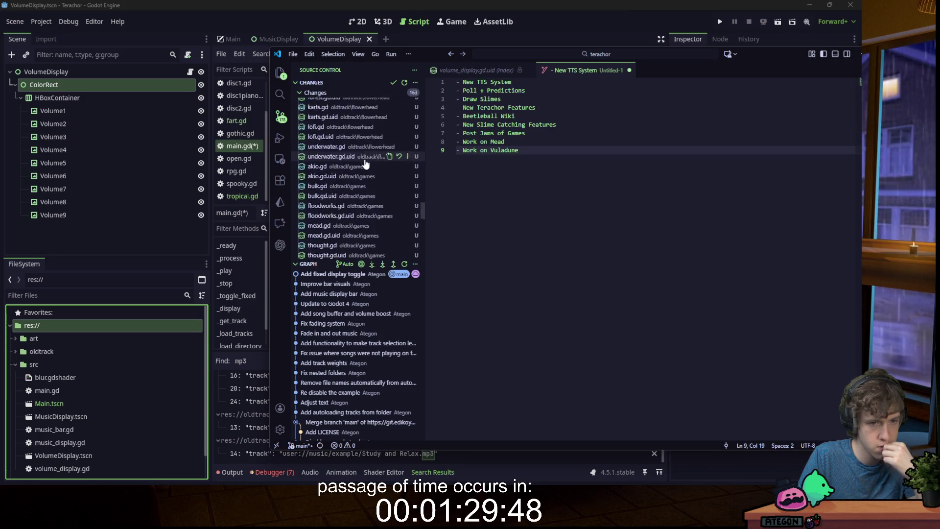
{"action": "scroll", "coordinate": [355, 163], "scroll_direction": "up", "scroll_amount": 10}
{"action": "mouse_move", "coordinate": [423, 56]}
{"action": "left_mouse_down"}
{"action": "mouse_move", "coordinate": [598, 51]}
{"action": "mouse_move", "coordinate": [713, 66]}
{"action": "mouse_move", "coordinate": [461, 68]}
{"action": "mouse_move", "coordinate": [484, 68]}
{"action": "left_mouse_up"}
{"action": "left_click", "coordinate": [378, 195]}
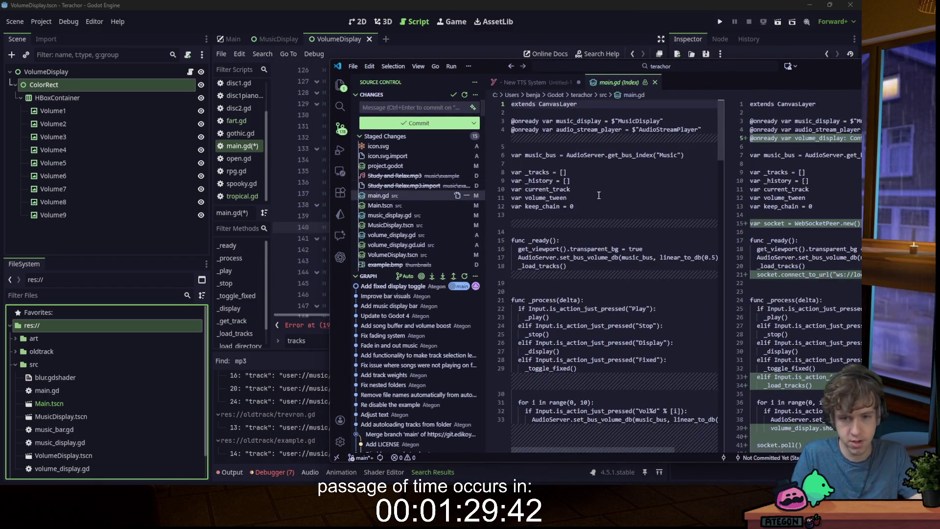
- Scroll the diff to the old _load_directory loop, highlight 'track' uses, then return to Godot
{"action": "scroll", "coordinate": [601, 195], "scroll_direction": "down", "scroll_amount": 5}
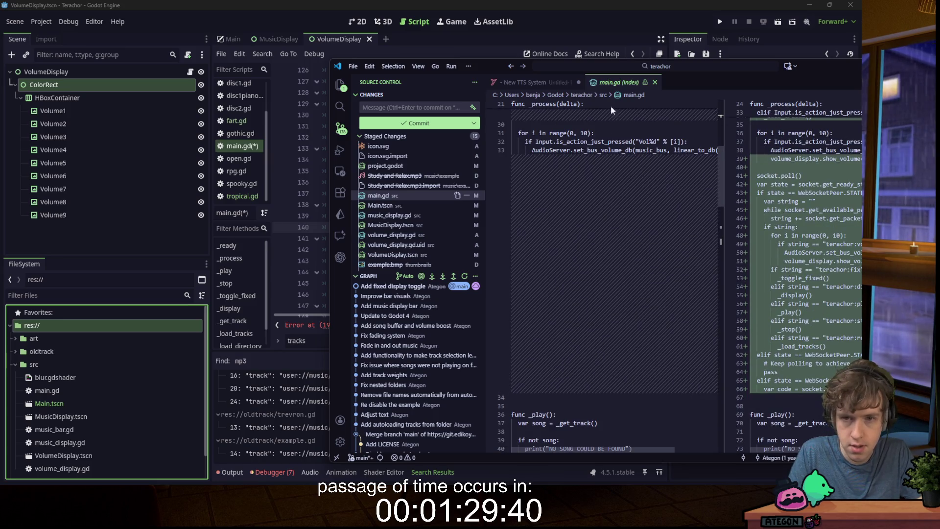
{"action": "mouse_move", "coordinate": [788, 69]}
{"action": "left_mouse_down"}
{"action": "mouse_move", "coordinate": [743, 57]}
{"action": "mouse_move", "coordinate": [592, 57]}
{"action": "left_mouse_up"}
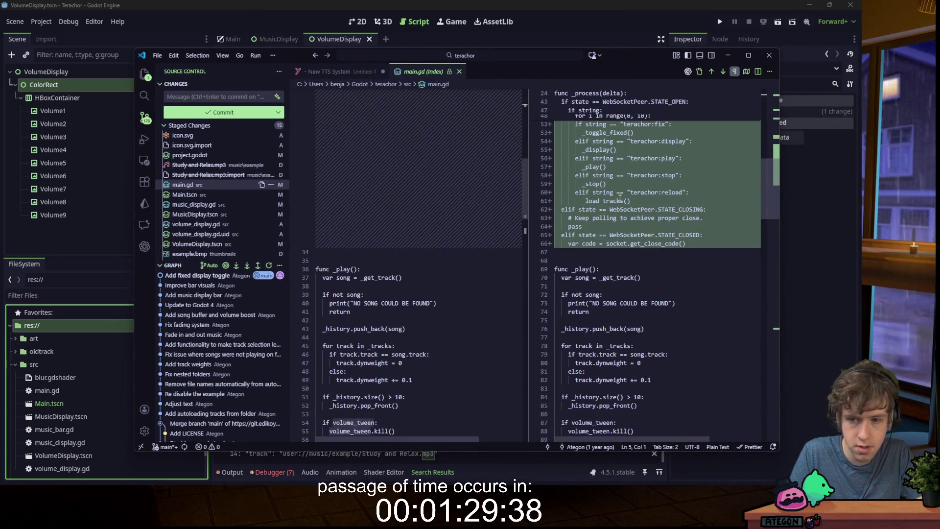
{"action": "scroll", "coordinate": [480, 228], "scroll_direction": "down", "scroll_amount": 15}
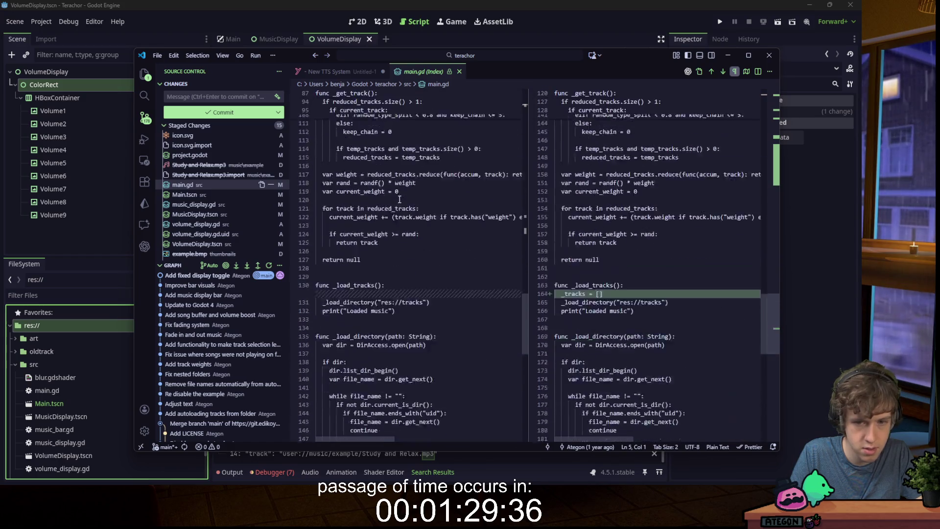
{"action": "scroll", "coordinate": [400, 199], "scroll_direction": "down", "scroll_amount": 2}
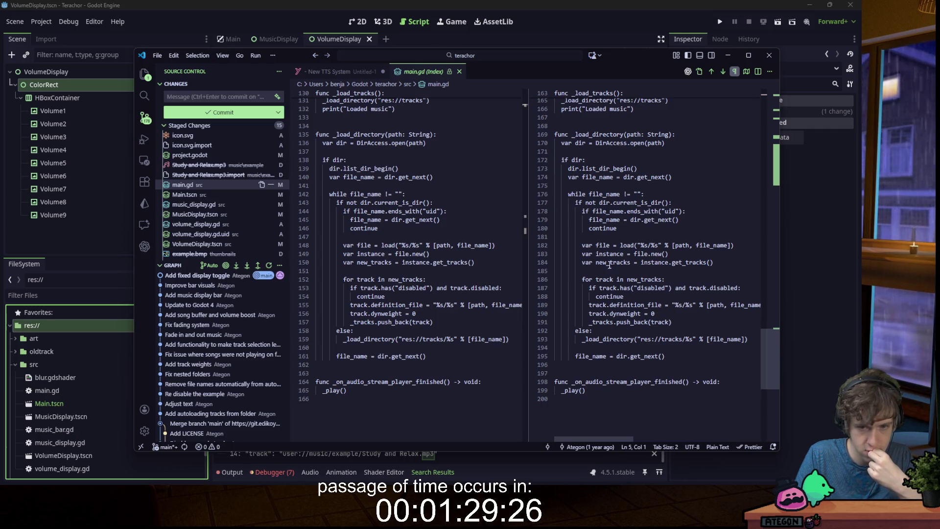
{"action": "double_click", "coordinate": [661, 322]}
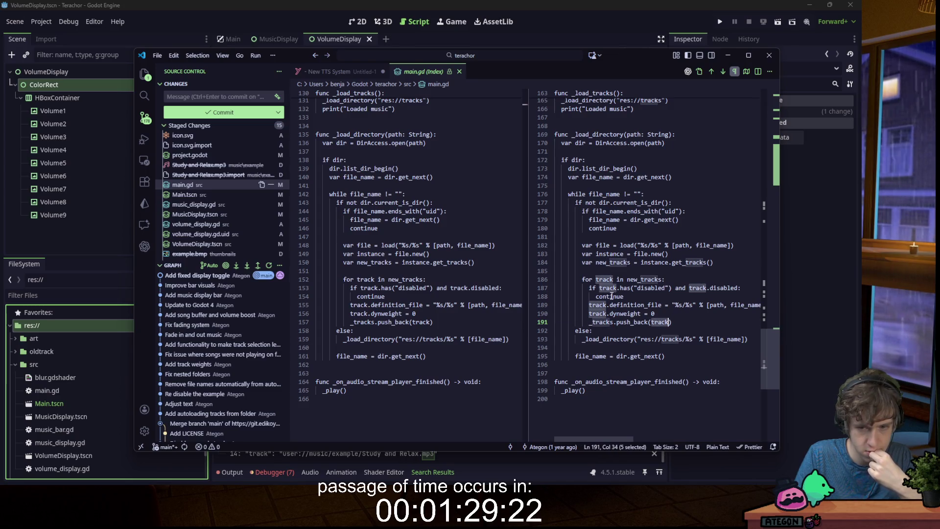
{"action": "left_click", "coordinate": [628, 38]}
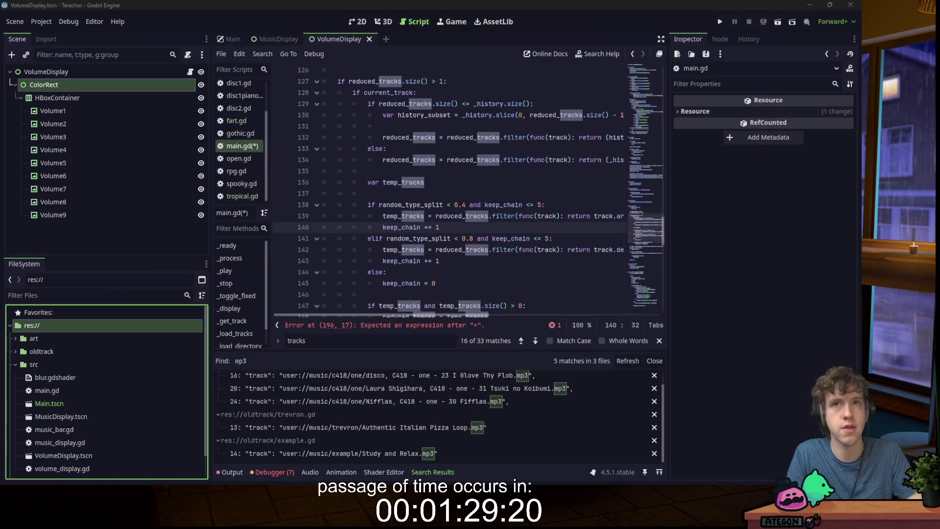
- Delete the unfinished '_tracks = ' assignment on line 196 of _load_directory
{"action": "left_click", "coordinate": [470, 204]}
{"action": "scroll", "coordinate": [471, 205], "scroll_direction": "down", "scroll_amount": 8}
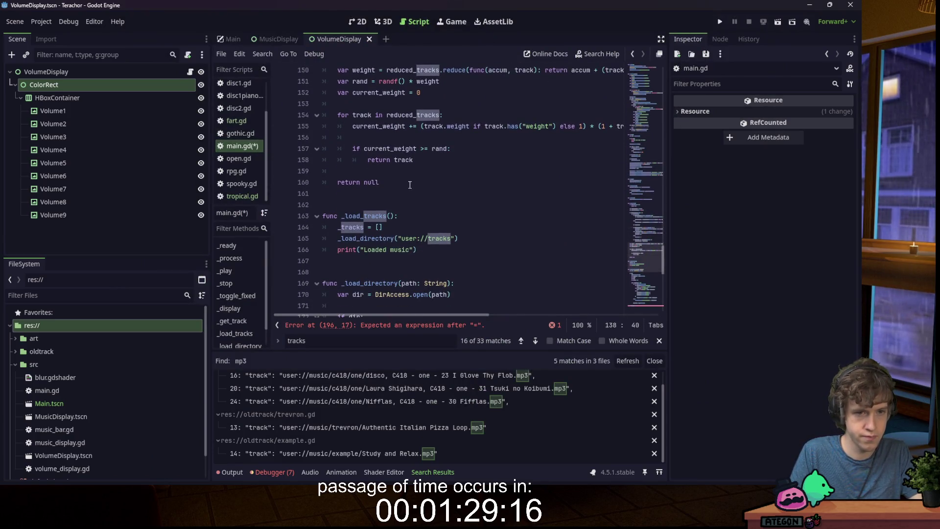
{"action": "scroll", "coordinate": [410, 184], "scroll_direction": "up", "scroll_amount": 11}
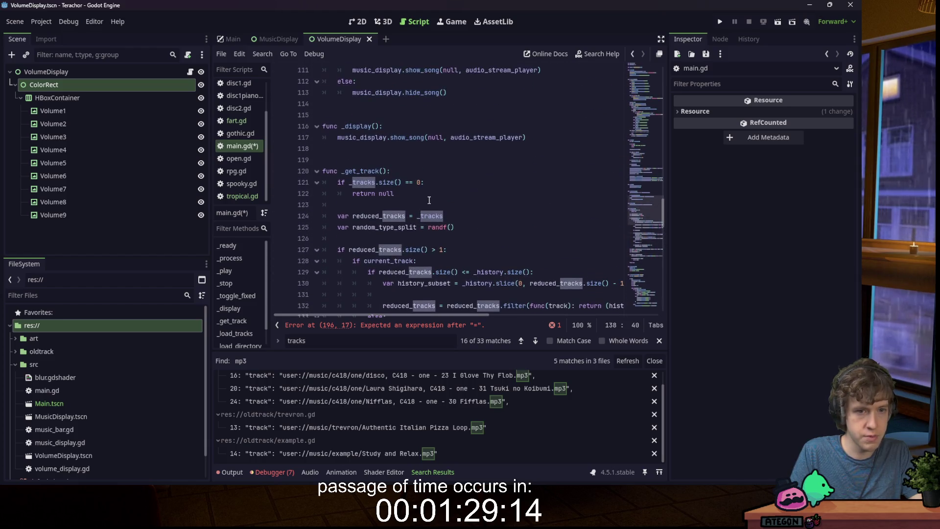
{"action": "scroll", "coordinate": [425, 183], "scroll_direction": "down", "scroll_amount": 19}
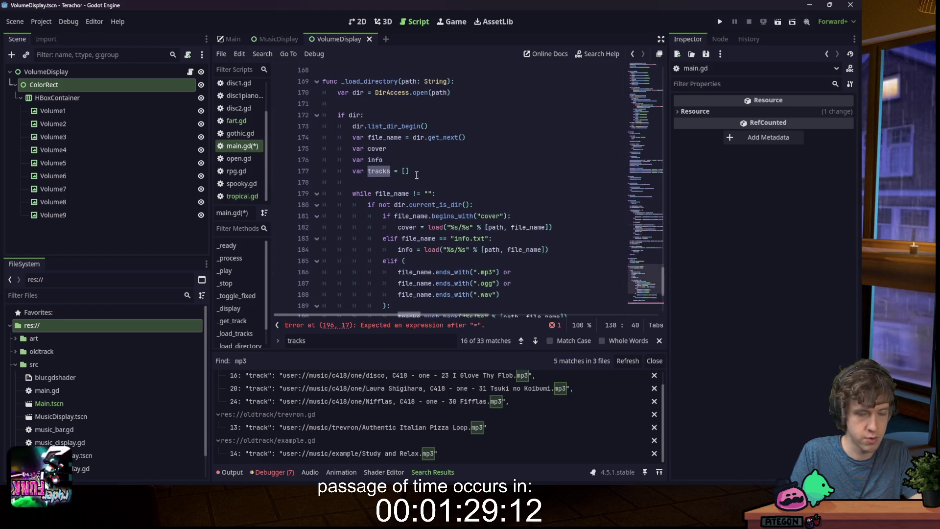
{"action": "scroll", "coordinate": [423, 176], "scroll_direction": "down", "scroll_amount": 3}
{"action": "left_click", "coordinate": [347, 239]}
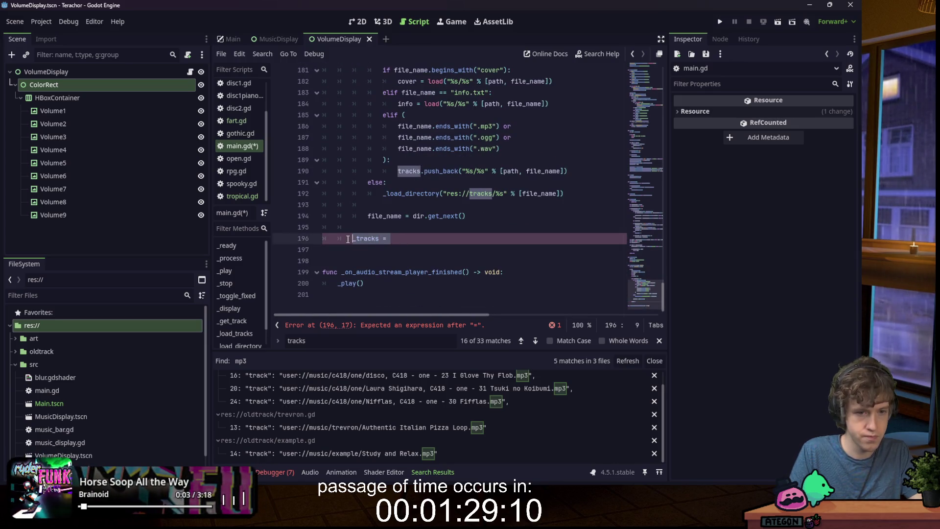
{"action": "key", "text": "shift+End"}
{"action": "key", "text": "Delete"}
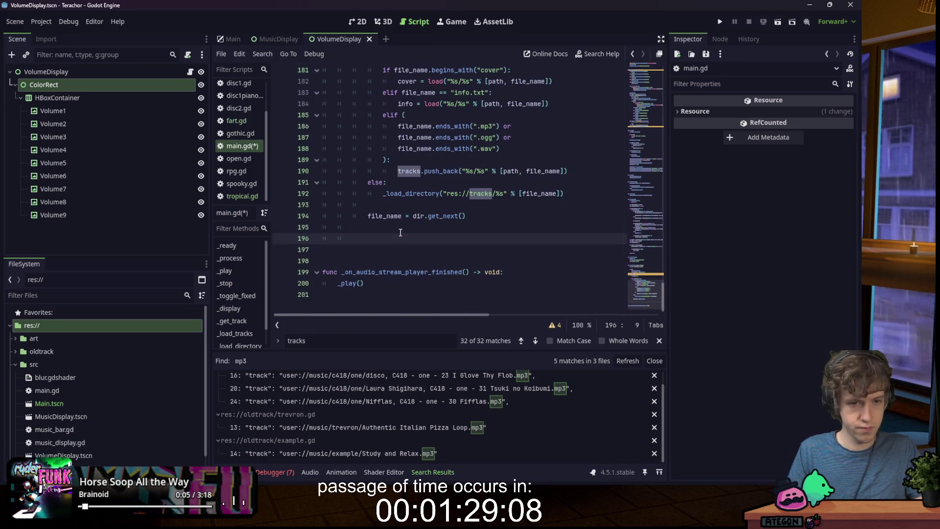
- Write print(info) in its place, discarding an extra print(cover) line
{"action": "type", "text": "print("}
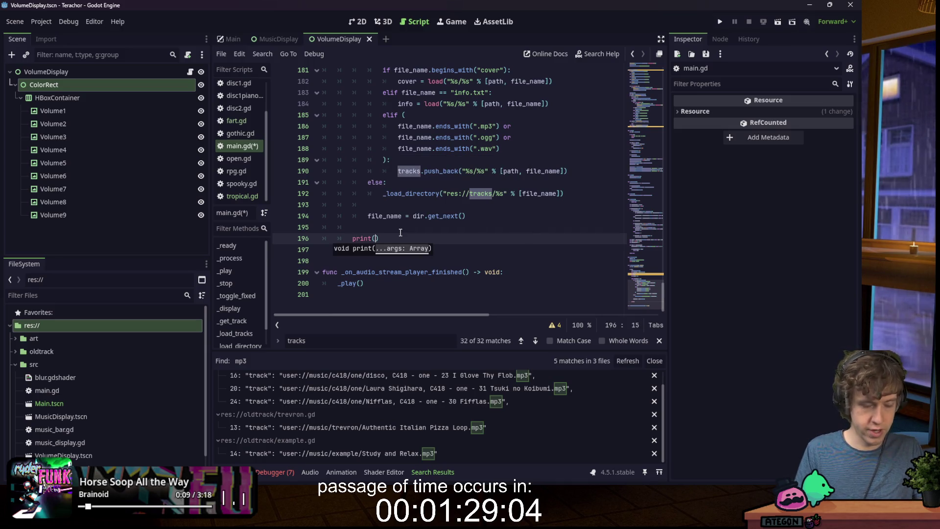
{"action": "scroll", "coordinate": [407, 206], "scroll_direction": "up", "scroll_amount": 7}
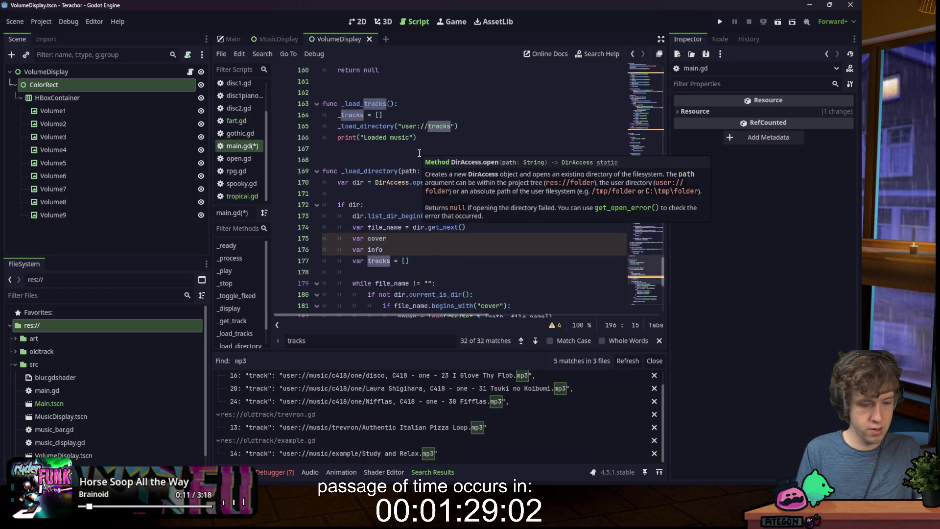
{"action": "type", "text": "info"}
{"action": "key", "text": "End"}
{"action": "key", "text": "Return"}
{"action": "type", "text": "print"}
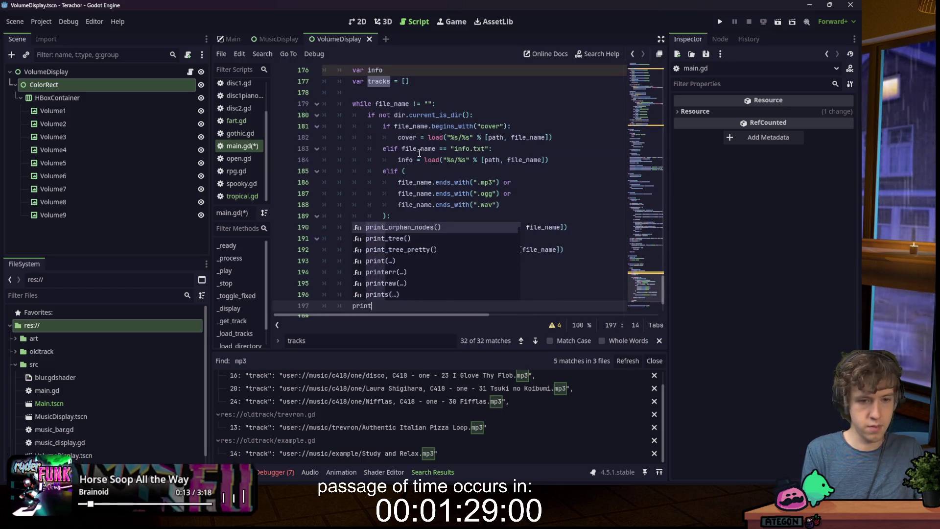
{"action": "type", "text": "(cover)"}
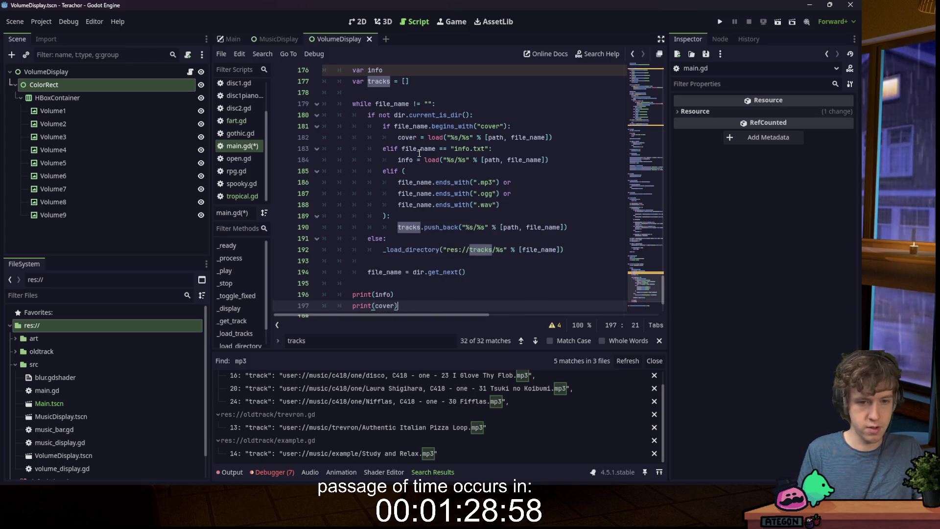
{"action": "key", "text": "ctrl+z"}
- Save main.gd and run the project
{"action": "key", "text": "ctrl+s"}
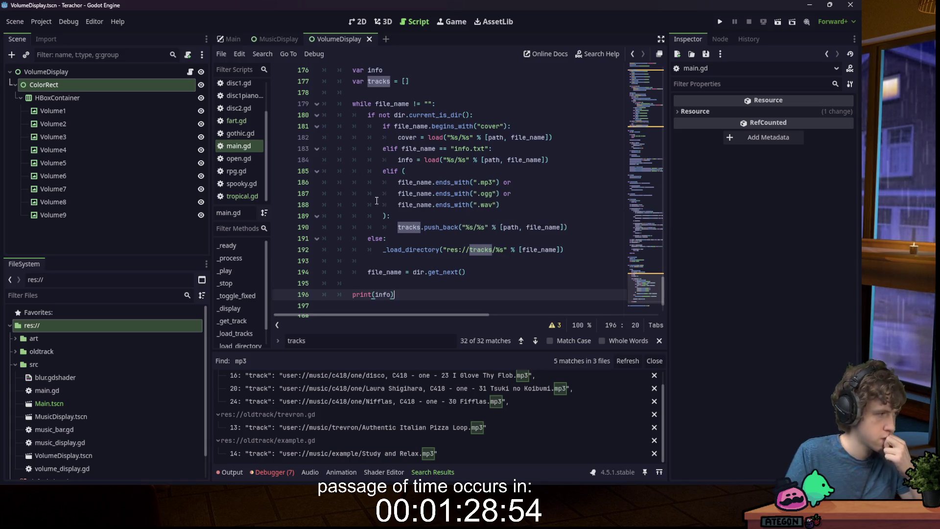
{"action": "scroll", "coordinate": [439, 208], "scroll_direction": "down", "scroll_amount": 2}
{"action": "left_click", "coordinate": [720, 22]}
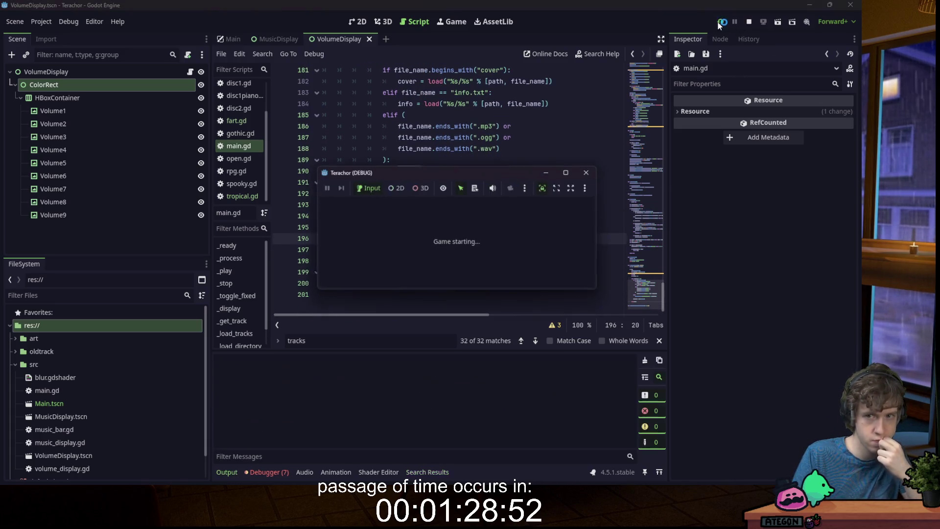
- Change the load path on line 165 from user://tracks to user://music
{"action": "left_click", "coordinate": [448, 164]}
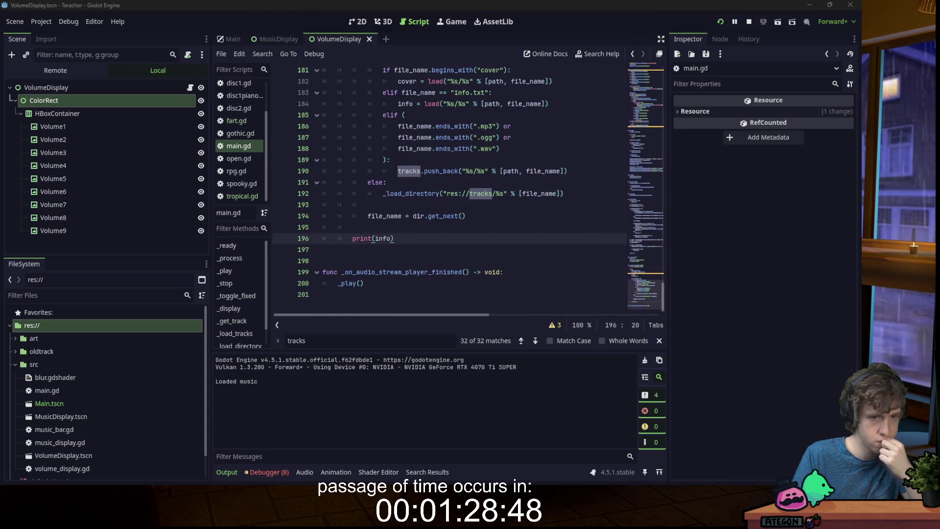
{"action": "scroll", "coordinate": [403, 185], "scroll_direction": "up", "scroll_amount": 7}
{"action": "left_click", "coordinate": [483, 181]}
{"action": "left_click", "coordinate": [475, 174]}
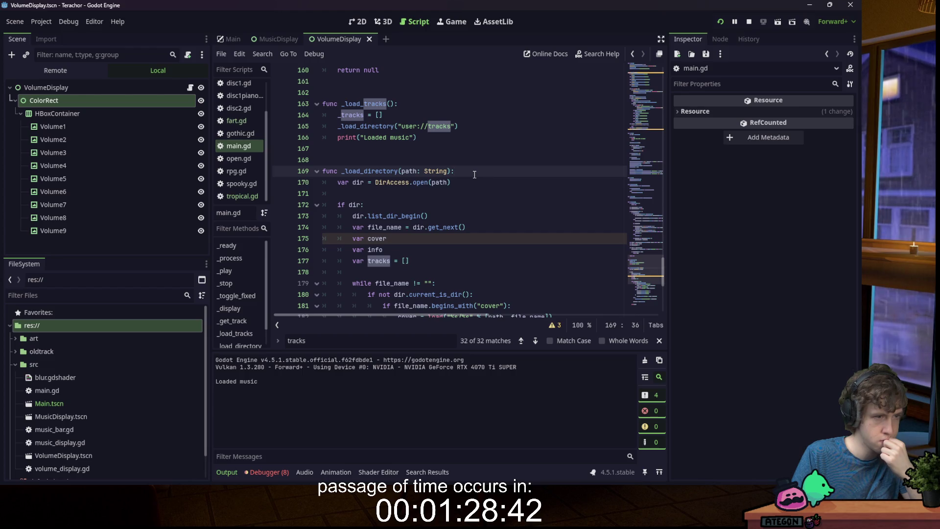
{"action": "double_click", "coordinate": [437, 129]}
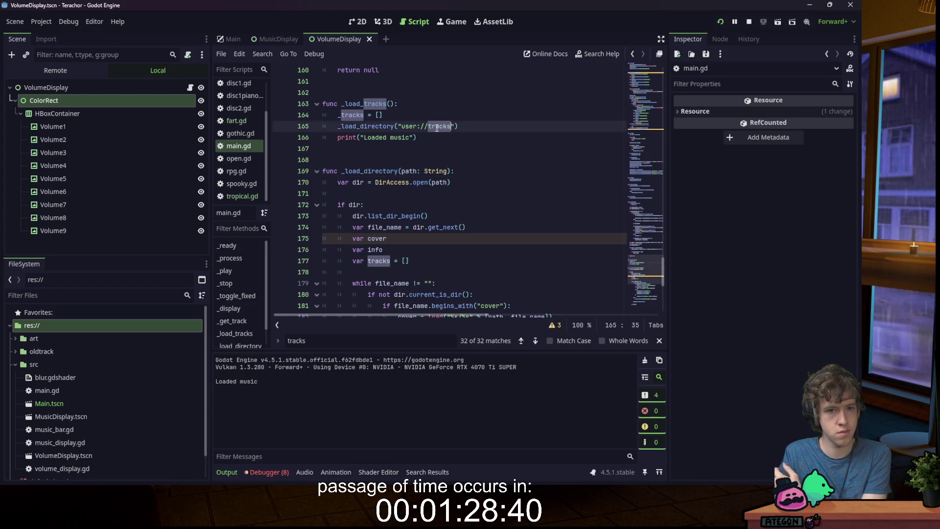
{"action": "type", "text": "music"}
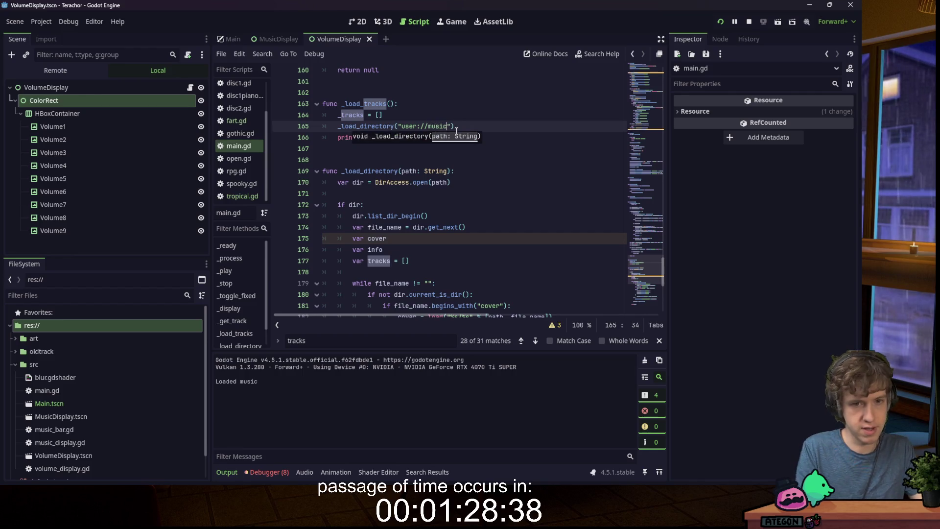
{"action": "left_click", "coordinate": [560, 158]}
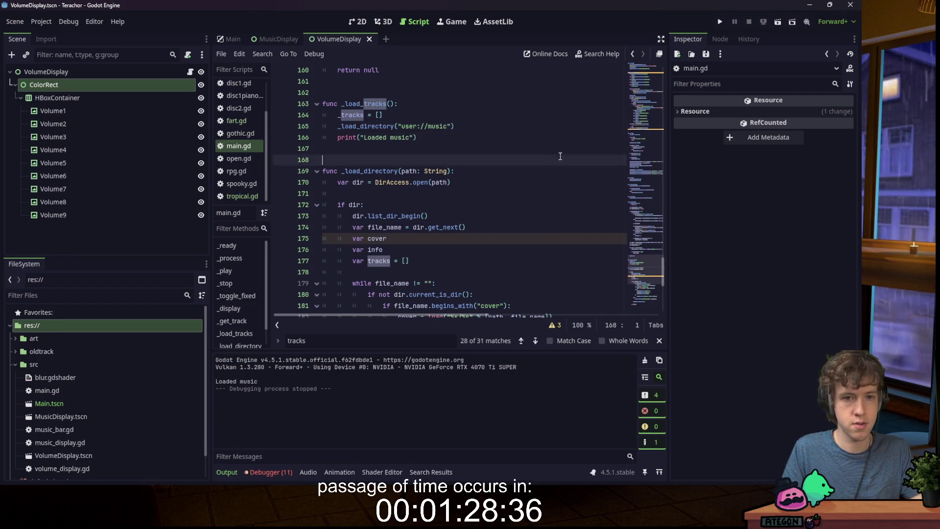
- Run the game, check the Debugger's Errors list, then return to the Output log
{"action": "left_click", "coordinate": [720, 22]}
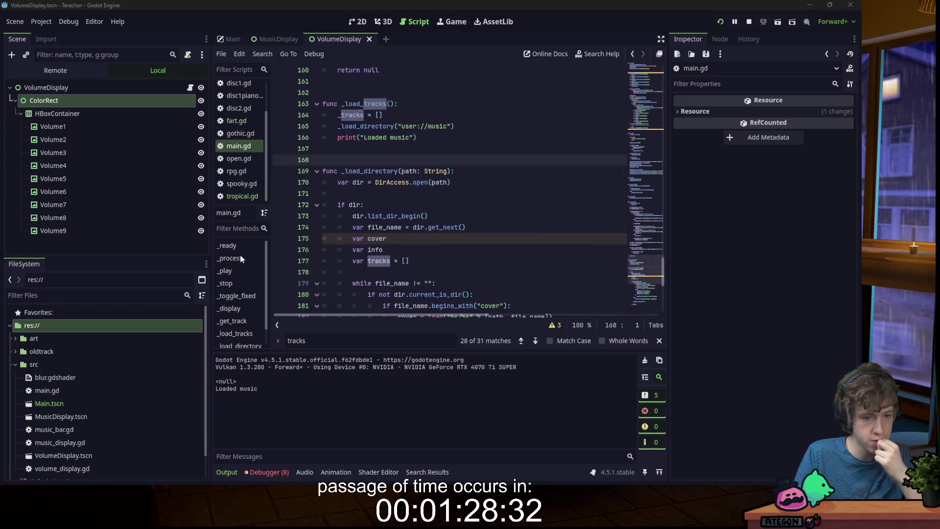
{"action": "left_click", "coordinate": [267, 472]}
{"action": "left_click", "coordinate": [262, 358]}
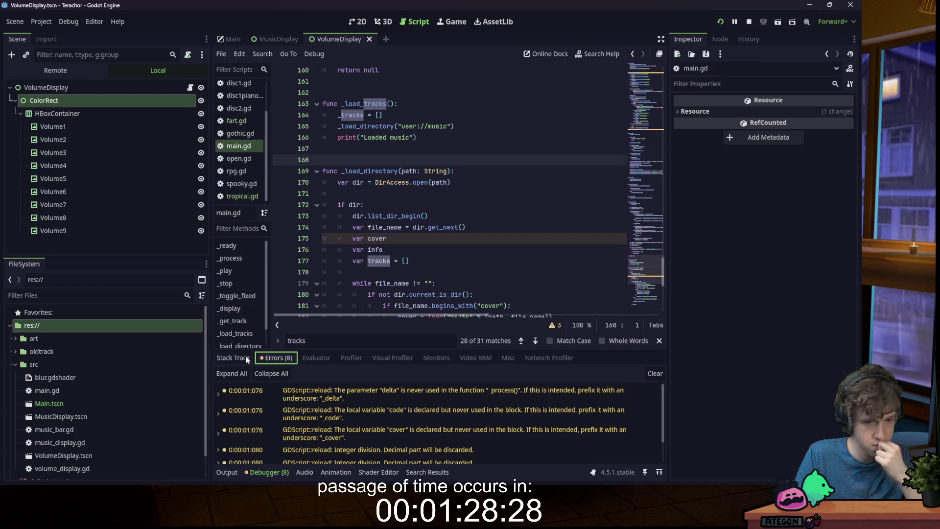
{"action": "left_click", "coordinate": [226, 472]}
{"action": "left_click", "coordinate": [438, 284]}
{"action": "scroll", "coordinate": [437, 284], "scroll_direction": "down", "scroll_amount": 7}
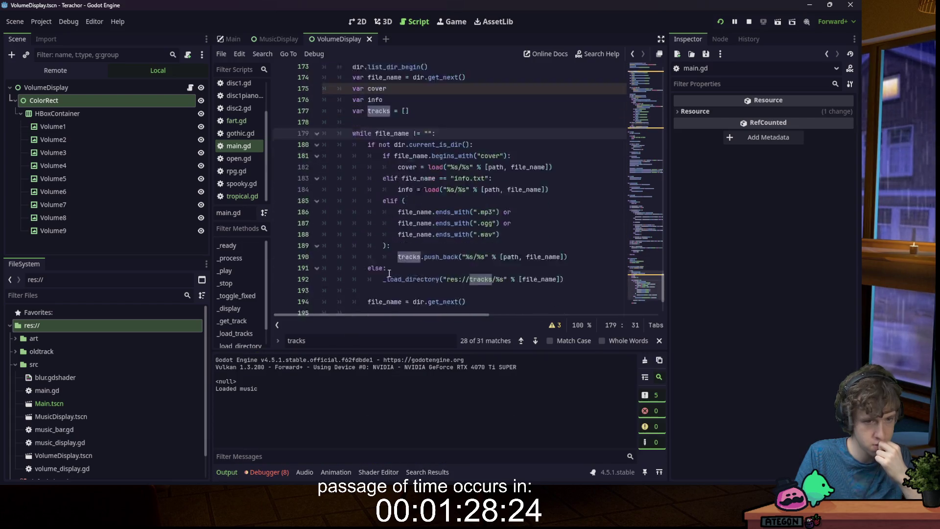
- Launch Run from the Start menu and open Godot's %appdata% folder in File Explorer
{"action": "mouse_move", "coordinate": [236, 466]}
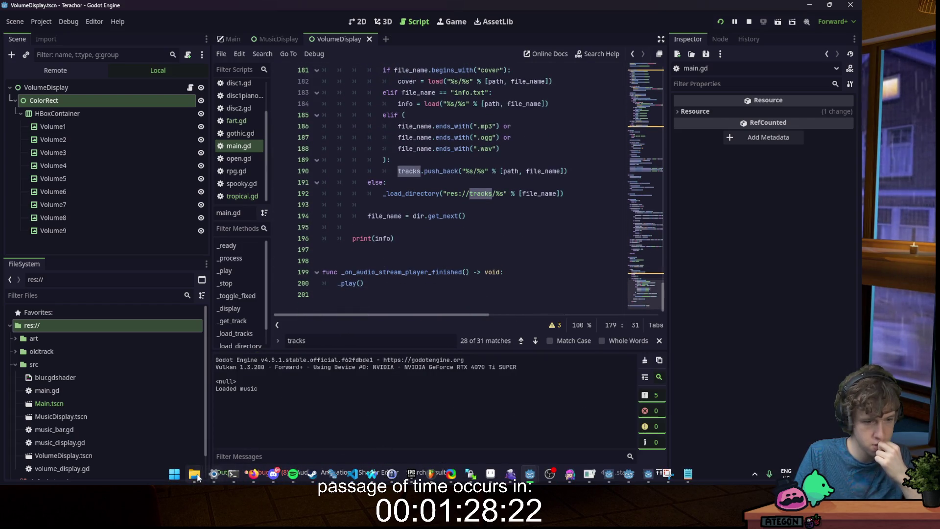
{"action": "mouse_move", "coordinate": [194, 474]}
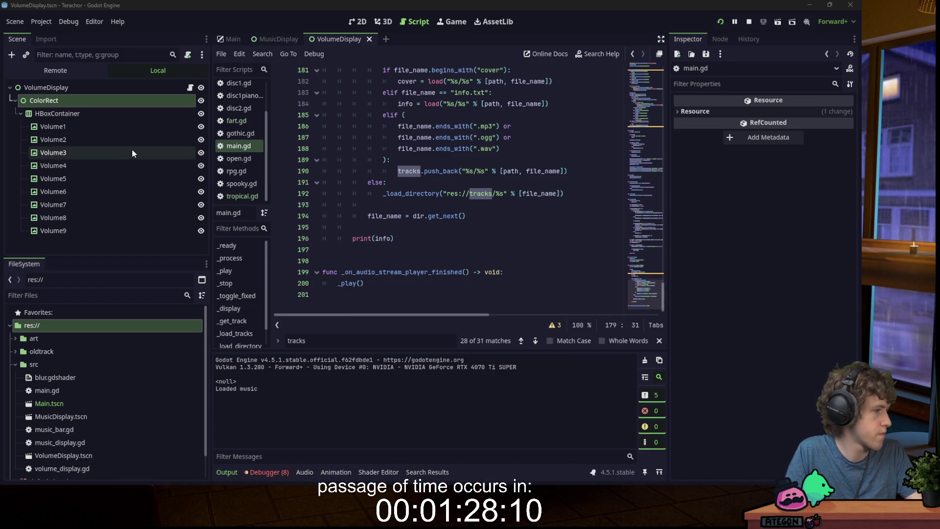
{"action": "key", "text": "super"}
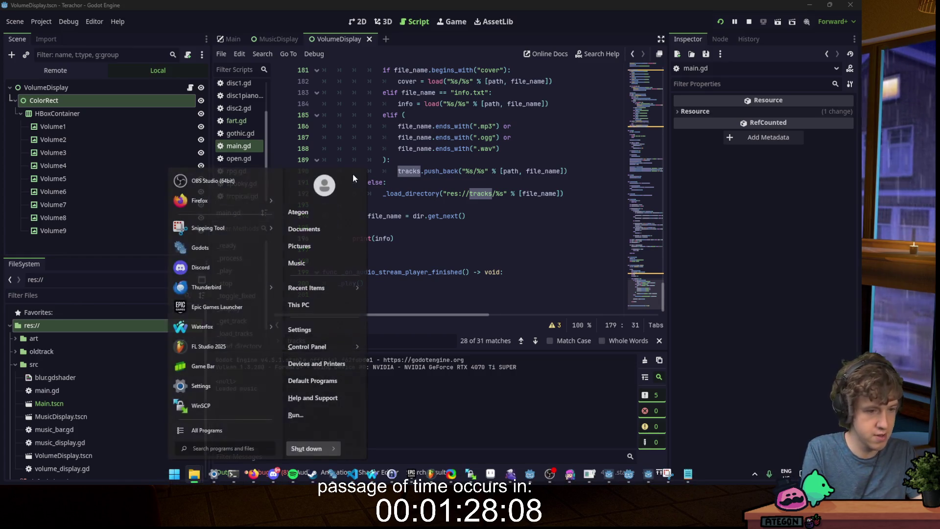
{"action": "type", "text": "run"}
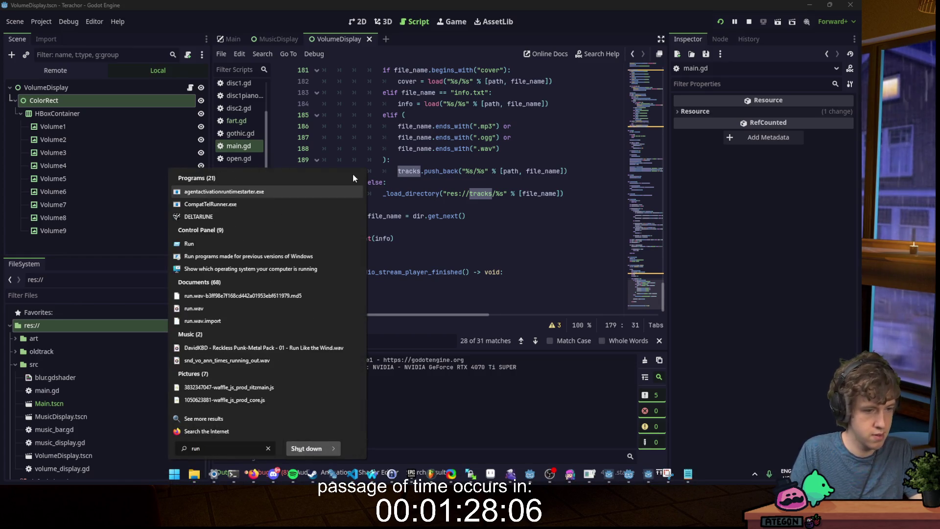
{"action": "left_click", "coordinate": [196, 245]}
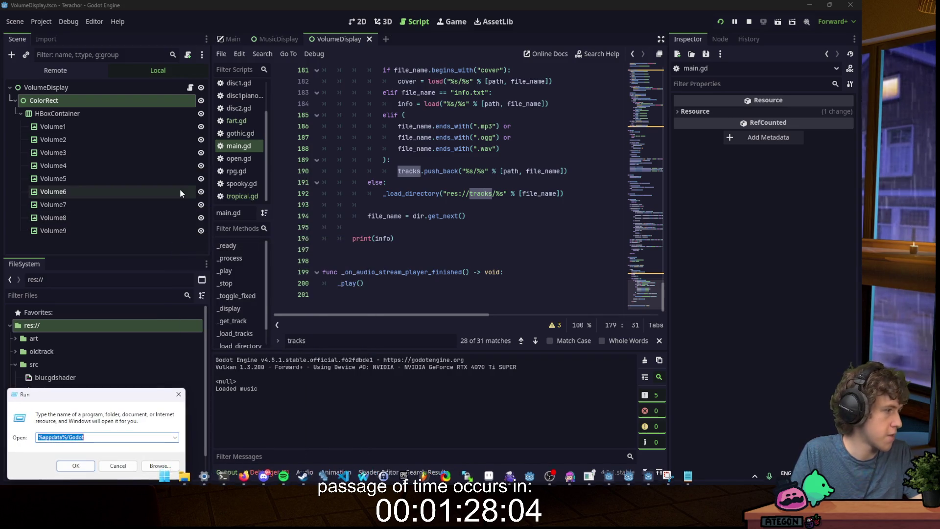
{"action": "left_click", "coordinate": [76, 465]}
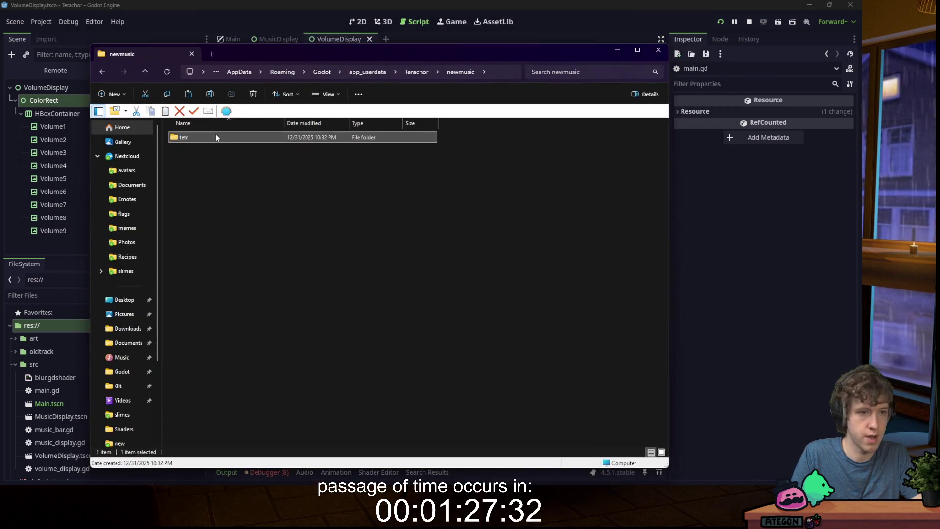
- Check the 2024 folder inside tetr and paste a copy of it into newmusic
{"action": "double_click", "coordinate": [216, 147]}
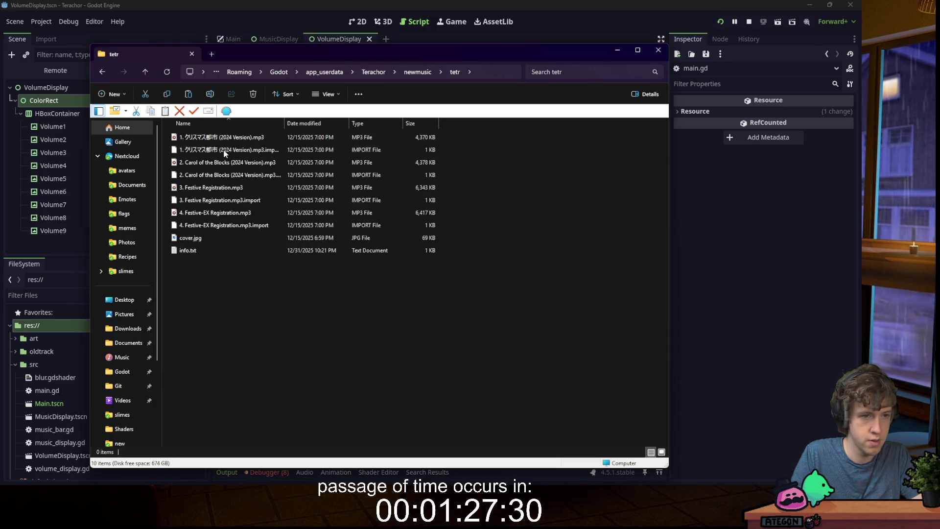
{"action": "left_click", "coordinate": [456, 73]}
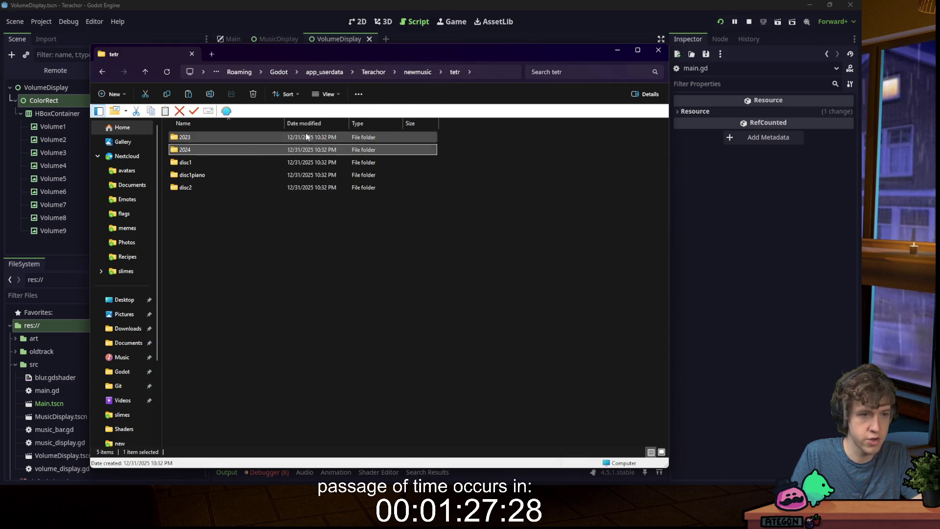
{"action": "left_click", "coordinate": [414, 73]}
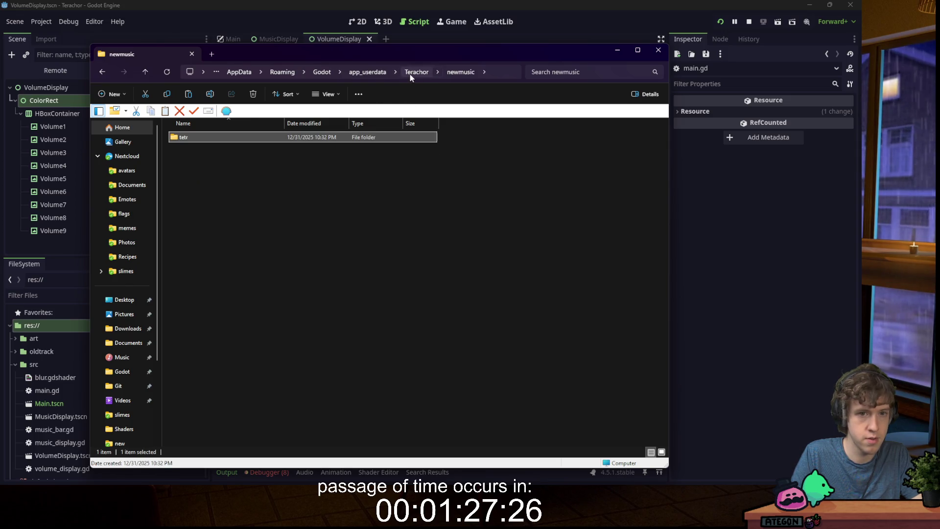
{"action": "left_click", "coordinate": [253, 172]}
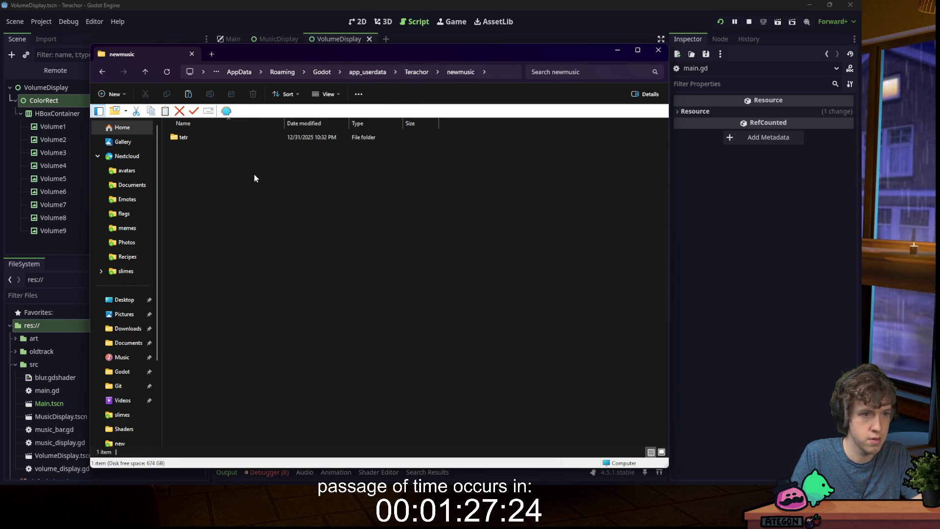
{"action": "key", "text": "ctrl+v"}
- Delete the tetr folder and close File Explorer
{"action": "left_click", "coordinate": [215, 141]}
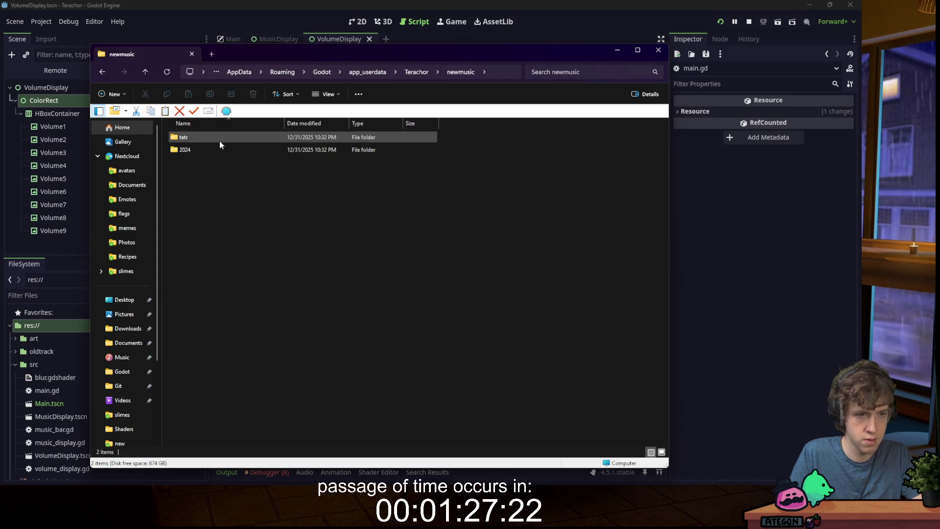
{"action": "key", "text": "Delete"}
{"action": "key", "text": "ctrl+w"}
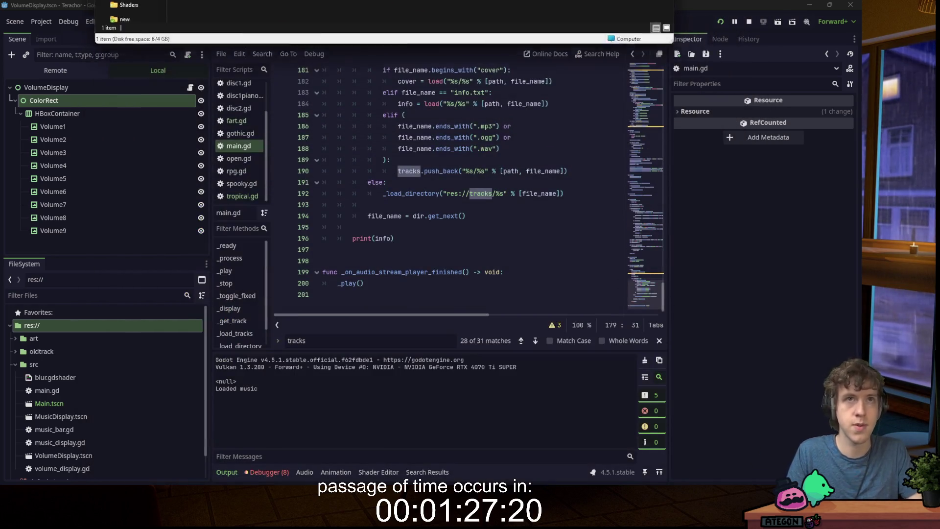
- Change the _load_tracks path on line 165 to user://newmusic
{"action": "left_click", "coordinate": [585, 183]}
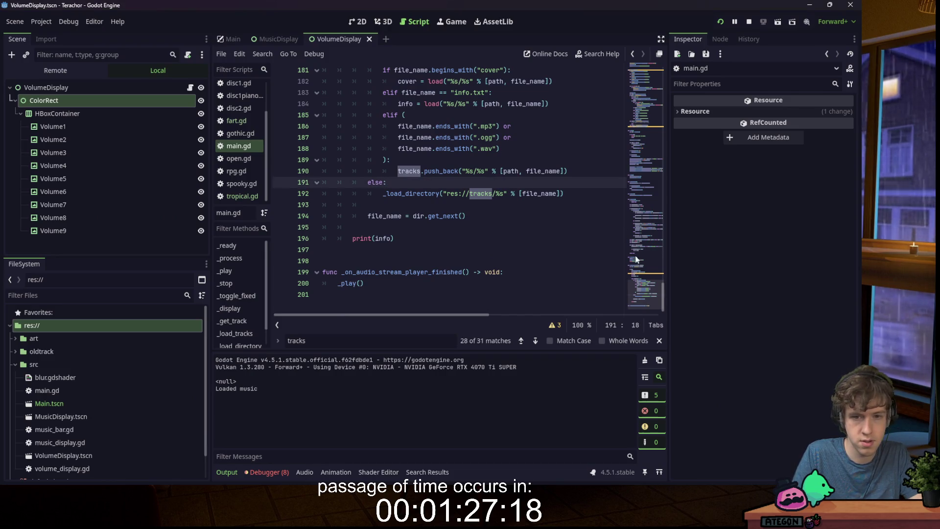
{"action": "mouse_move", "coordinate": [647, 295]}
{"action": "left_mouse_down"}
{"action": "mouse_move", "coordinate": [611, 86]}
{"action": "mouse_move", "coordinate": [651, 156]}
{"action": "mouse_move", "coordinate": [662, 266]}
{"action": "left_mouse_up"}
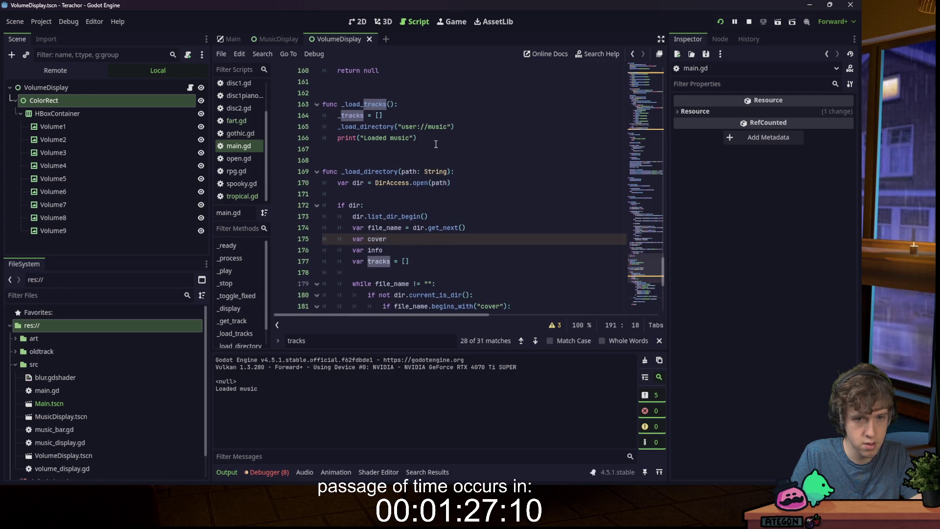
{"action": "double_click", "coordinate": [441, 127]}
{"action": "type", "text": "newmusi"}
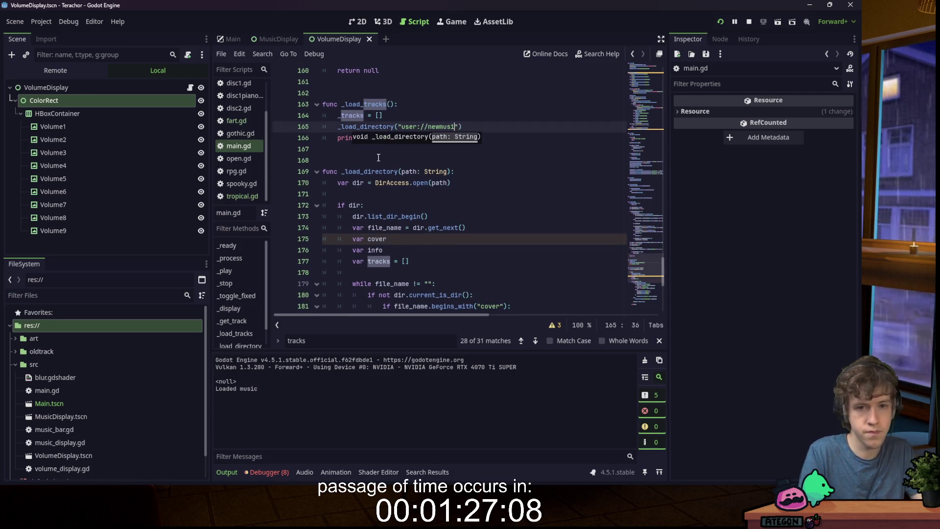
{"action": "left_click", "coordinate": [409, 129]}
- Point the recursive _load_directory path at user://newmusic and run the game
{"action": "scroll", "coordinate": [462, 216], "scroll_direction": "down", "scroll_amount": 7}
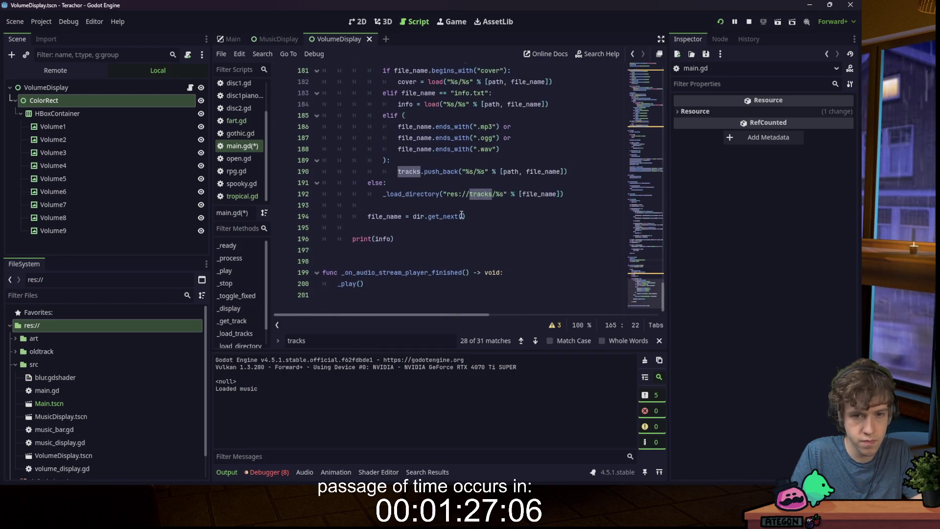
{"action": "double_click", "coordinate": [480, 194]}
{"action": "type", "text": "user://newmusic"}
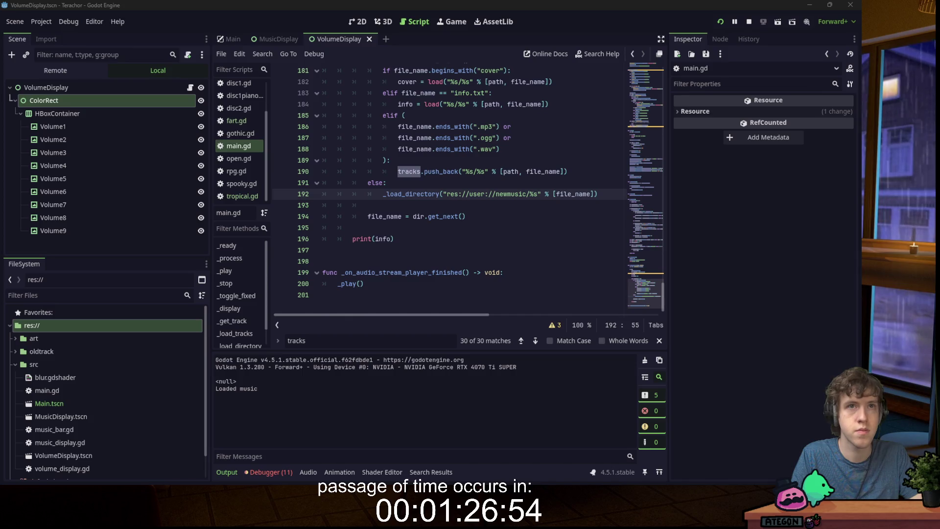
{"action": "left_click", "coordinate": [719, 22]}
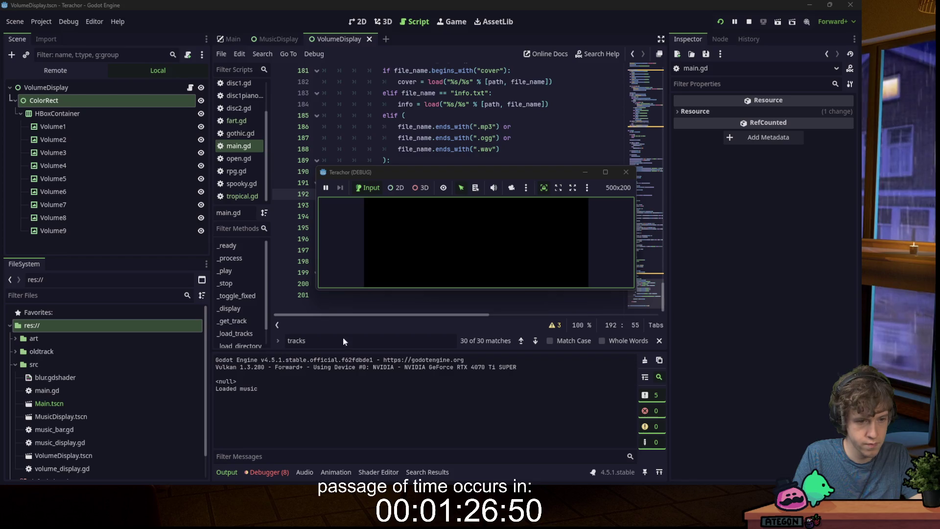
- Stop the game and add print(file_name) below the folder check on line 180
{"action": "left_click", "coordinate": [626, 172]}
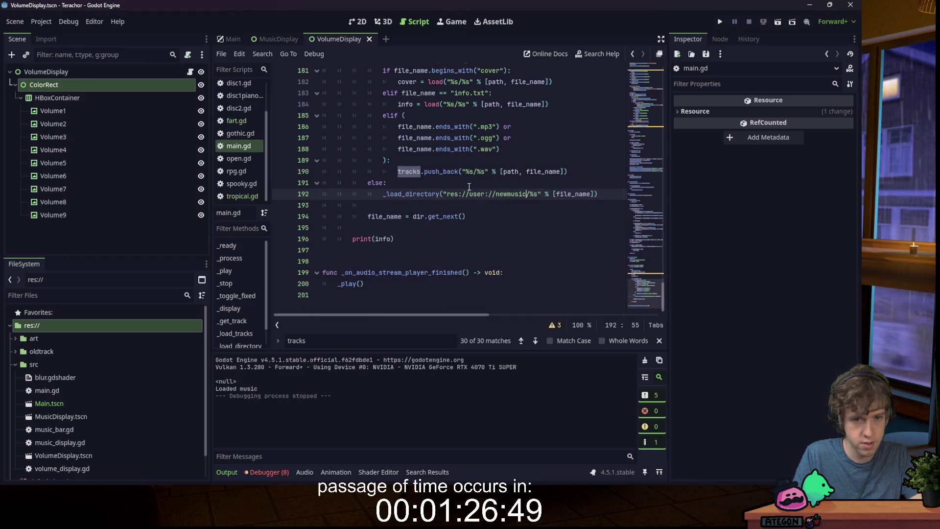
{"action": "left_click", "coordinate": [516, 216]}
{"action": "scroll", "coordinate": [514, 216], "scroll_direction": "up", "scroll_amount": 4}
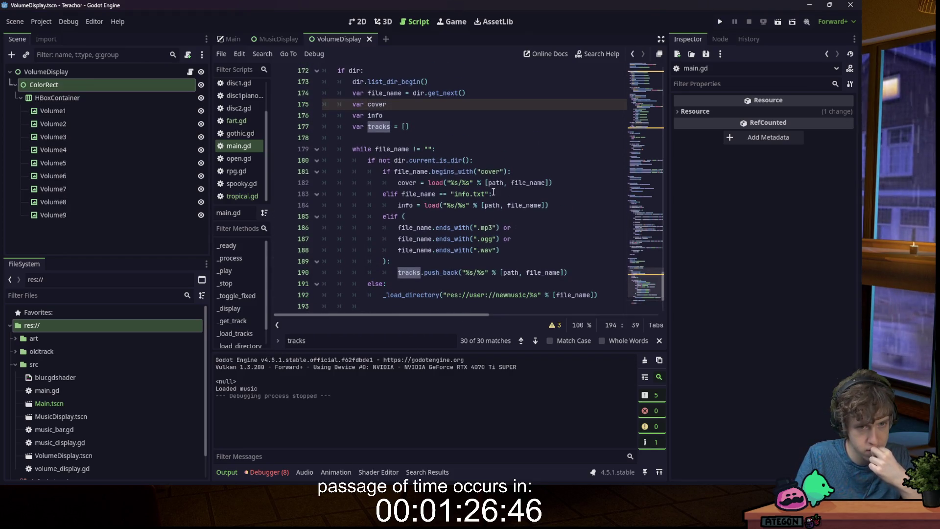
{"action": "left_click", "coordinate": [449, 162]}
{"action": "left_click", "coordinate": [497, 195]}
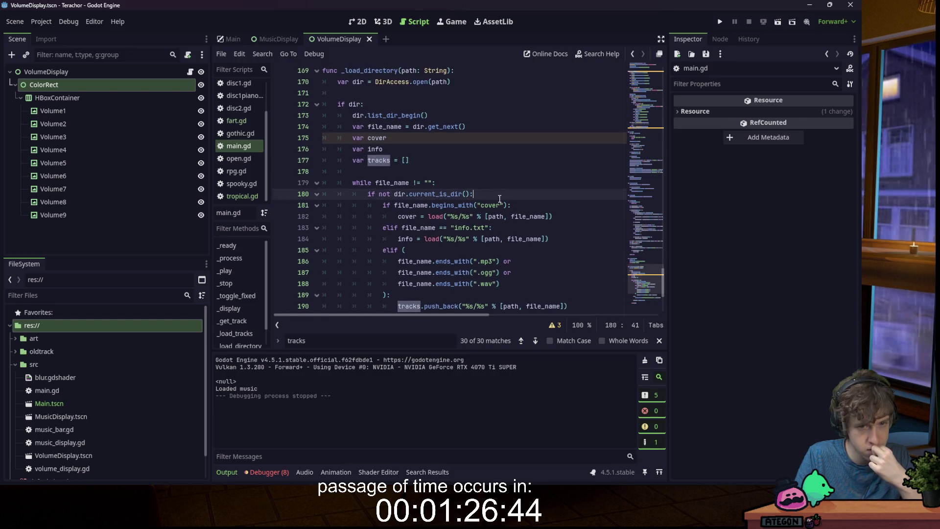
{"action": "key", "text": "Return"}
{"action": "type", "text": "print(file"}
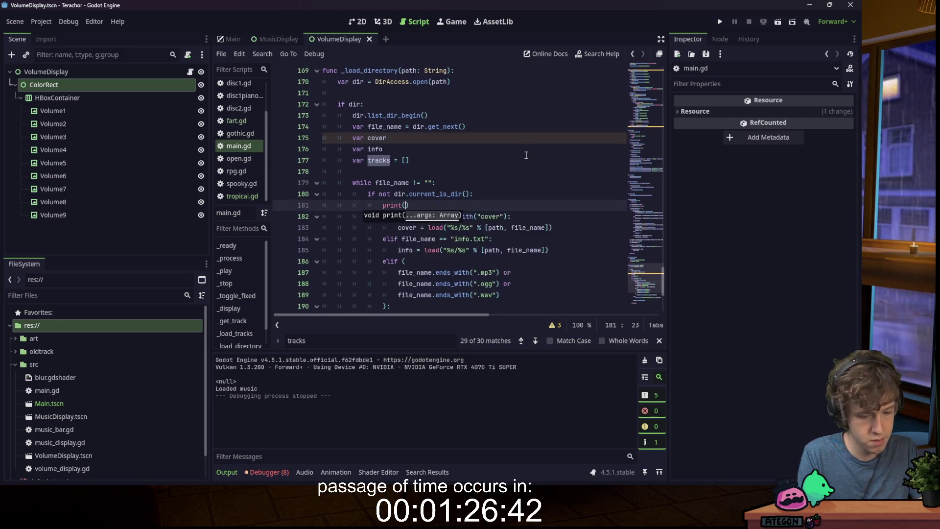
{"action": "key", "text": "Return"}
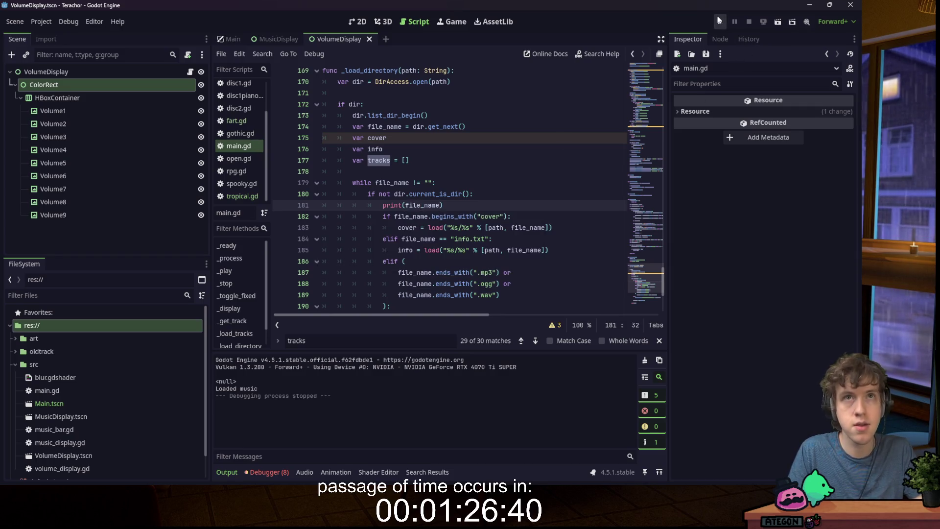
- Test-run the game, then review the line 165 load path and the if dir: check
{"action": "left_click", "coordinate": [722, 22]}
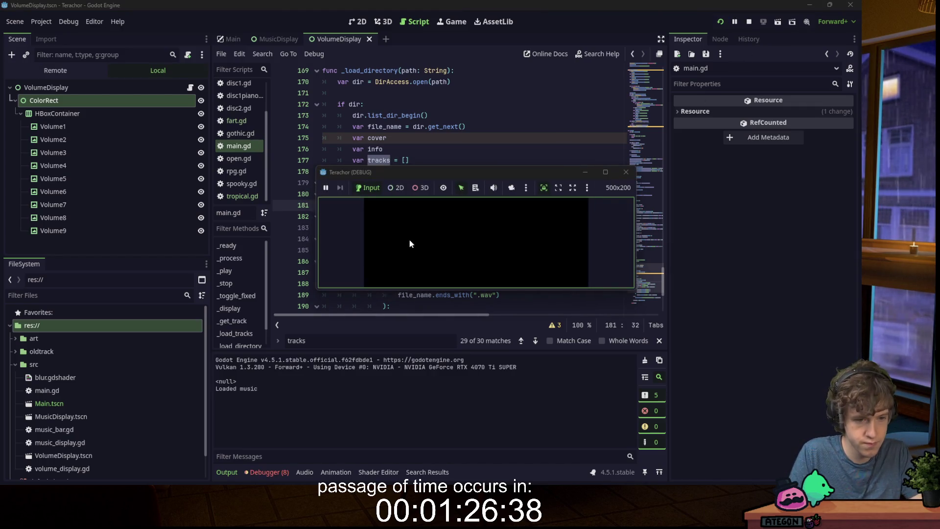
{"action": "left_click", "coordinate": [626, 172]}
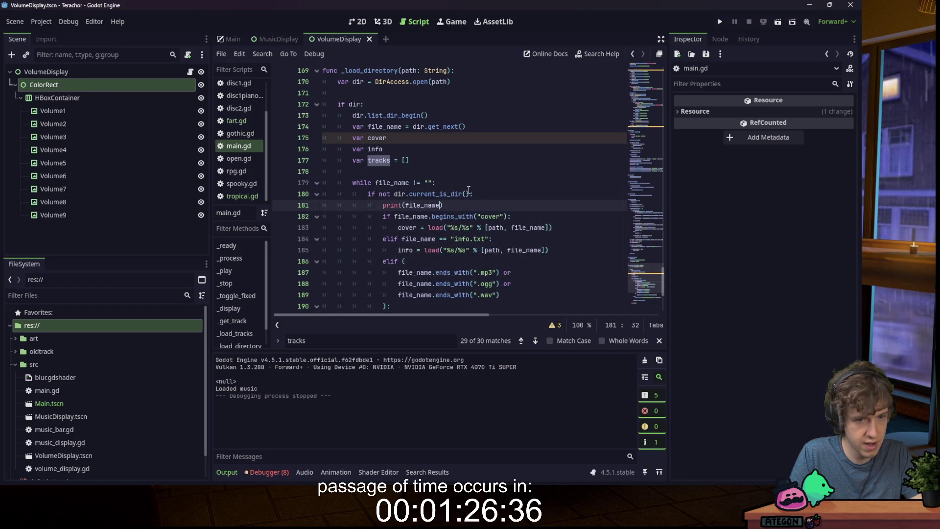
{"action": "left_click", "coordinate": [459, 195]}
{"action": "scroll", "coordinate": [458, 177], "scroll_direction": "up", "scroll_amount": 4}
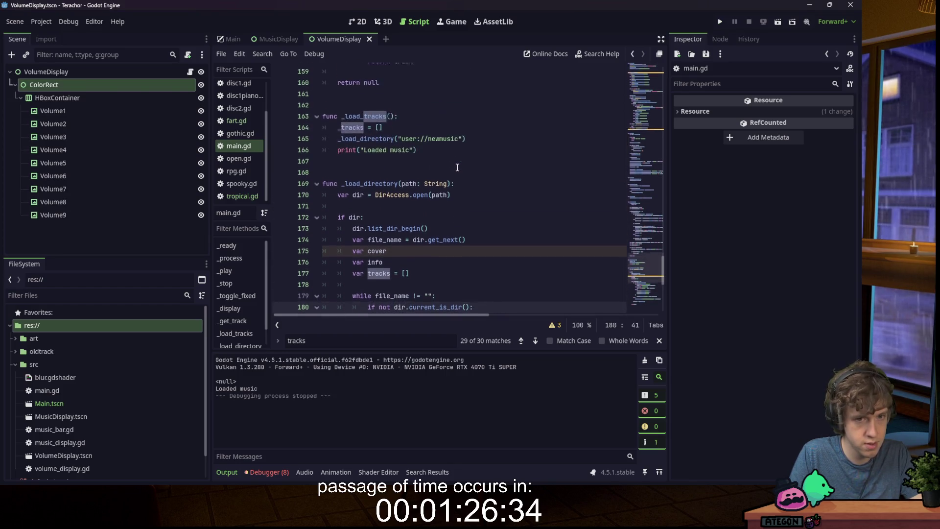
{"action": "left_click", "coordinate": [489, 160]}
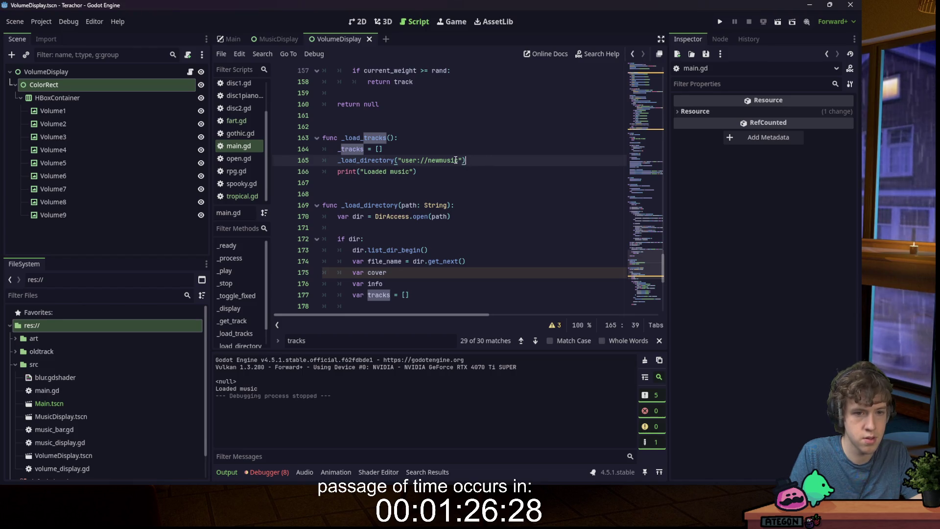
{"action": "left_click", "coordinate": [435, 240]}
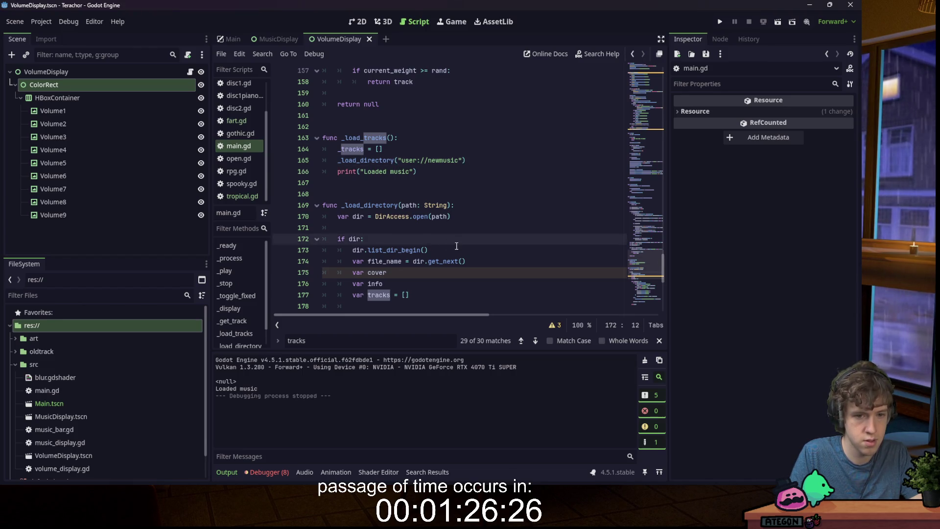
{"action": "scroll", "coordinate": [460, 223], "scroll_direction": "down", "scroll_amount": 2}
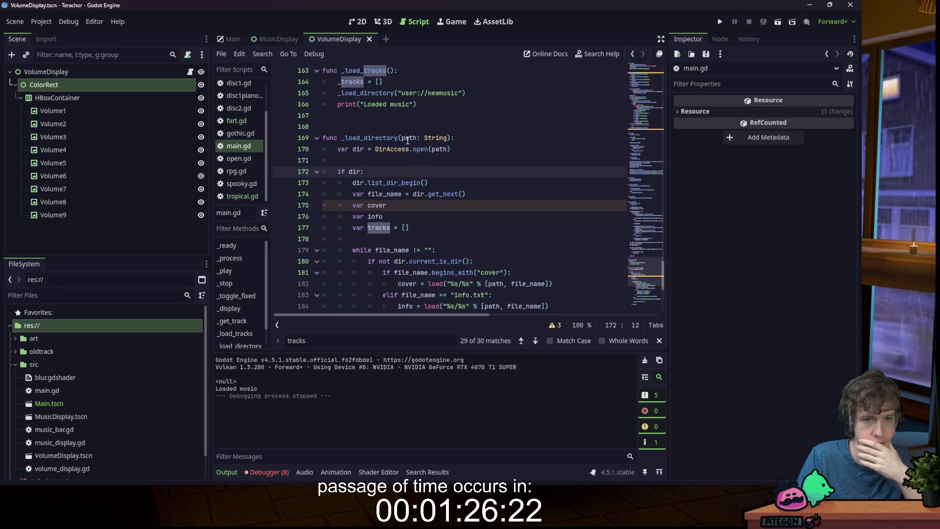
{"action": "scroll", "coordinate": [406, 137], "scroll_direction": "up", "scroll_amount": 1}
- Add print(file_name) after the var tracks declaration, test-run, and stop the game
{"action": "double_click", "coordinate": [363, 104]}
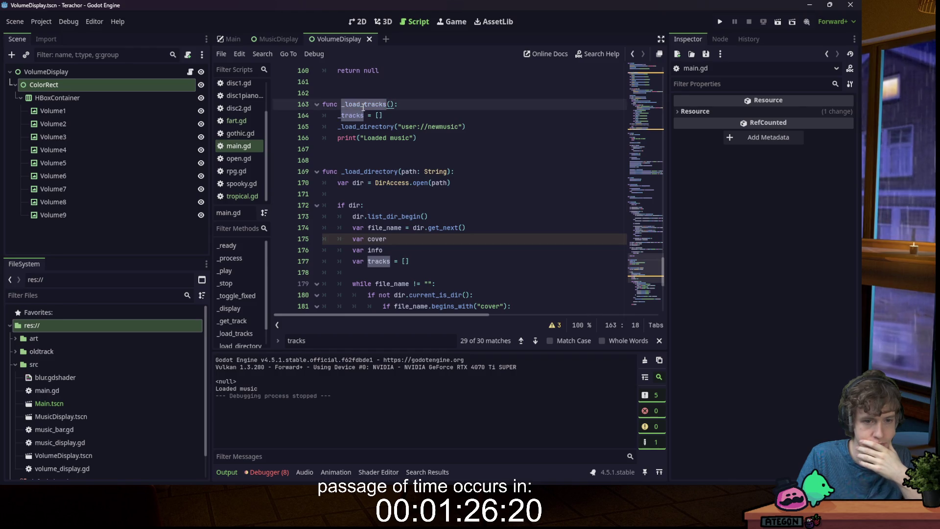
{"action": "scroll", "coordinate": [416, 147], "scroll_direction": "down", "scroll_amount": 3}
{"action": "left_click", "coordinate": [425, 160]}
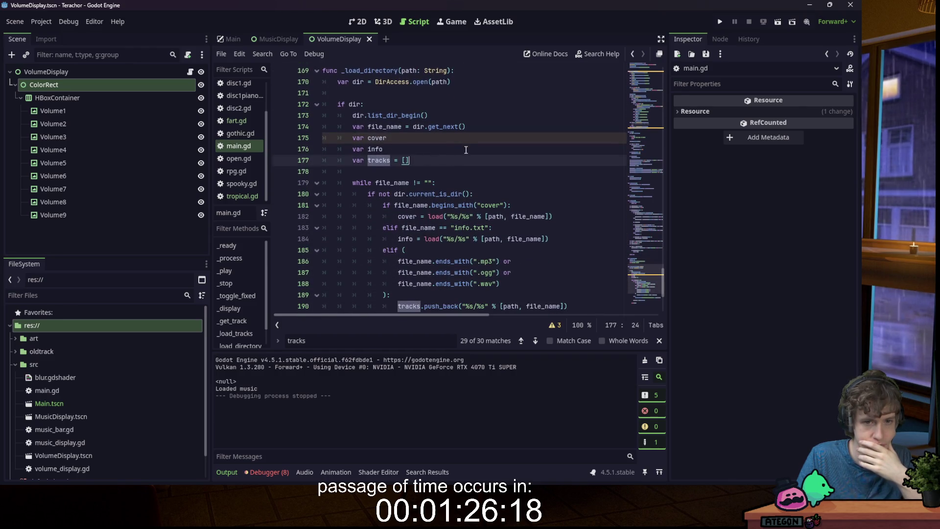
{"action": "key", "text": "Return"}
{"action": "key", "text": "Return"}
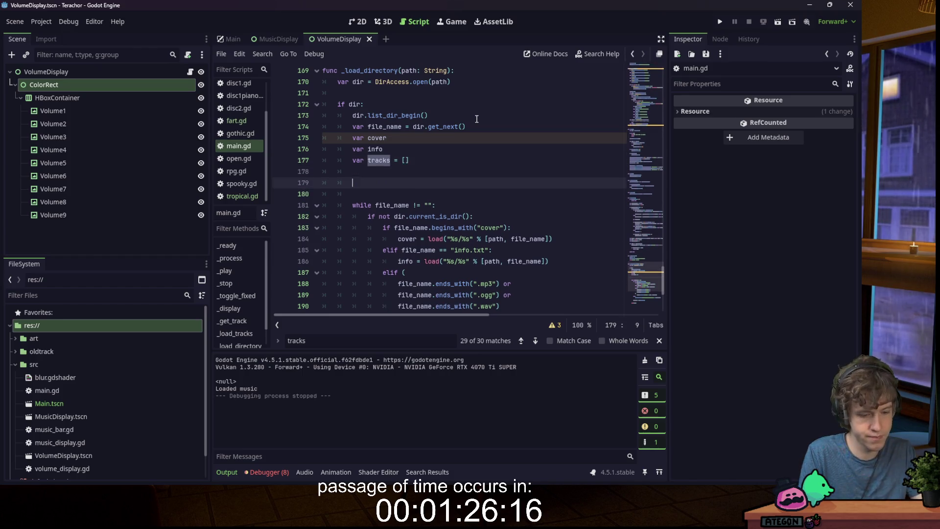
{"action": "type", "text": "print(file_name"}
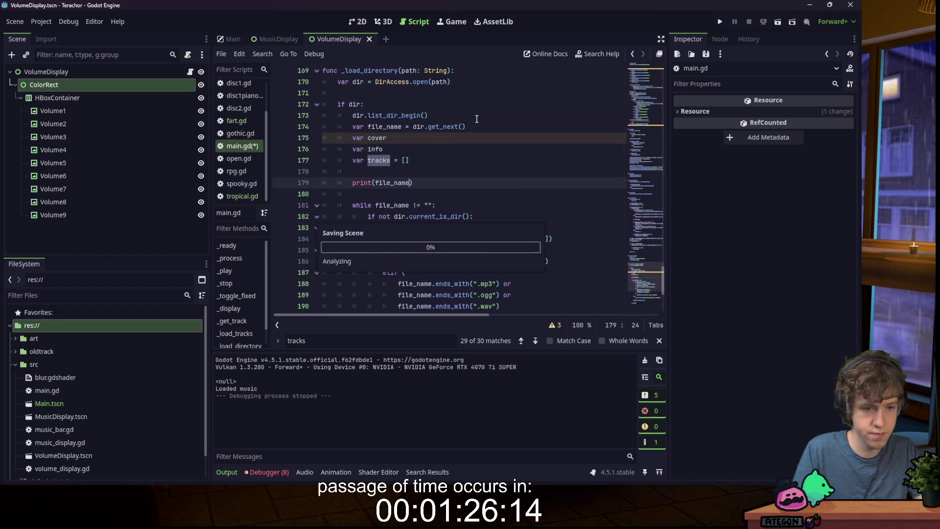
{"action": "left_click", "coordinate": [720, 21]}
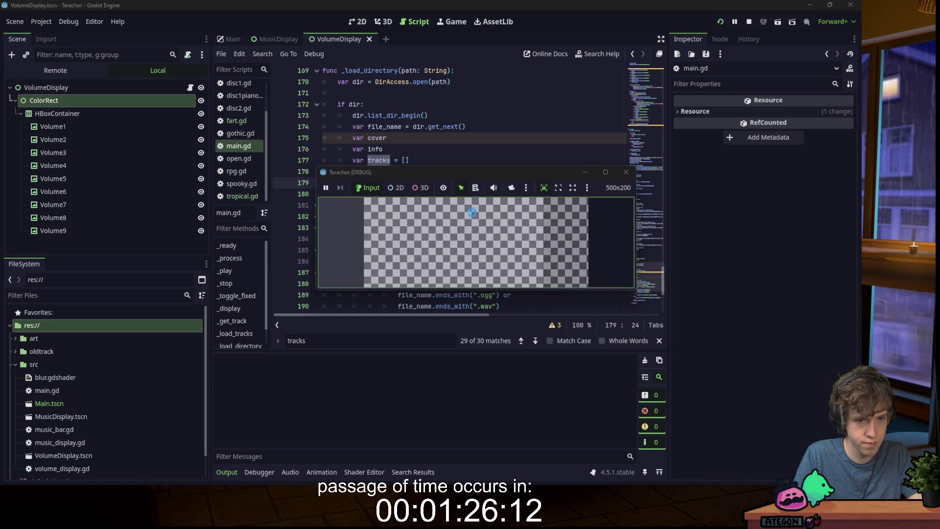
{"action": "mouse_move", "coordinate": [544, 175]}
{"action": "left_mouse_down"}
{"action": "mouse_move", "coordinate": [678, 260]}
{"action": "mouse_move", "coordinate": [686, 250]}
{"action": "mouse_move", "coordinate": [648, 269]}
{"action": "mouse_move", "coordinate": [621, 263]}
{"action": "left_mouse_up"}
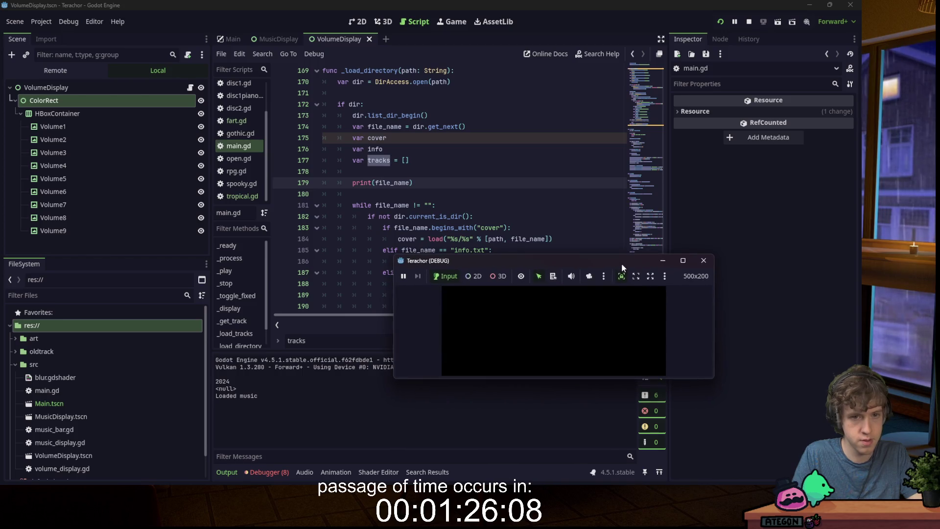
{"action": "left_click", "coordinate": [701, 260]}
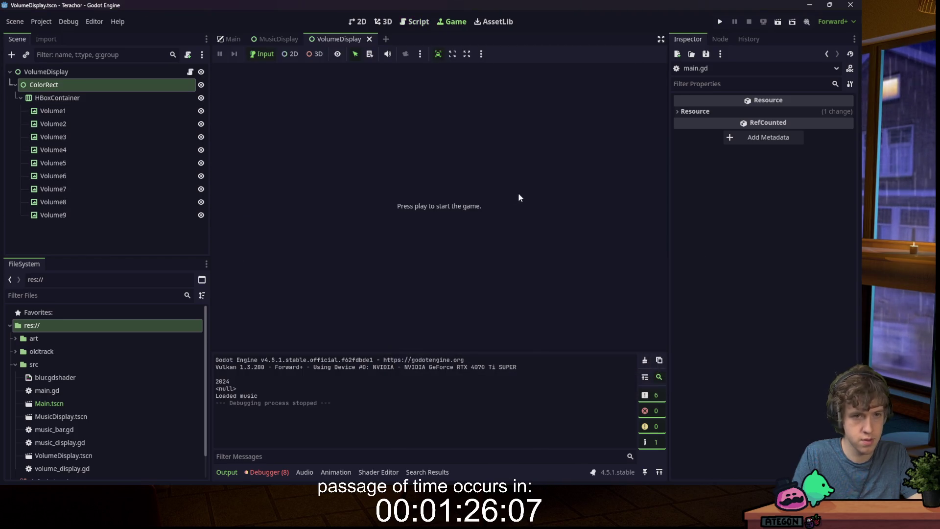
- Delete the res:// prefix from the recursive _load_directory path on line 194
{"action": "left_click", "coordinate": [424, 23]}
{"action": "left_click", "coordinate": [489, 148]}
{"action": "left_click", "coordinate": [470, 182]}
{"action": "left_click", "coordinate": [441, 160]}
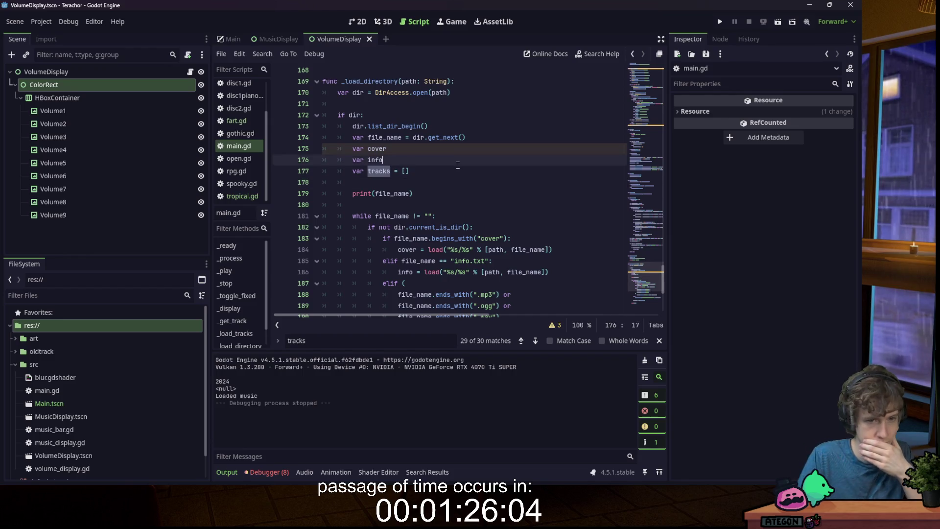
{"action": "scroll", "coordinate": [442, 170], "scroll_direction": "down", "scroll_amount": 1}
{"action": "scroll", "coordinate": [442, 170], "scroll_direction": "down", "scroll_amount": 2}
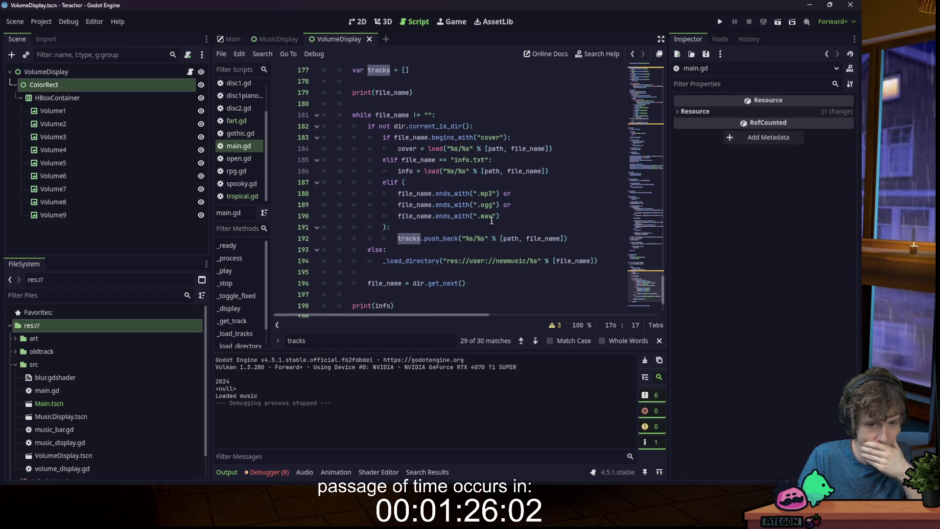
{"action": "left_click_drag", "start_coordinate": [469, 260], "coordinate": [447, 260]}
{"action": "key", "text": "BackSpace"}
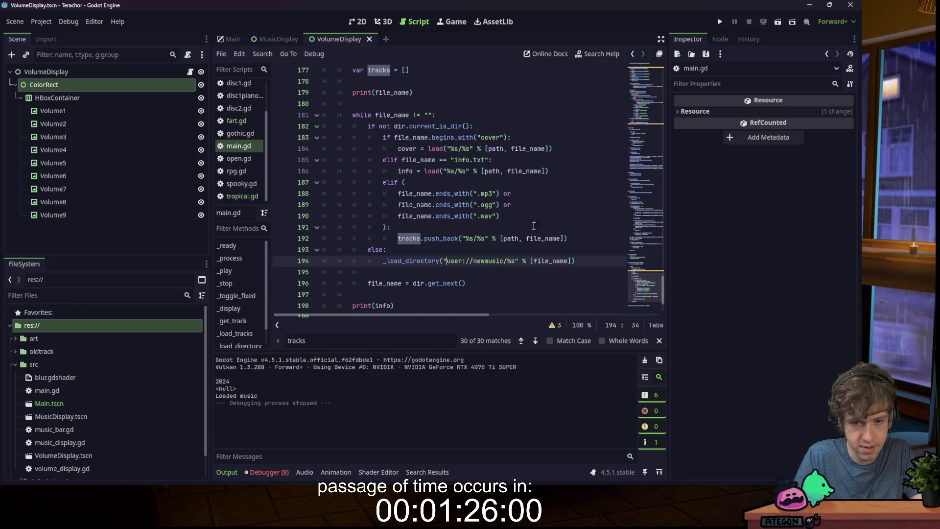
- Rerun the game and move its window aside to view the code
{"action": "left_click", "coordinate": [720, 22]}
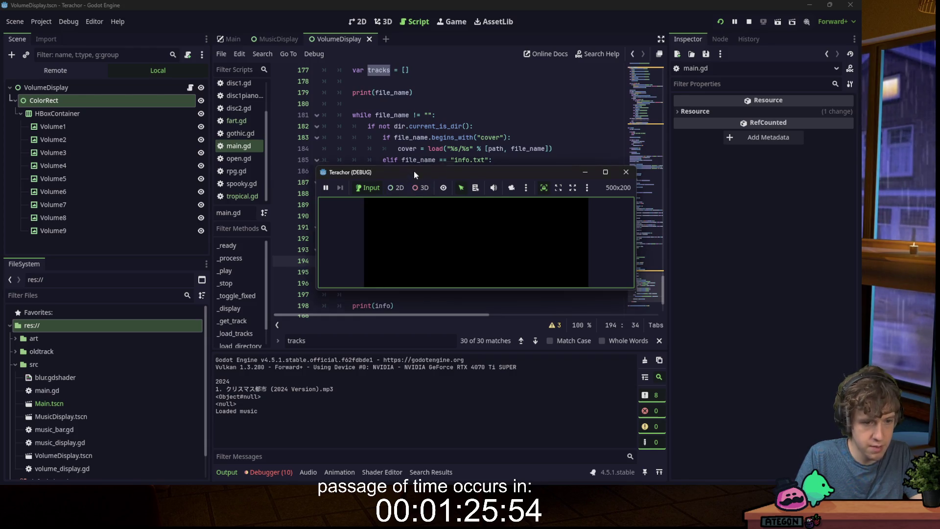
{"action": "left_click_drag", "start_coordinate": [413, 171], "coordinate": [413, 0]}
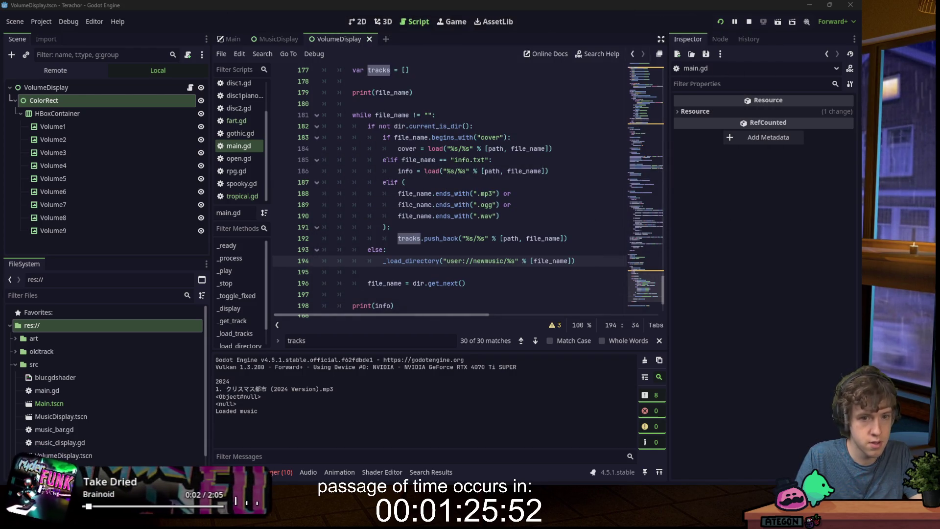
{"action": "left_click", "coordinate": [447, 126]}
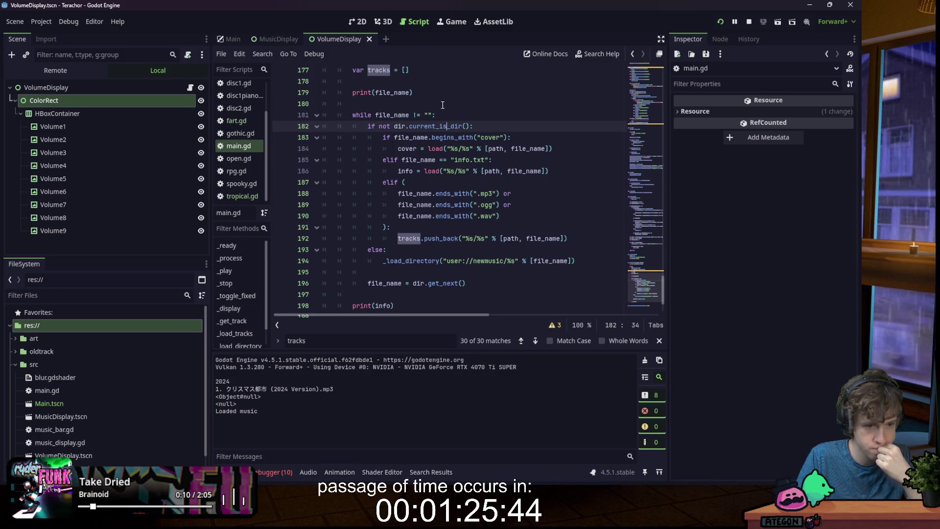
- Move print(file_name) from above the while loop into the 'if not dir.current_is_dir():' branch
{"action": "scroll", "coordinate": [431, 148], "scroll_direction": "up", "scroll_amount": 2}
{"action": "mouse_move", "coordinate": [419, 159]}
{"action": "left_mouse_down"}
{"action": "mouse_move", "coordinate": [430, 156]}
{"action": "mouse_move", "coordinate": [434, 138]}
{"action": "left_mouse_up"}
{"action": "key", "text": "BackSpace"}
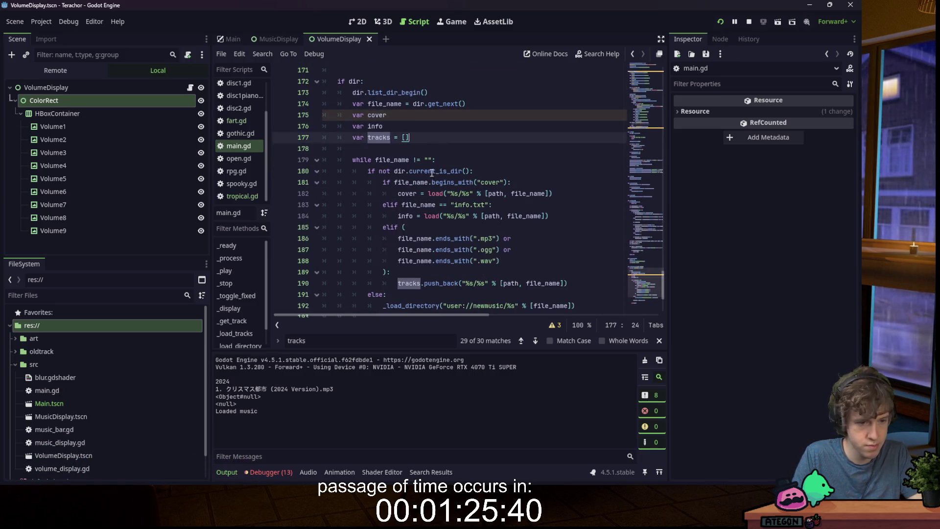
{"action": "scroll", "coordinate": [426, 179], "scroll_direction": "down", "scroll_amount": 2}
{"action": "scroll", "coordinate": [444, 179], "scroll_direction": "up", "scroll_amount": 1}
{"action": "scroll", "coordinate": [480, 184], "scroll_direction": "down", "scroll_amount": 1}
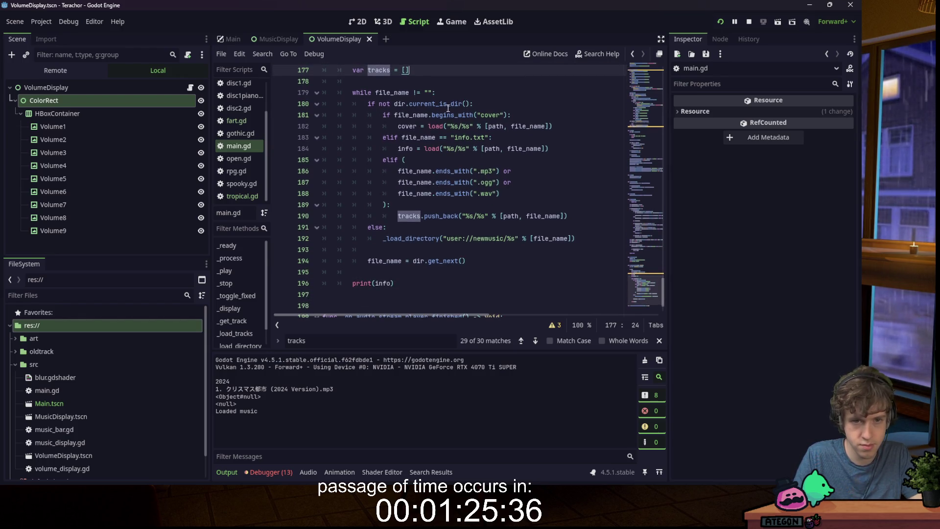
{"action": "left_click", "coordinate": [489, 106]}
{"action": "key", "text": "Return"}
{"action": "type", "text": "print(file_name"}
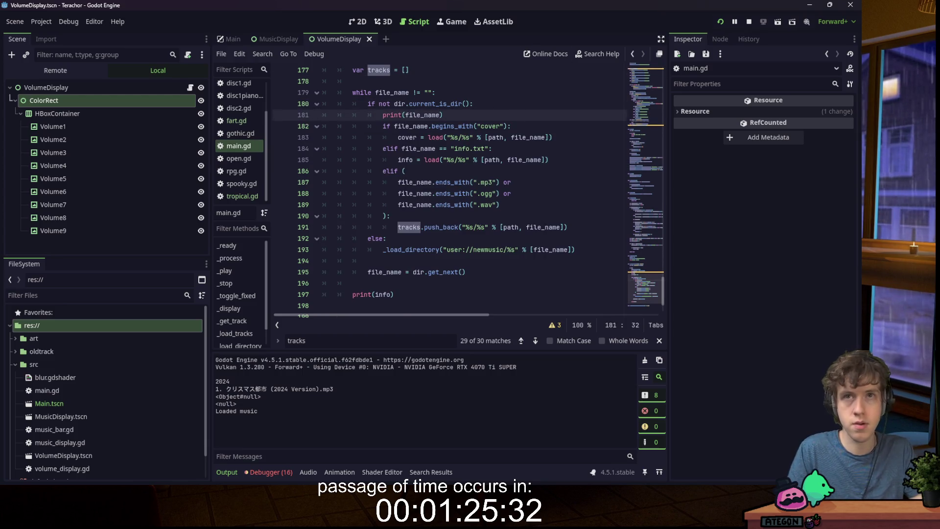
- Run the game to list every 2024 folder file, stop it, and return to the info.txt check
{"action": "key", "text": "F5"}
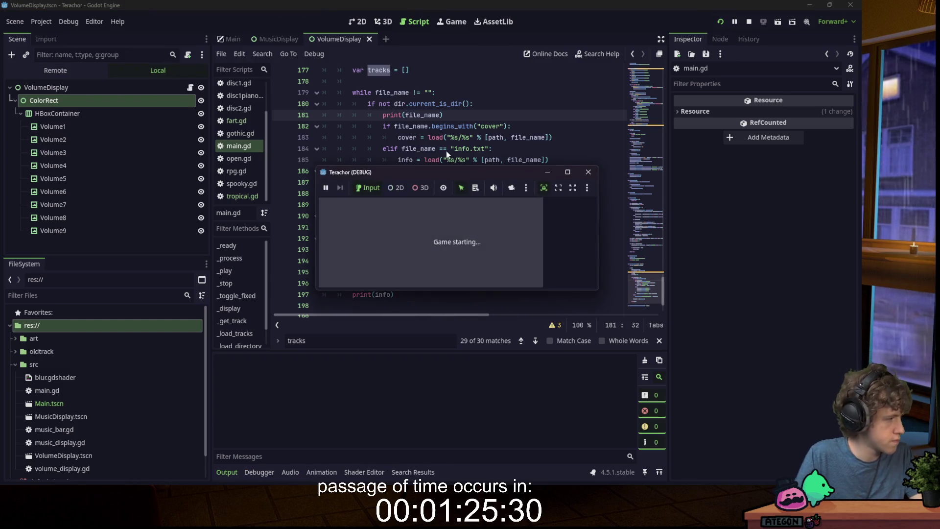
{"action": "scroll", "coordinate": [351, 418], "scroll_direction": "up", "scroll_amount": 1}
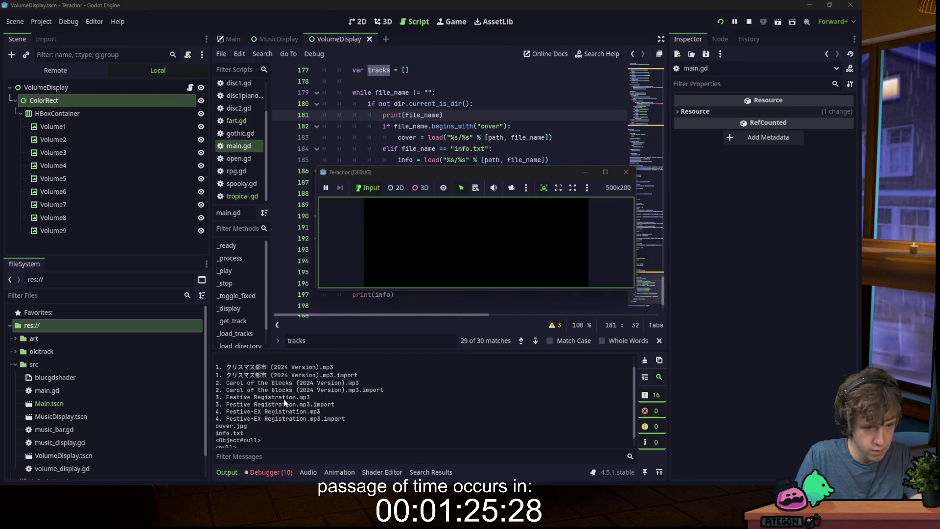
{"action": "key", "text": "F8"}
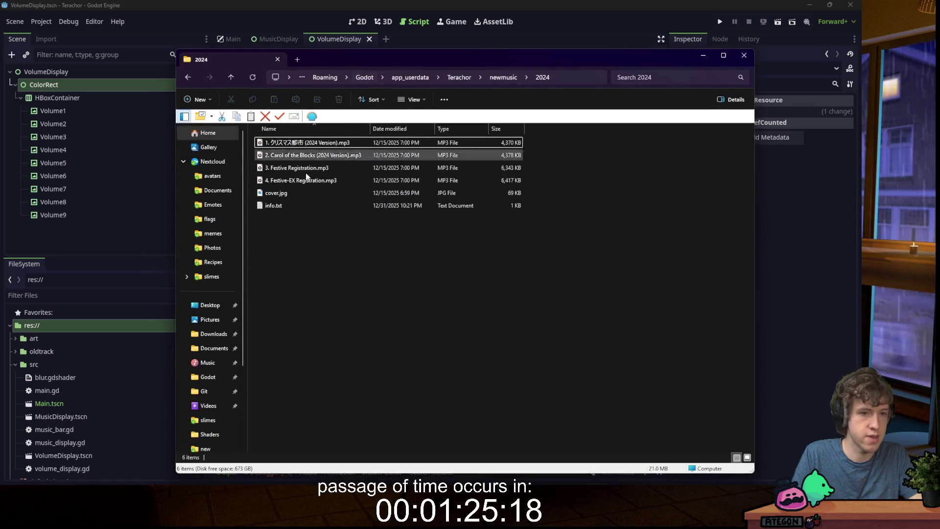
{"action": "left_click", "coordinate": [329, 47]}
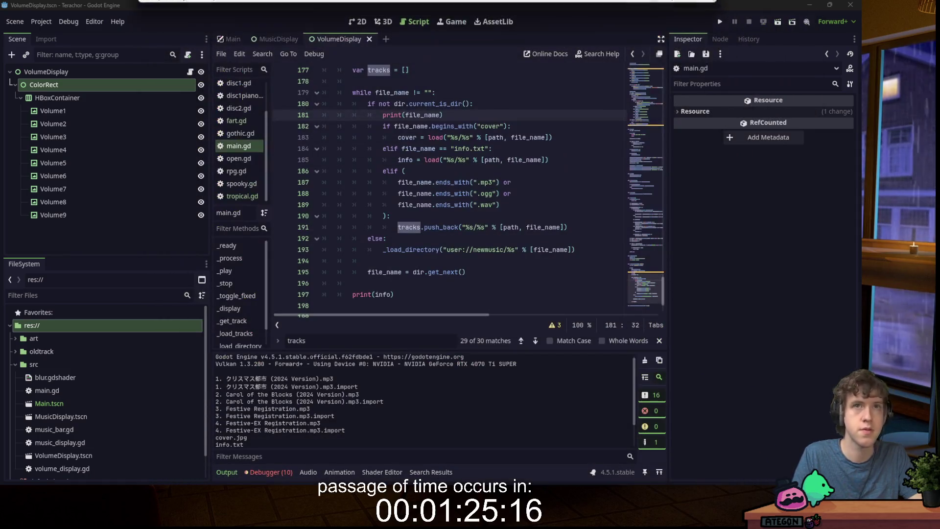
{"action": "left_click", "coordinate": [512, 188]}
{"action": "left_click", "coordinate": [530, 215]}
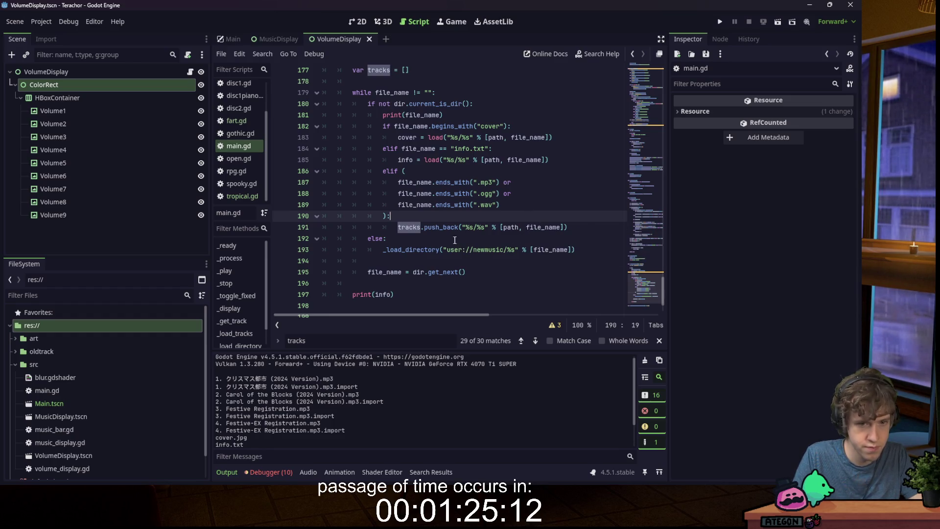
{"action": "left_click", "coordinate": [514, 149]}
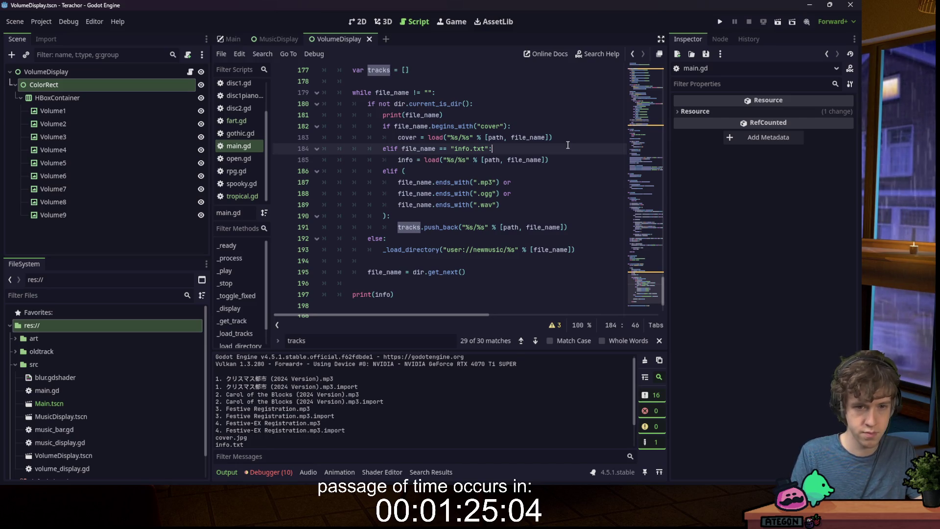
- Add print(info) lines before and after the info = load(...) line and save
{"action": "key", "text": "Return"}
{"action": "type", "text": "pri"}
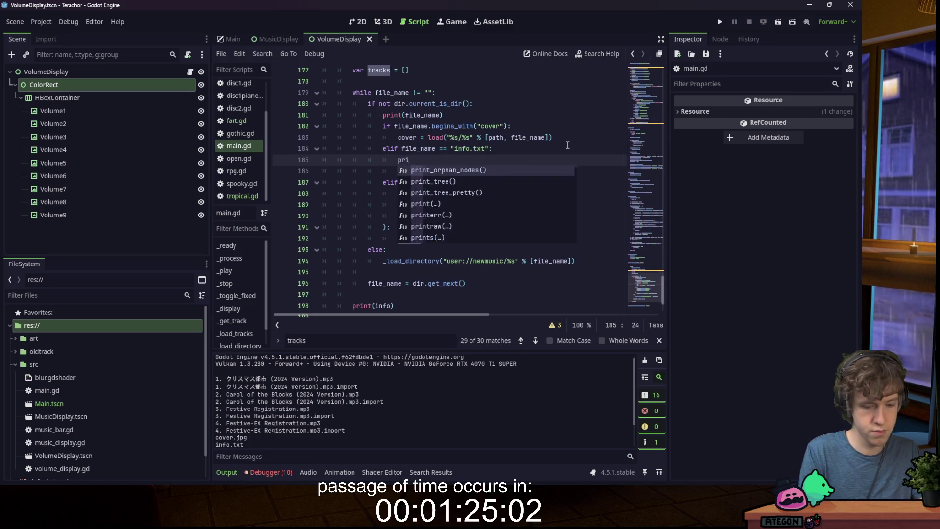
{"action": "type", "text": "nt(info"}
{"action": "left_click", "coordinate": [581, 170]}
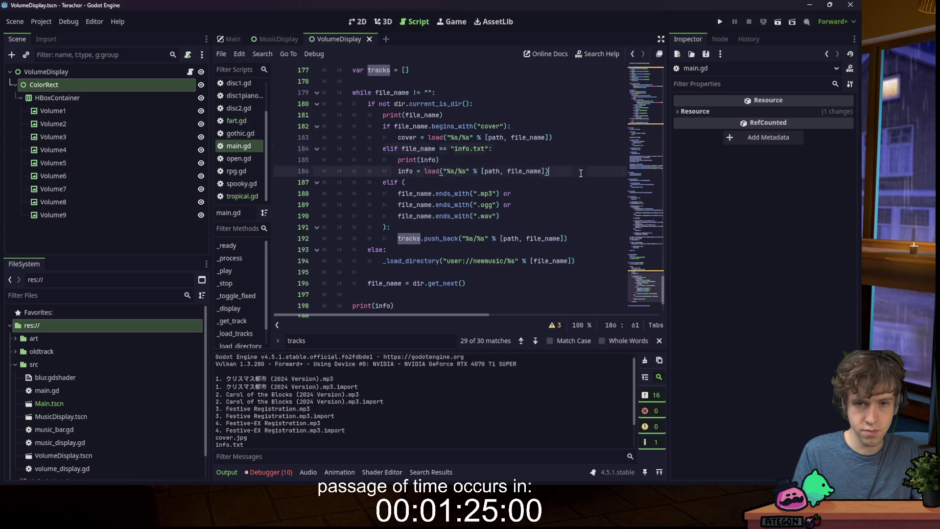
{"action": "key", "text": "Return"}
{"action": "type", "text": "print(info"}
{"action": "key", "text": "ctrl+s"}
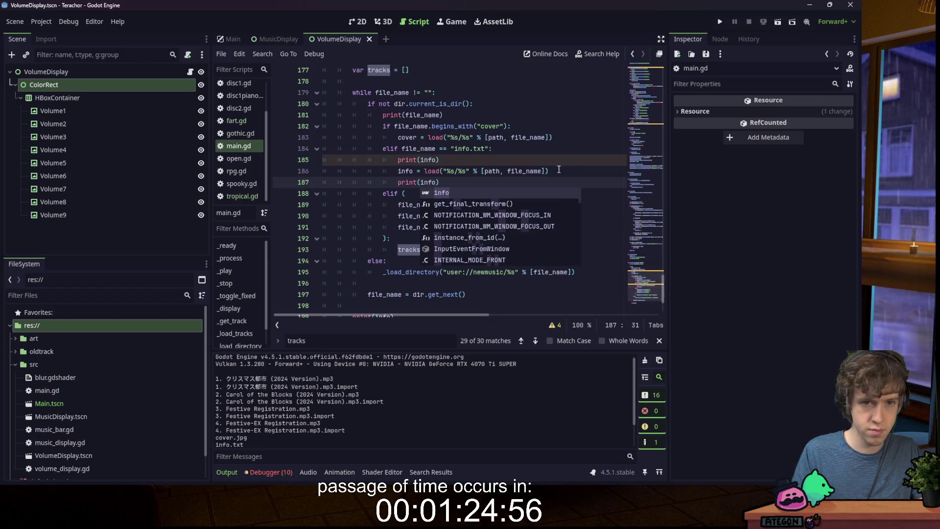
- Add a print of the copied info.txt path expression above the load line
{"action": "left_click_drag", "start_coordinate": [546, 170], "coordinate": [444, 174]}
{"action": "key", "text": "ctrl+c"}
{"action": "key", "text": "Up"}
{"action": "key", "text": "End"}
{"action": "key", "text": "Return"}
{"action": "type", "text": "print("}
{"action": "key", "text": "ctrl+v"}
{"action": "left_click", "coordinate": [553, 151]}
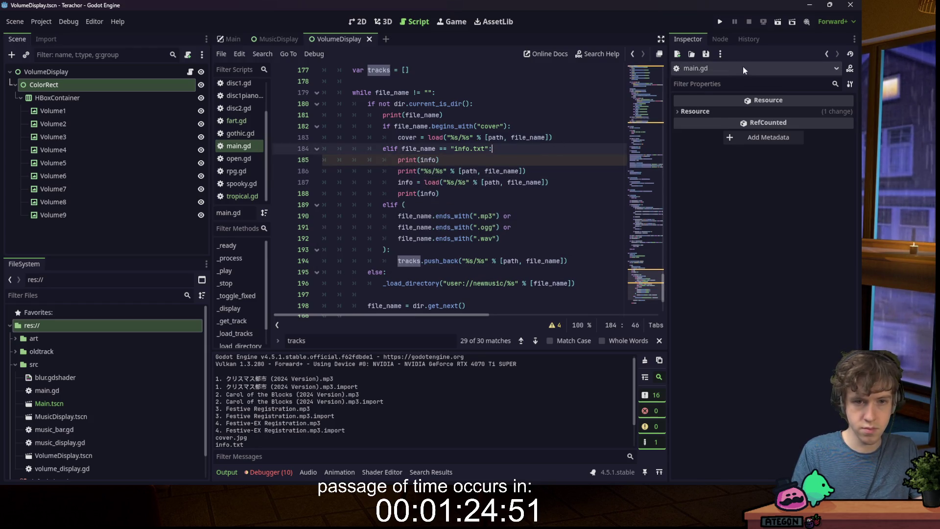
- Run the project; the output shows user://newmusic/2024/info.txt followed by <Object#null>
{"action": "left_click", "coordinate": [718, 21]}
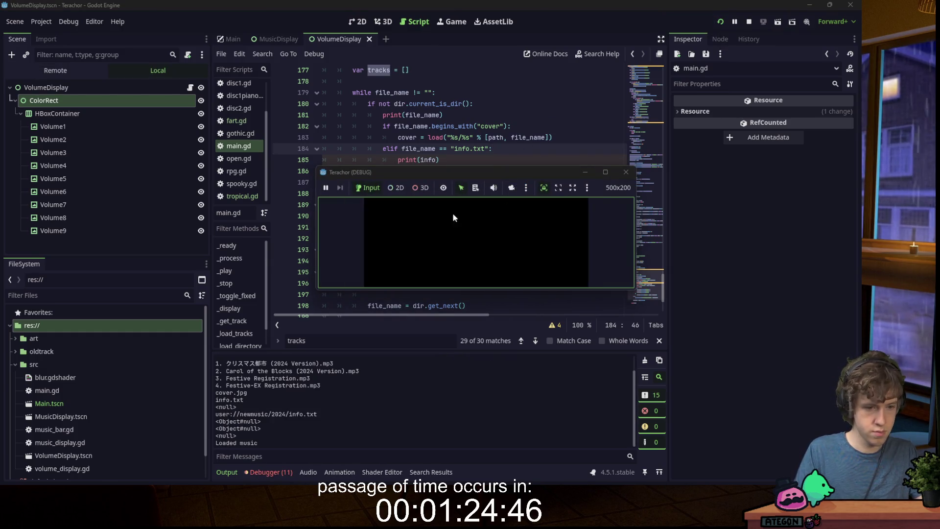
{"action": "key", "text": "alt+Tab"}
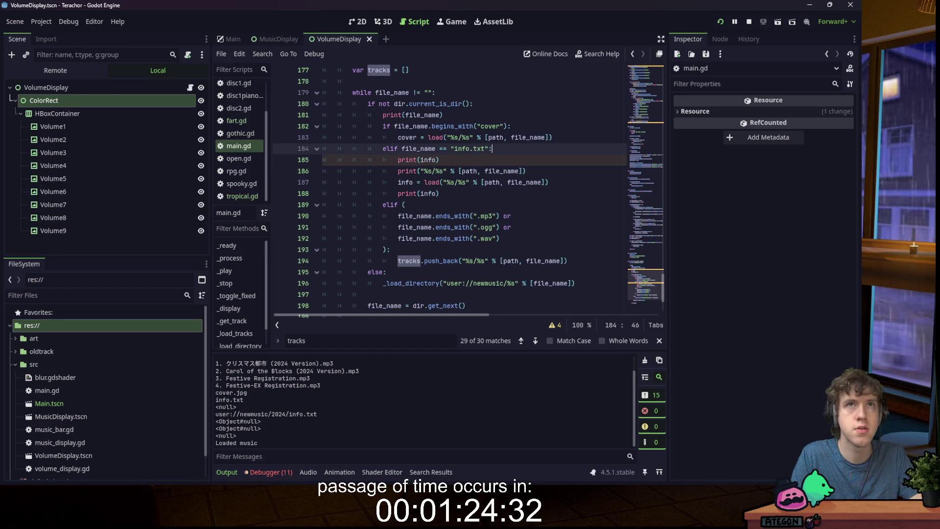
{"action": "key", "text": "alt+Tab"}
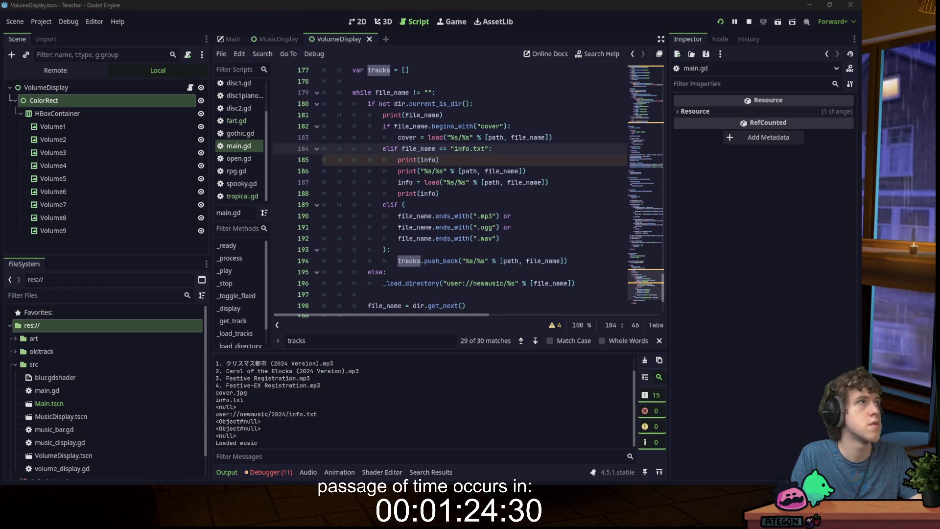
{"action": "mouse_move", "coordinate": [675, 475]}
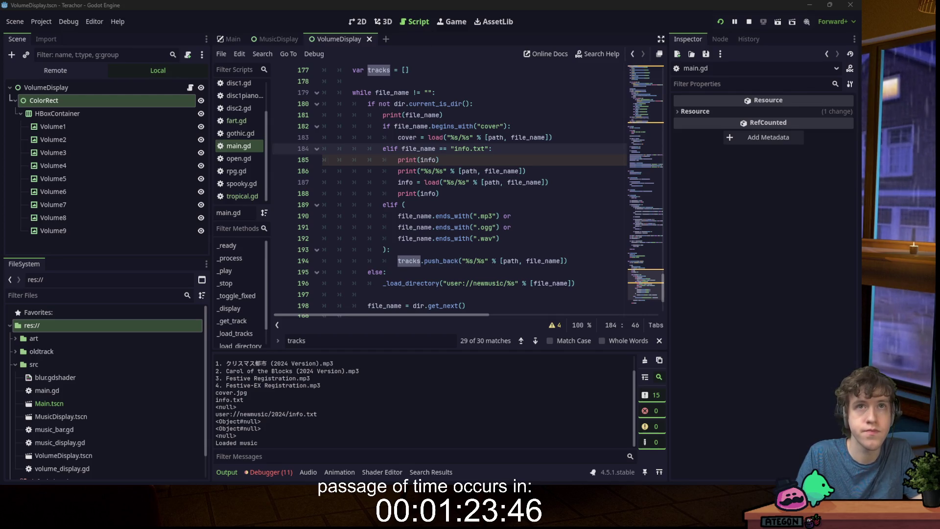
{"action": "left_click", "coordinate": [471, 160]}
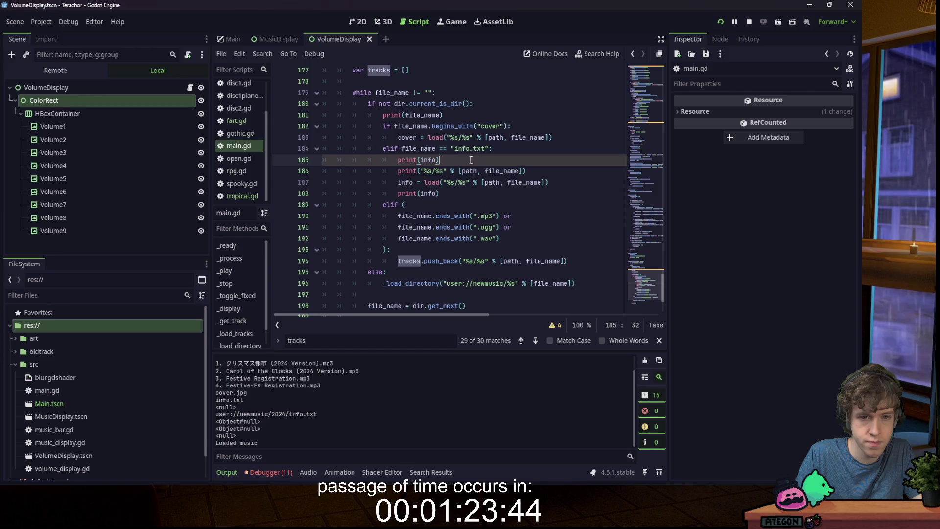
- Open info.txt with FileAccess.open(<full path>, FileAccess.READ) and delete the two old print lines
{"action": "left_click", "coordinate": [535, 170]}
{"action": "key", "text": "Return"}
{"action": "type", "text": "var "}
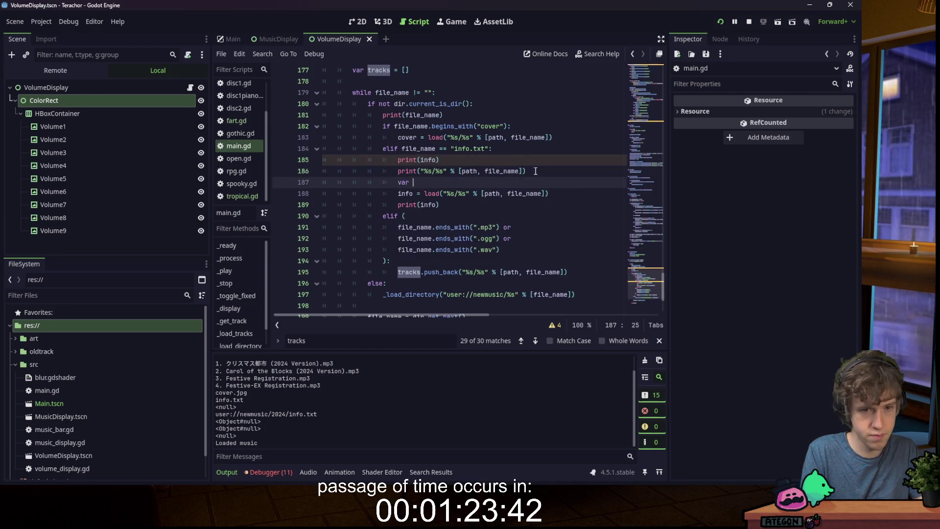
{"action": "type", "text": "file = FileAccess.open(path, FileAccess.READ)"}
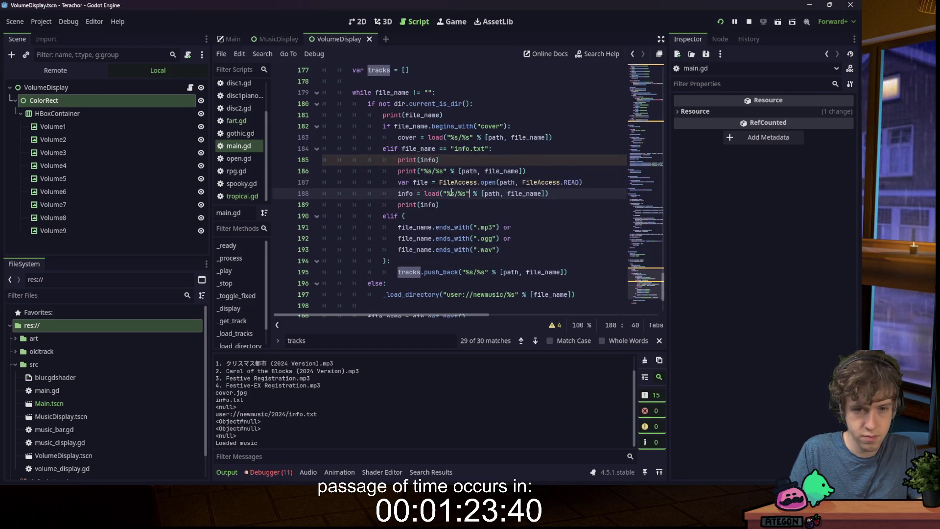
{"action": "left_click", "coordinate": [545, 193]}
{"action": "key", "text": "ctrl+x"}
{"action": "double_click", "coordinate": [507, 182]}
{"action": "key", "text": "ctrl+v"}
{"action": "left_click_drag", "start_coordinate": [526, 171], "coordinate": [534, 153]}
{"action": "key", "text": "BackSpace"}
- Replace the load() call so info = file.get_as_text(), then save
{"action": "left_click", "coordinate": [624, 160]}
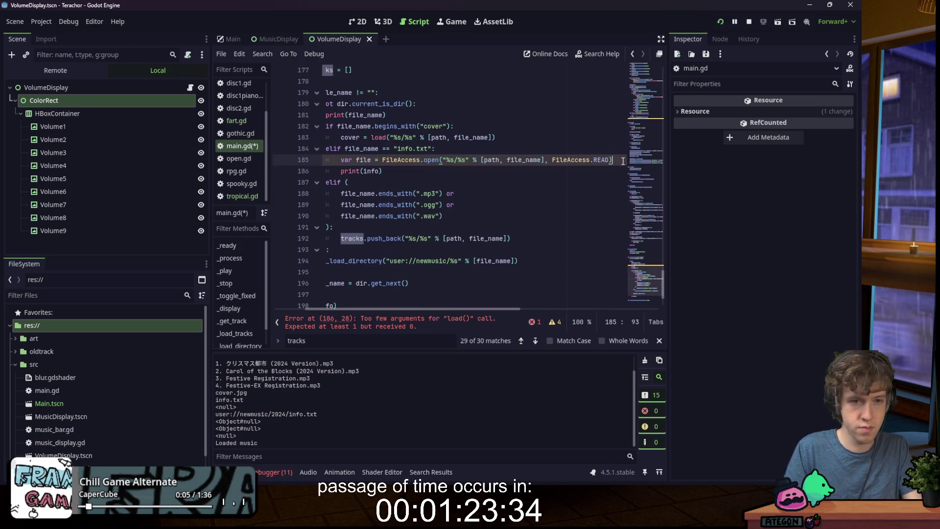
{"action": "key", "text": "Down"}
{"action": "key", "text": "BackSpace"}
{"action": "key", "text": "BackSpace"}
{"action": "key", "text": "BackSpace"}
{"action": "type", "text": "file.get"}
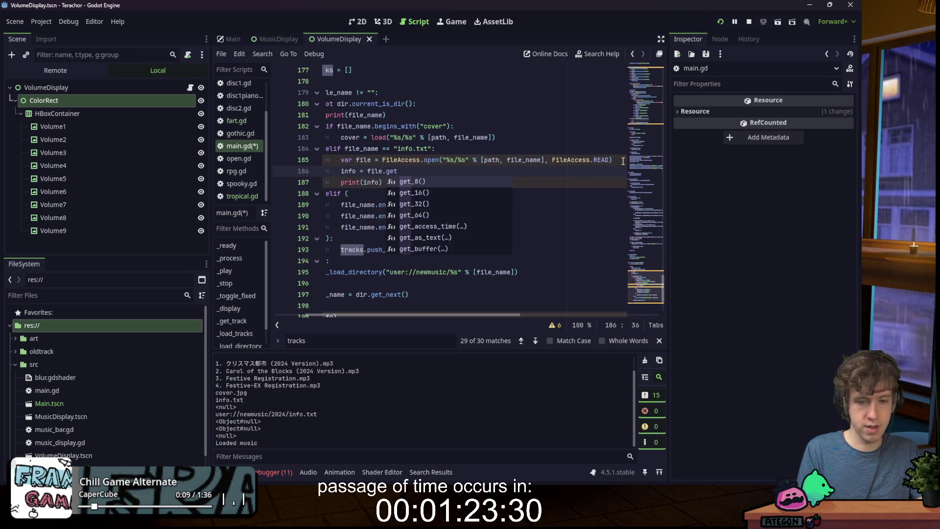
{"action": "type", "text": "_as"}
{"action": "key", "text": "Return"}
{"action": "key", "text": "ctrl+s"}
- Add file.close() after reading the text and stop the running game
{"action": "left_click", "coordinate": [454, 169]}
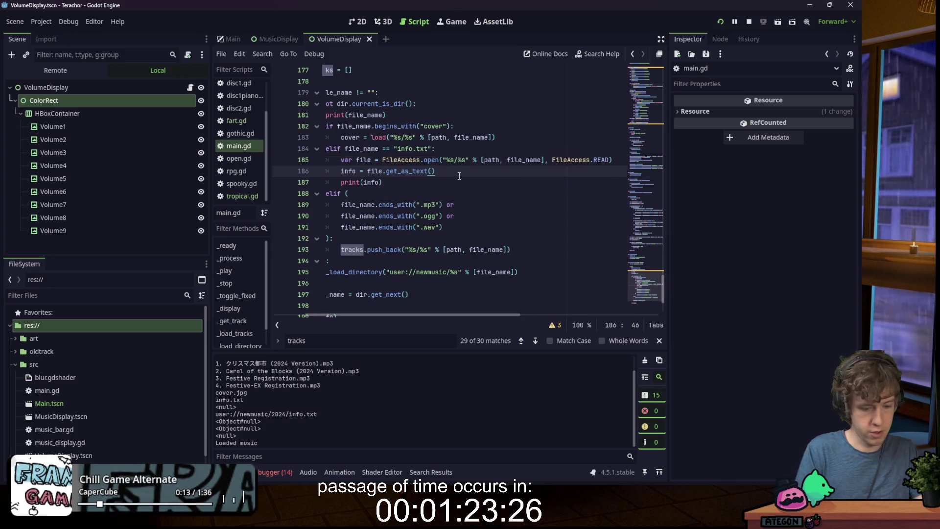
{"action": "key", "text": "Return"}
{"action": "type", "text": "file.c"}
{"action": "key", "text": "Return"}
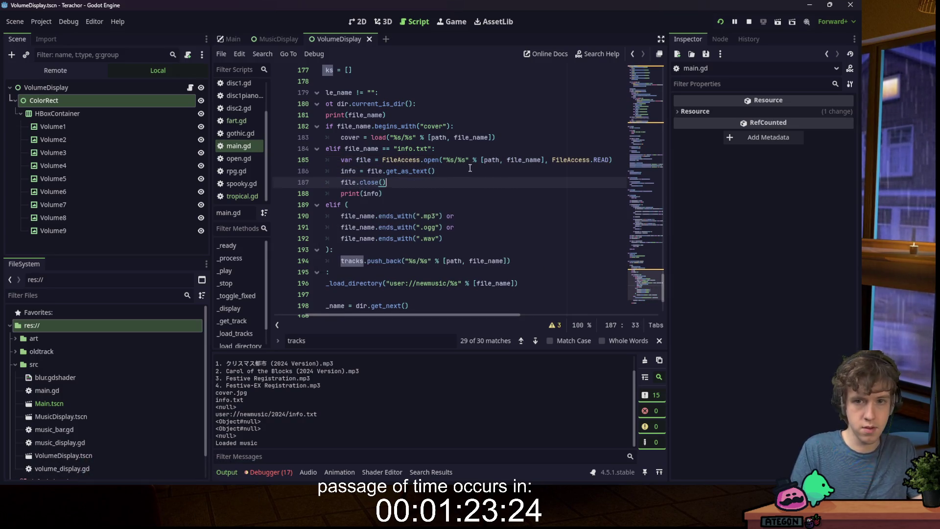
{"action": "left_click", "coordinate": [440, 148]}
{"action": "left_click", "coordinate": [749, 23]}
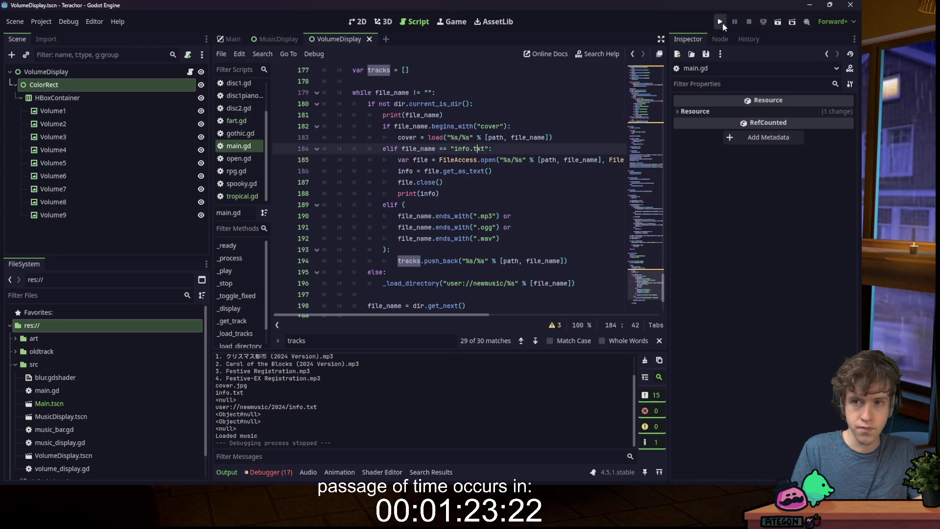
- Run and restart the game, with its window moved aside, to print info.txt's artist, pattern and weight 9999
{"action": "left_click", "coordinate": [721, 22]}
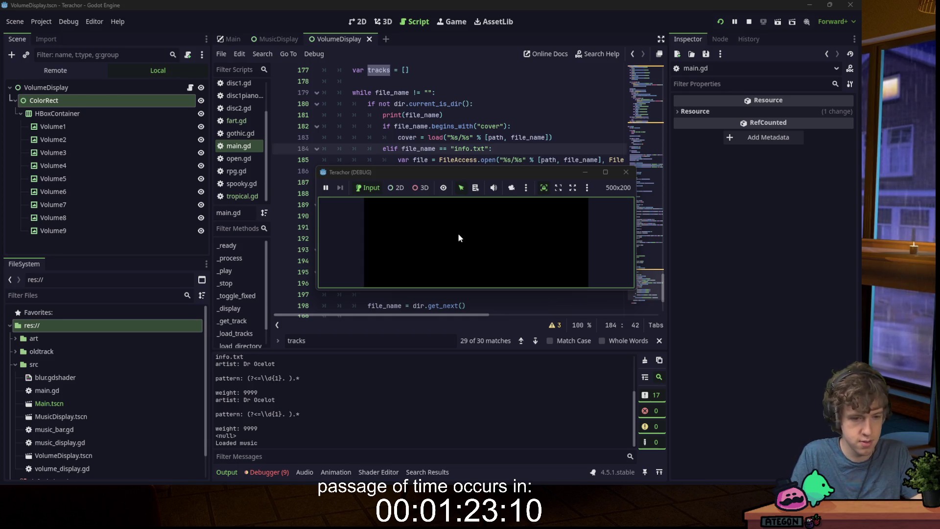
{"action": "left_click_drag", "start_coordinate": [410, 169], "coordinate": [939, 169]}
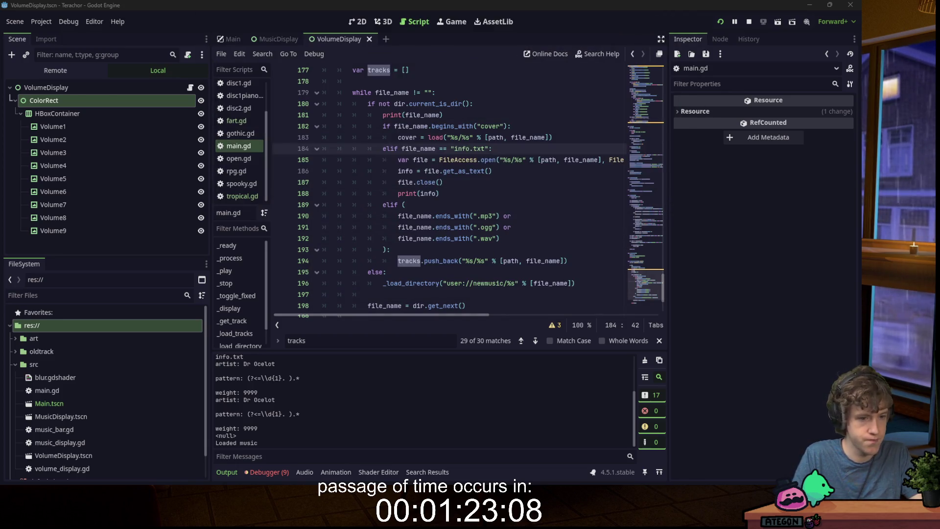
{"action": "key", "text": "F5"}
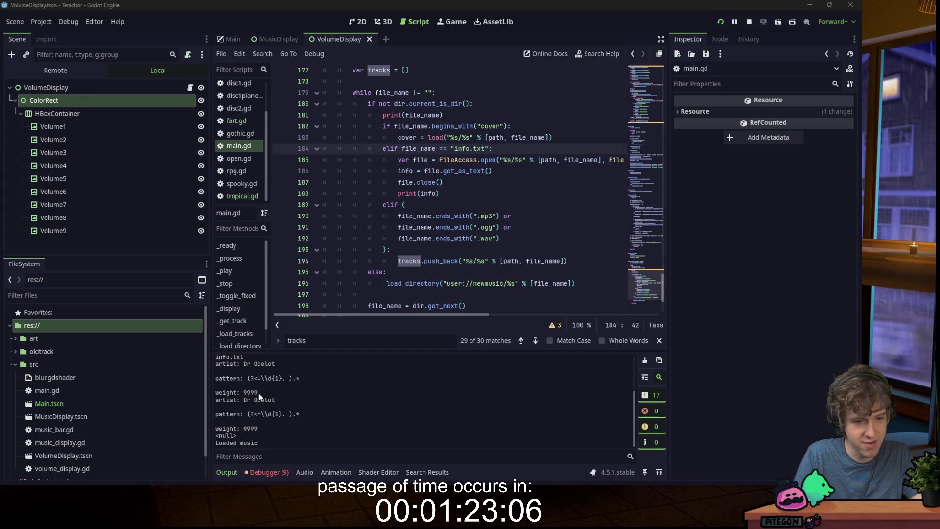
{"action": "left_click", "coordinate": [500, 181]}
- Delete the print(info) line in the info.txt branch and the one at the function end
{"action": "key", "text": "shift+Down"}
{"action": "key", "text": "BackSpace"}
{"action": "key", "text": "ctrl+s"}
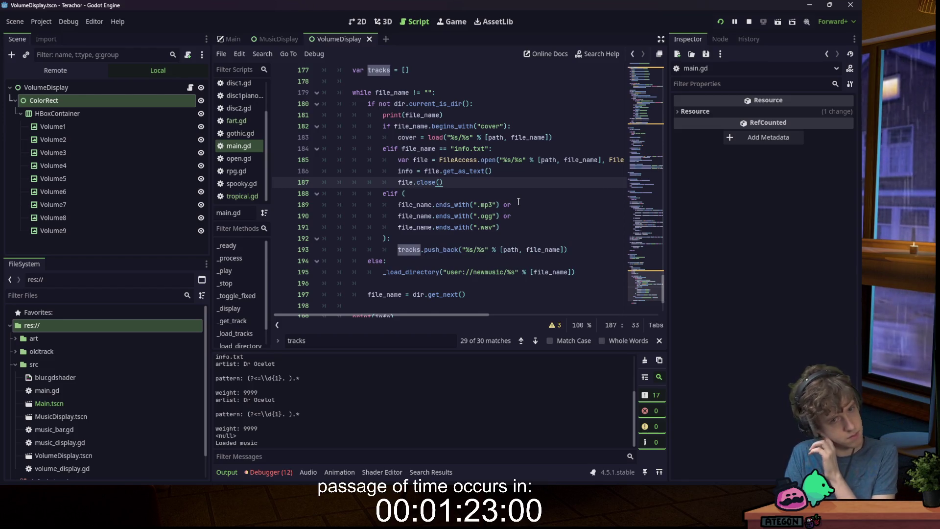
{"action": "scroll", "coordinate": [514, 201], "scroll_direction": "down", "scroll_amount": 2}
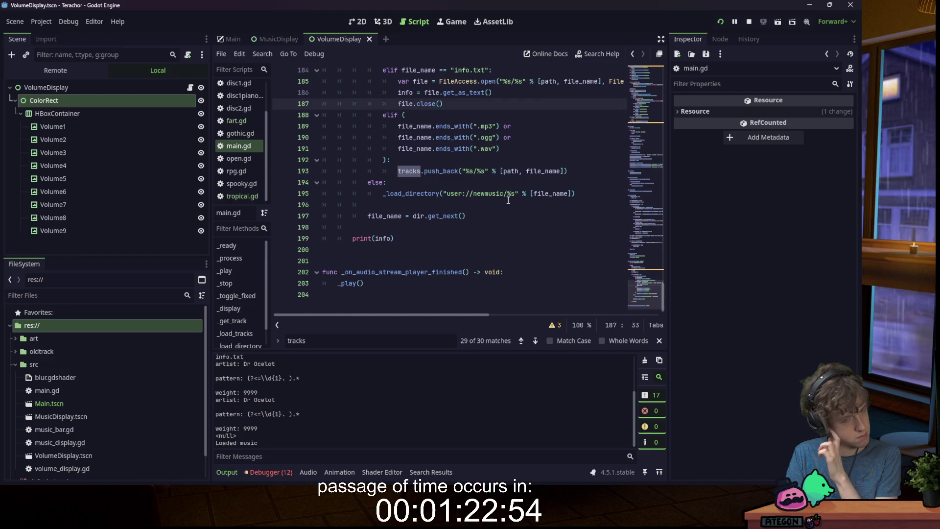
{"action": "left_click", "coordinate": [409, 237]}
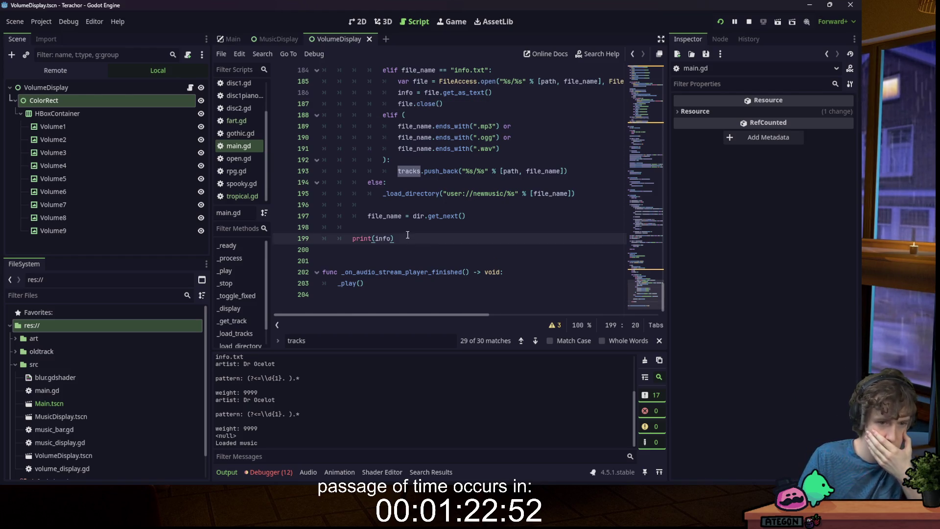
{"action": "left_click_drag", "start_coordinate": [406, 238], "coordinate": [353, 241]}
{"action": "scroll", "coordinate": [388, 214], "scroll_direction": "up", "scroll_amount": 4}
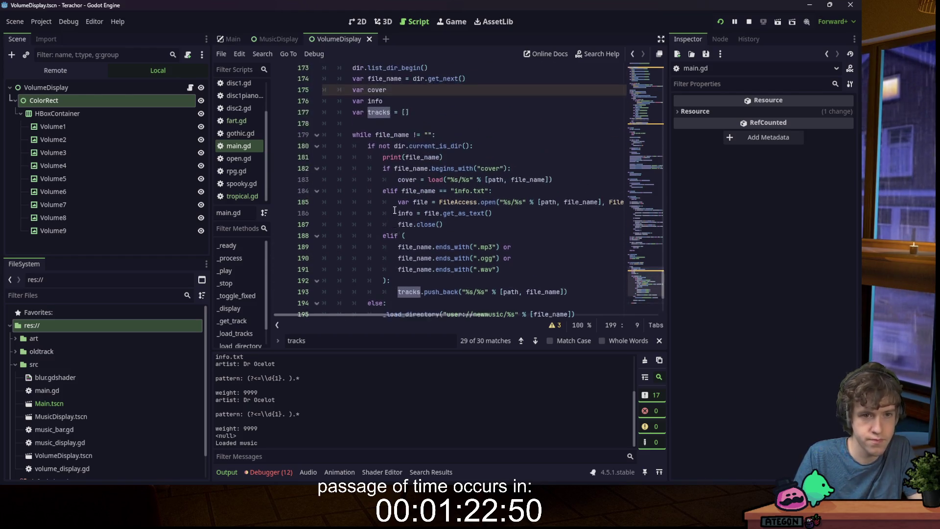
{"action": "key", "text": "Delete"}
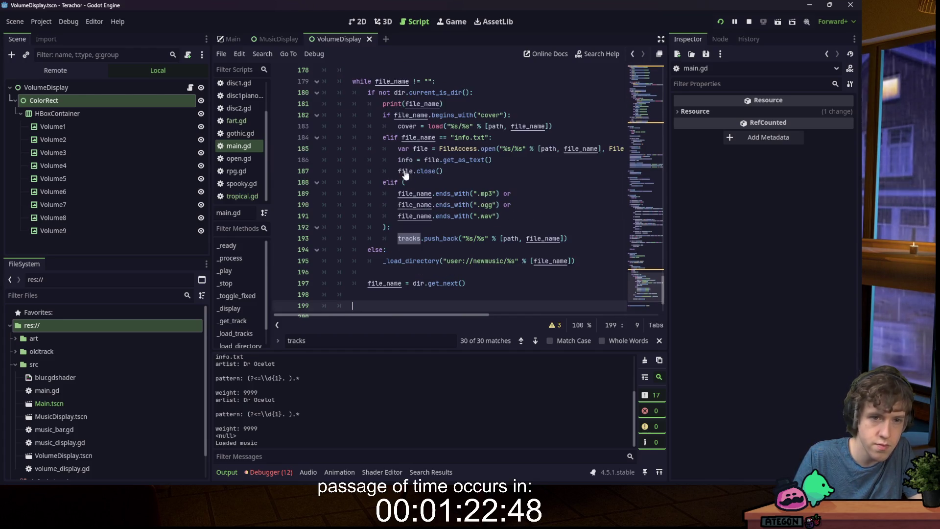
- Write a 'for track in tracks:' loop after the directory scan, fixing the 'trakcs' typo
{"action": "scroll", "coordinate": [441, 171], "scroll_direction": "up", "scroll_amount": 4}
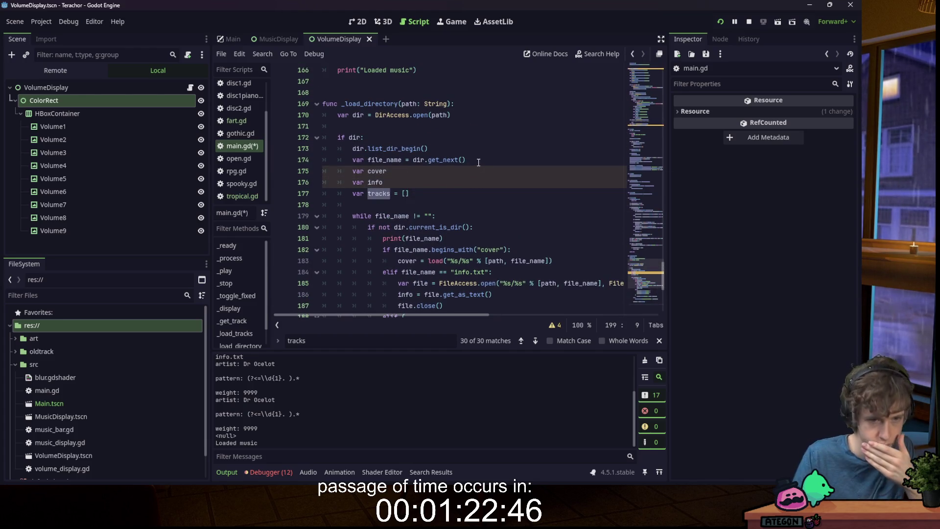
{"action": "scroll", "coordinate": [478, 162], "scroll_direction": "down", "scroll_amount": 2}
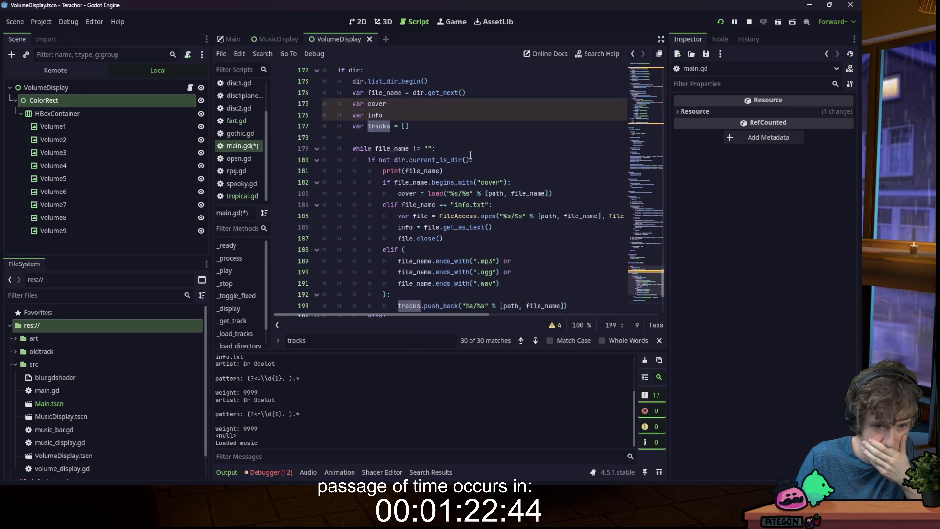
{"action": "scroll", "coordinate": [411, 146], "scroll_direction": "down", "scroll_amount": 4}
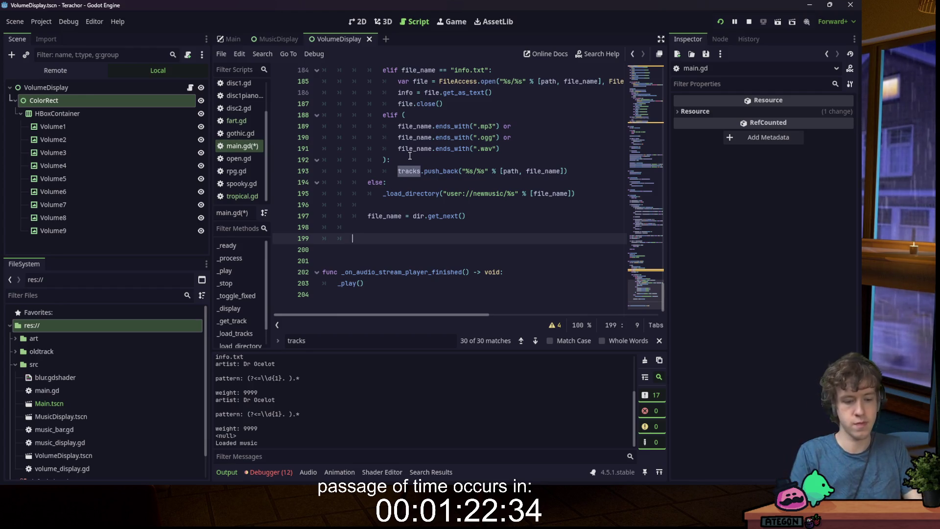
{"action": "type", "text": "for track in trakcs:"}
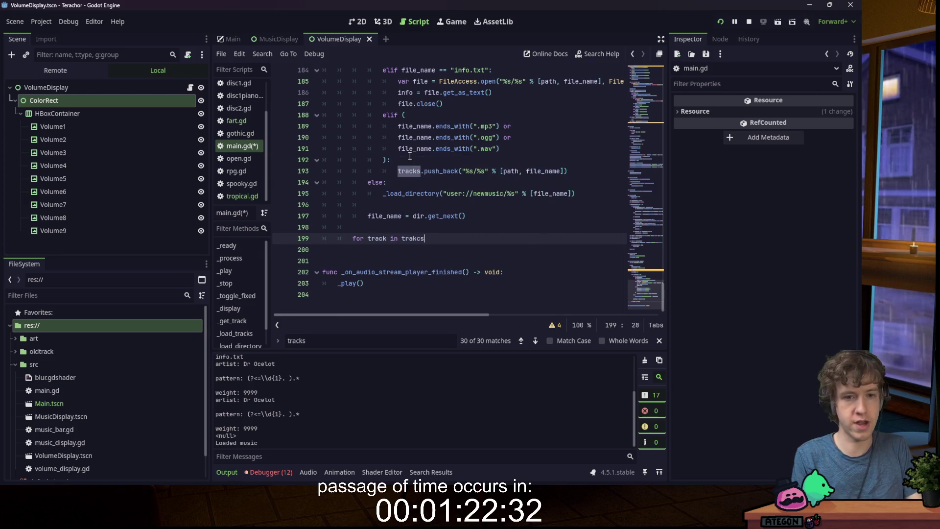
{"action": "key", "text": "Return"}
{"action": "key", "text": "BackSpace"}
{"action": "key", "text": "BackSpace"}
{"action": "key", "text": "BackSpace"}
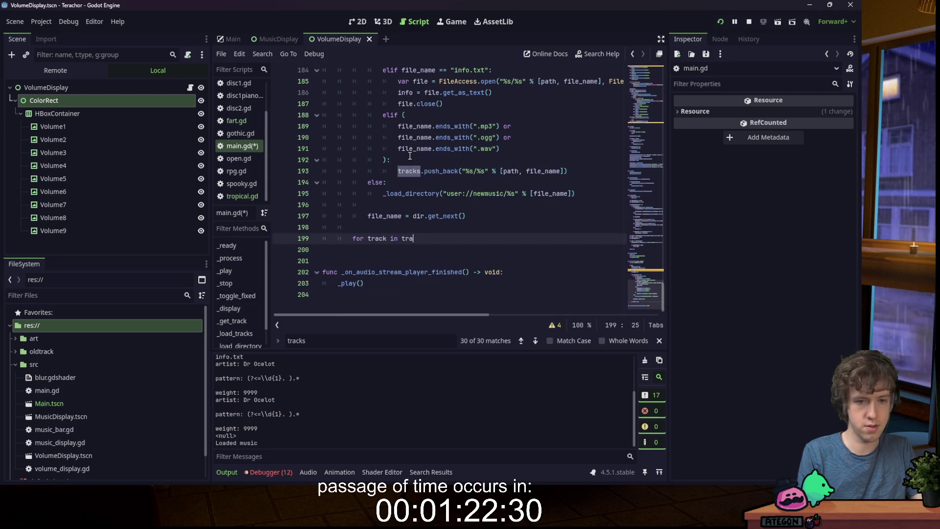
{"action": "type", "text": "cks:"}
{"action": "key", "text": "Return"}
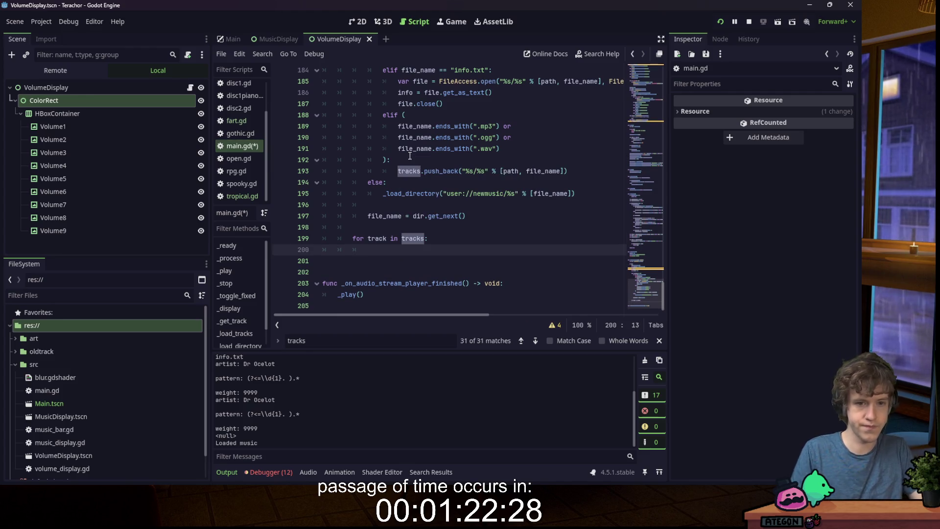
- Rename the tracks array to music in its declaration and in the for loop
{"action": "scroll", "coordinate": [406, 158], "scroll_direction": "up", "scroll_amount": 4}
{"action": "scroll", "coordinate": [420, 172], "scroll_direction": "down", "scroll_amount": 3}
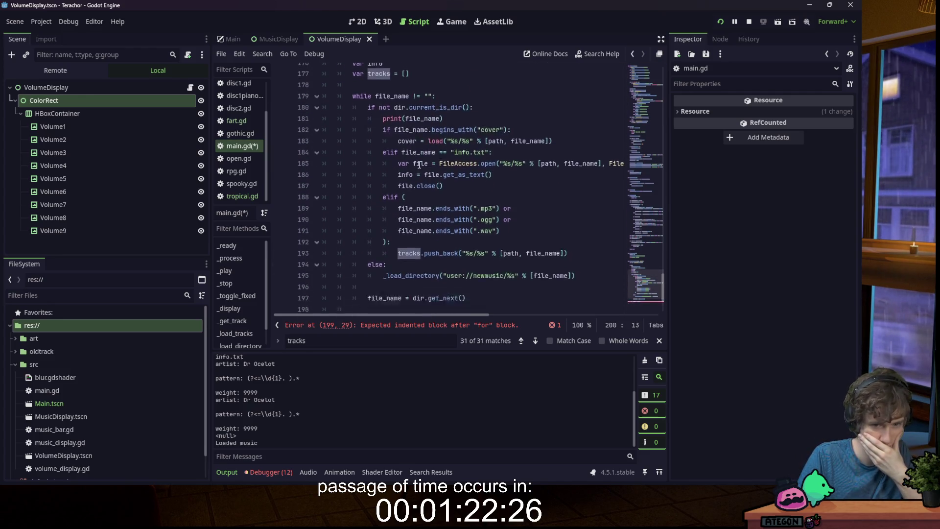
{"action": "left_click", "coordinate": [416, 206]}
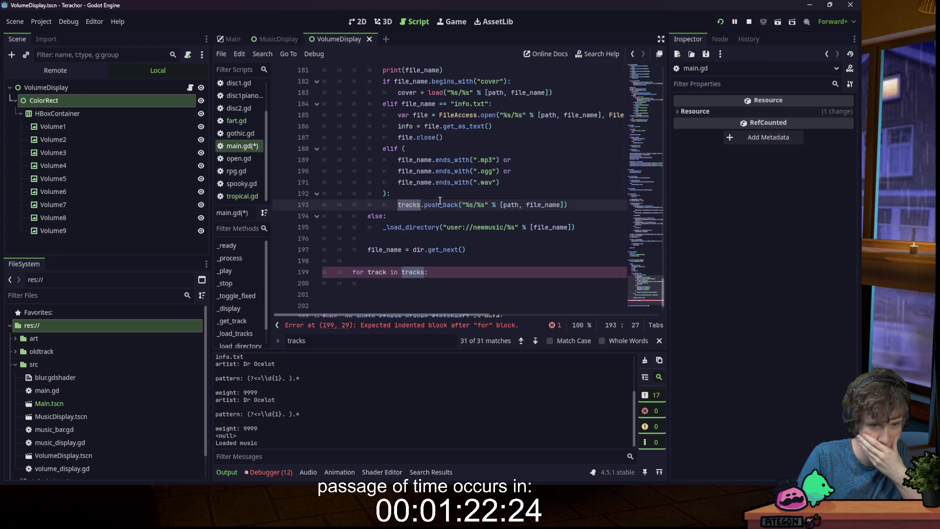
{"action": "scroll", "coordinate": [373, 158], "scroll_direction": "up", "scroll_amount": 4}
{"action": "left_click", "coordinate": [372, 160]}
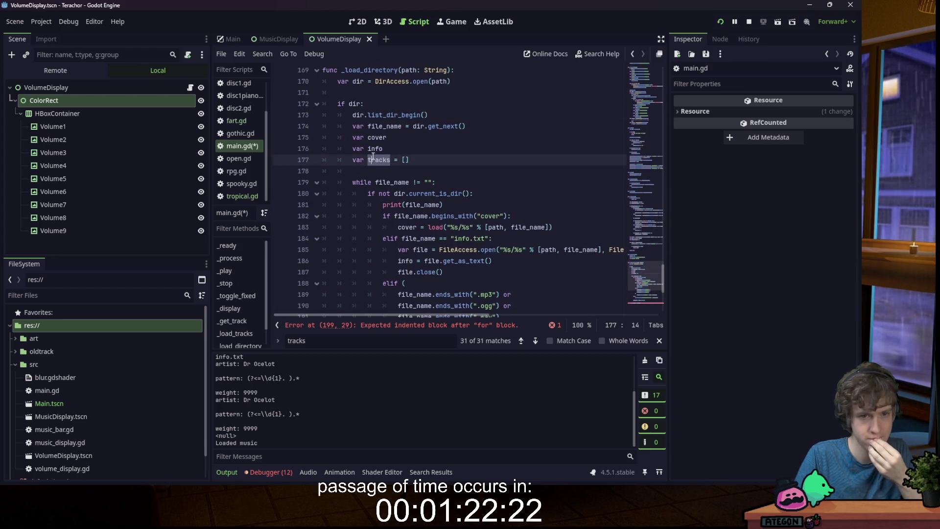
{"action": "type", "text": "music"}
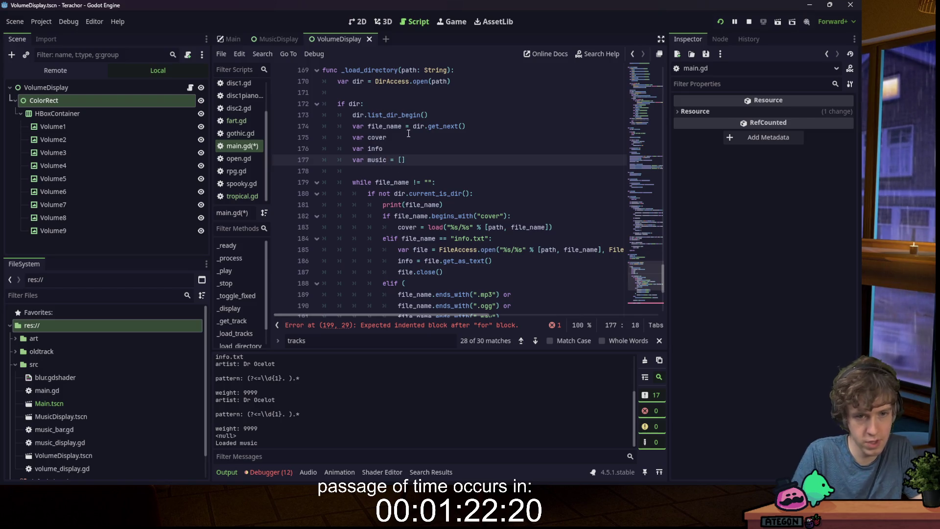
{"action": "scroll", "coordinate": [372, 196], "scroll_direction": "down", "scroll_amount": 4}
{"action": "left_click", "coordinate": [403, 205]}
{"action": "left_click", "coordinate": [411, 272]}
{"action": "double_click", "coordinate": [410, 273]}
{"action": "type", "text": "music"}
{"action": "left_click", "coordinate": [397, 282]}
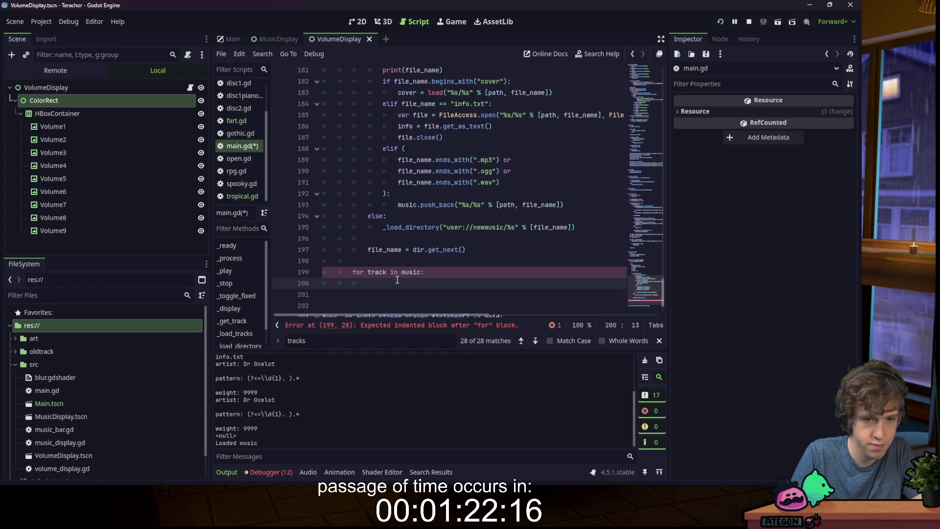
- Rename the loop variable from track to song, giving 'for song in music:'
{"action": "double_click", "coordinate": [378, 272]}
{"action": "type", "text": "sn"}
{"action": "key", "text": "BackSpace"}
{"action": "type", "text": "ong"}
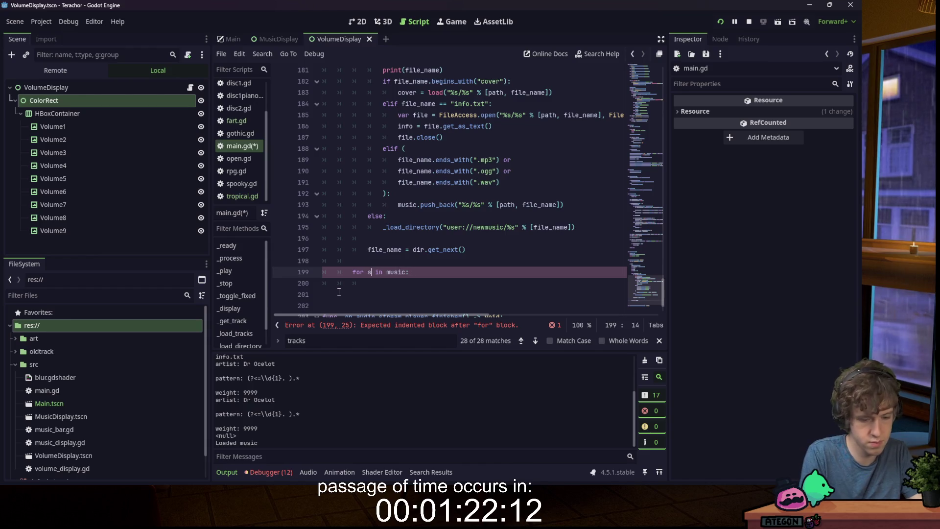
{"action": "key", "text": "Down"}
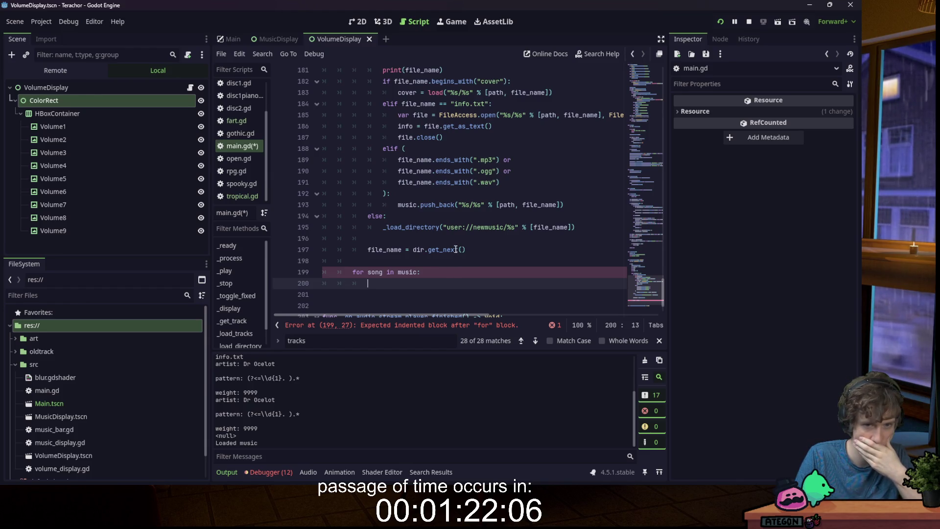
{"action": "mouse_move", "coordinate": [456, 248]}
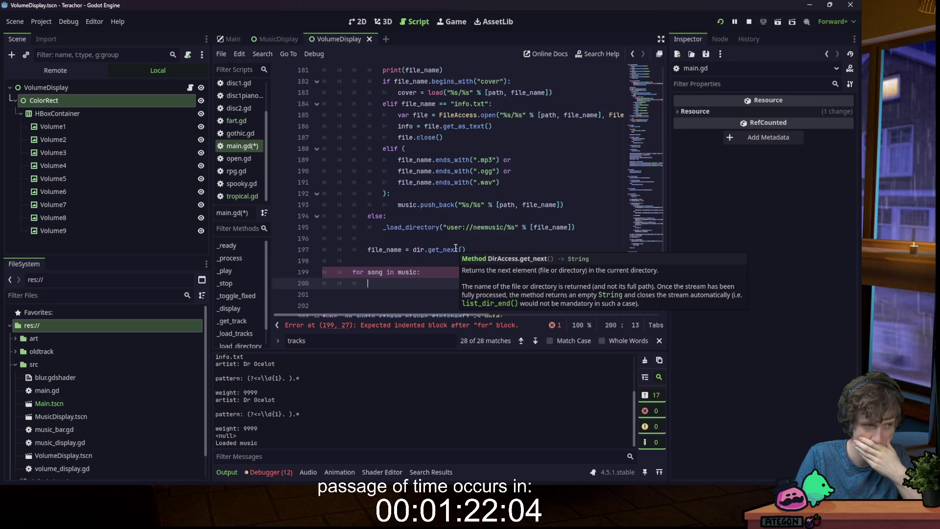
{"action": "left_click_drag", "start_coordinate": [421, 272], "coordinate": [353, 272]}
{"action": "left_click", "coordinate": [366, 281]}
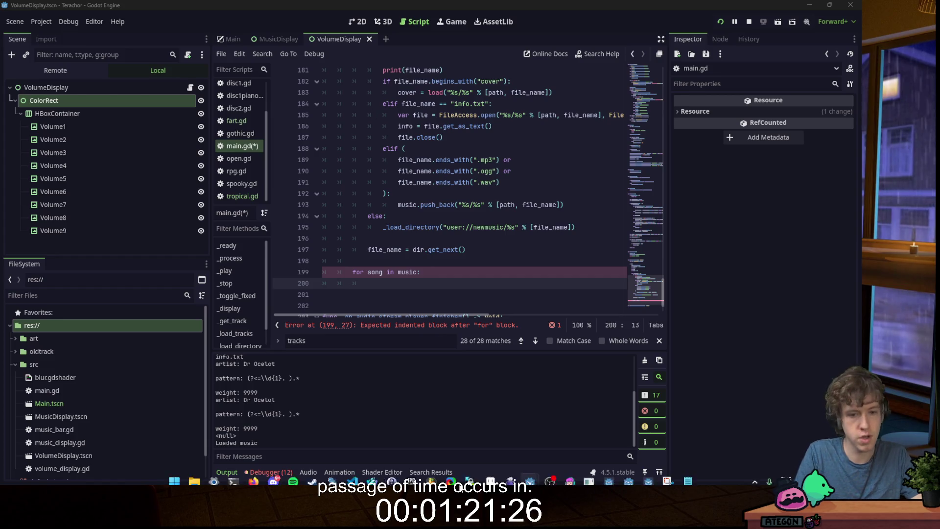
{"action": "mouse_move", "coordinate": [194, 474]}
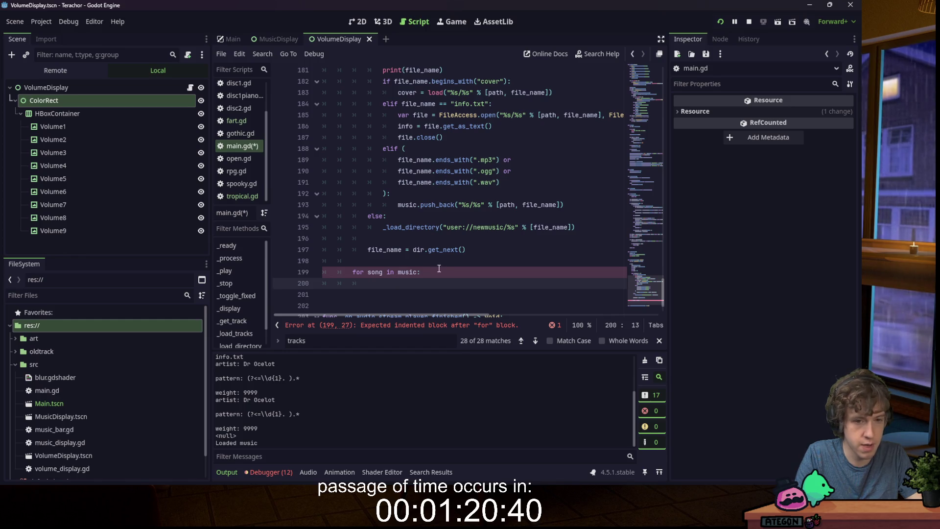
- Paste the _parse_info function above the for loop, then remove the misplaced block
{"action": "key", "text": "Up"}
{"action": "key", "text": "ctrl+shift+Return"}
{"action": "key", "text": "ctrl+shift+Return"}
{"action": "type", "text": "func _parse_info(text: String) -> Dictionary: \tvar result = {}  \tfor line in text.split(\"\\n\"): \t\tline = line.strip_edges() \t\tif line == \"\" or not line.contains(\":\"): \t\t\tcontinue  \t\tvar parts = line.split(\":\", false, 2) \t\tvar key = parts[0].strip_edges() \t\tvar value = parts[1].strip_edges()   \t\tif value.is_valid_int(): \t\t\tvalue = int(value) \t\telif value.is_valid_float(): \t\t\tvalue = float(value)  \t\tresult[key] = value  \treturn result"}
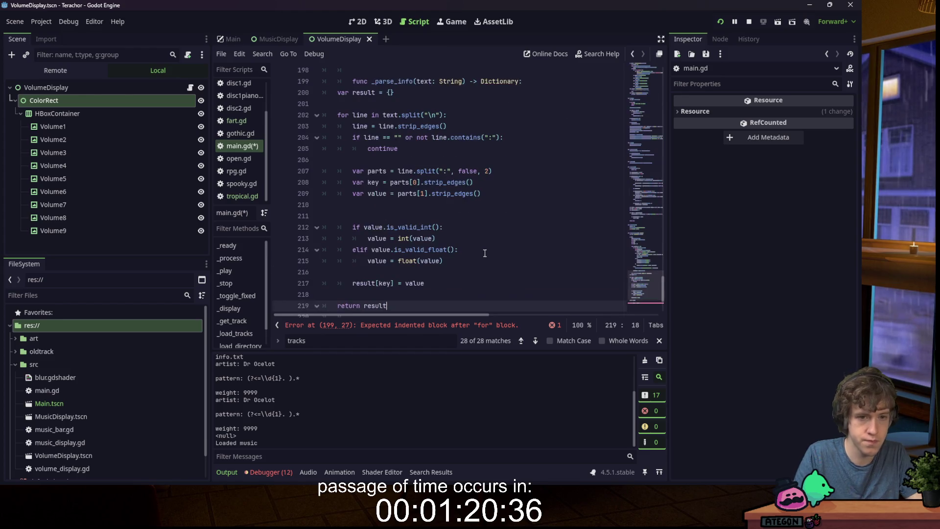
{"action": "scroll", "coordinate": [349, 103], "scroll_direction": "up", "scroll_amount": 3}
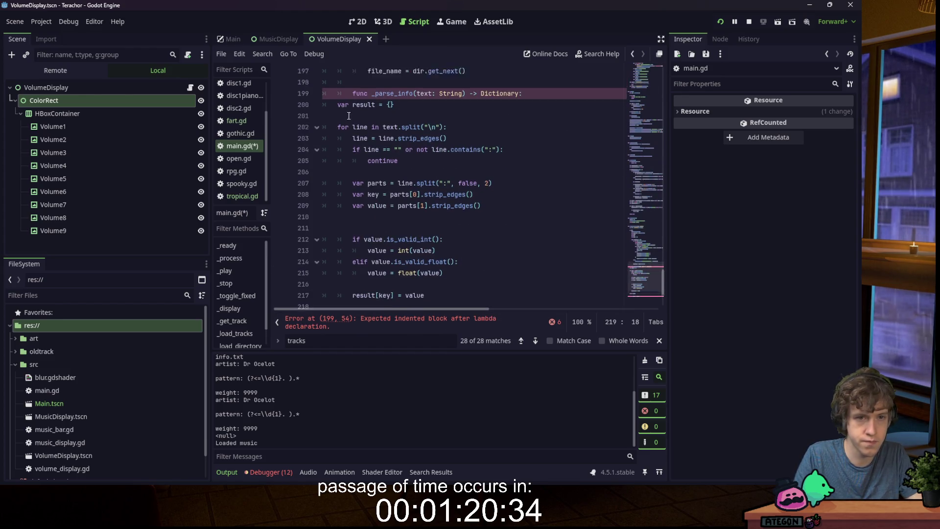
{"action": "mouse_move", "coordinate": [338, 193]}
{"action": "left_mouse_down"}
{"action": "mouse_move", "coordinate": [391, 232]}
{"action": "mouse_move", "coordinate": [391, 204]}
{"action": "mouse_move", "coordinate": [343, 160]}
{"action": "mouse_move", "coordinate": [323, 283]}
{"action": "left_mouse_up"}
{"action": "key", "text": "ctrl+c"}
{"action": "scroll", "coordinate": [390, 232], "scroll_direction": "down", "scroll_amount": 2}
{"action": "key", "text": "Tab"}
{"action": "key", "text": "Tab"}
{"action": "scroll", "coordinate": [477, 251], "scroll_direction": "down", "scroll_amount": 1}
{"action": "scroll", "coordinate": [477, 251], "scroll_direction": "down", "scroll_amount": 2}
{"action": "left_click", "coordinate": [451, 209], "text": "shift"}
{"action": "key", "text": "BackSpace"}
- Paste _parse_info below the song loop, unindent it to top level, remove a stray line, and save
{"action": "scroll", "coordinate": [349, 156], "scroll_direction": "up", "scroll_amount": 4}
{"action": "left_click", "coordinate": [338, 114]}
{"action": "left_click", "coordinate": [457, 251]}
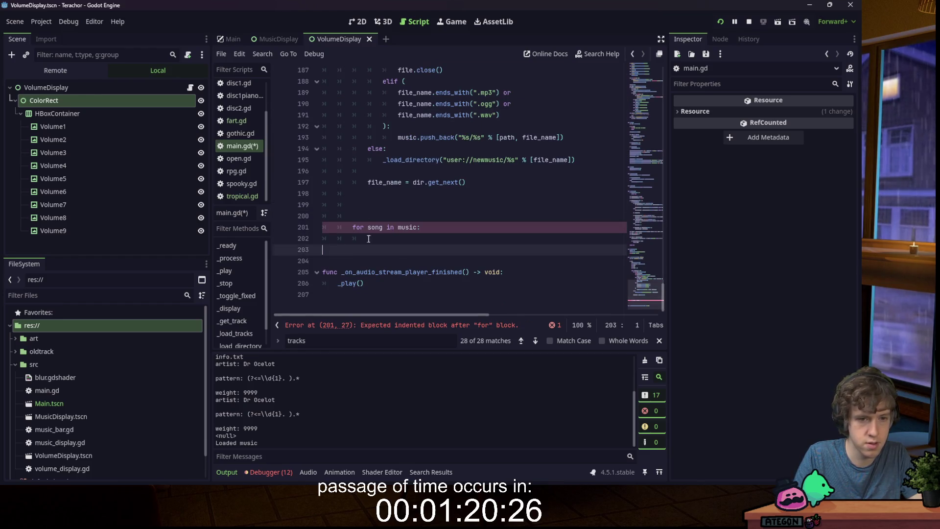
{"action": "key", "text": "ctrl+v"}
{"action": "left_click", "coordinate": [352, 73]}
{"action": "key", "text": "Return"}
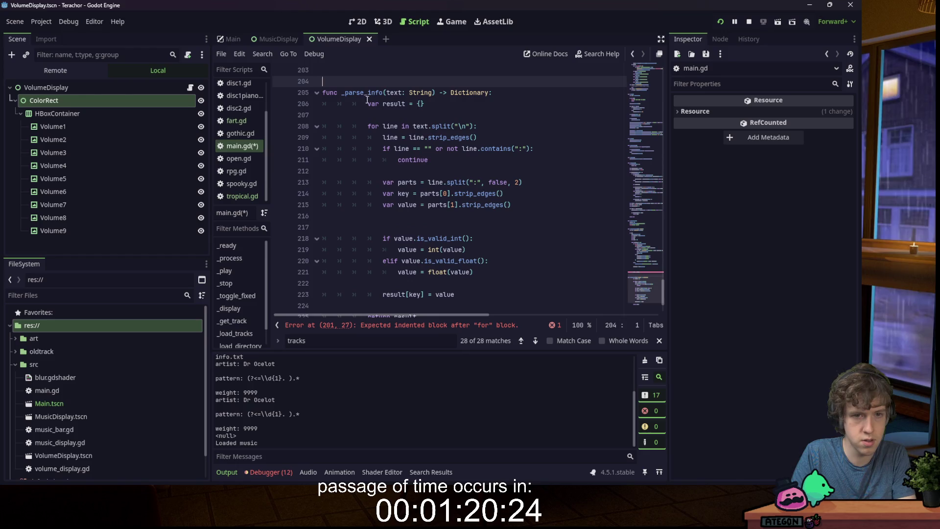
{"action": "mouse_move", "coordinate": [372, 105]}
{"action": "left_mouse_down"}
{"action": "mouse_move", "coordinate": [375, 142]}
{"action": "mouse_move", "coordinate": [450, 249]}
{"action": "left_mouse_up"}
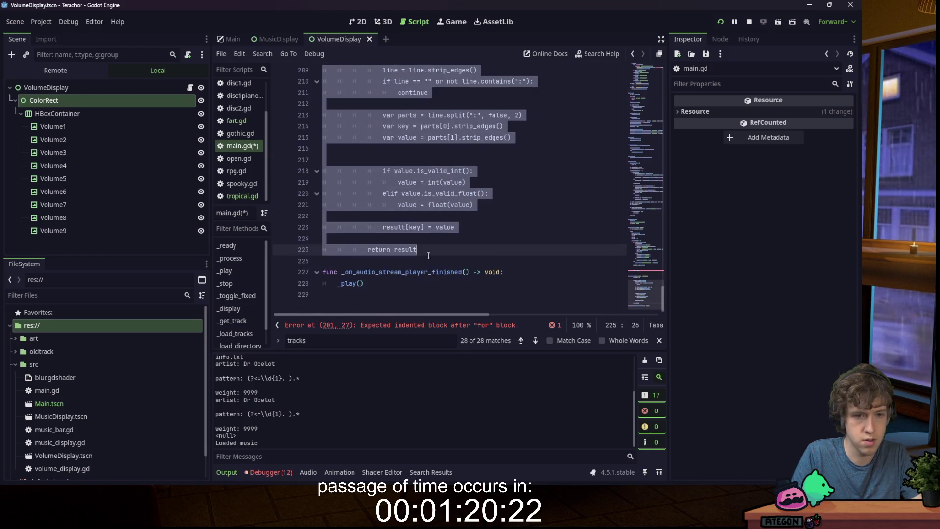
{"action": "key", "text": "shift+Tab"}
{"action": "left_click", "coordinate": [389, 263]}
{"action": "scroll", "coordinate": [389, 262], "scroll_direction": "up", "scroll_amount": 4}
{"action": "left_click", "coordinate": [363, 283]}
{"action": "key", "text": "BackSpace"}
{"action": "left_click", "coordinate": [390, 239]}
{"action": "key", "text": "ctrl+s"}
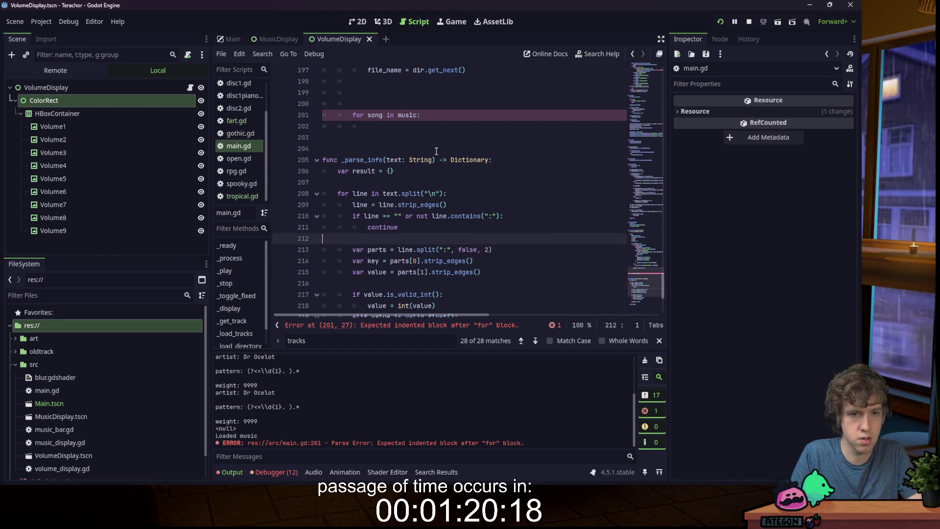
- Delete the extra blank lines above the song loop and save
{"action": "scroll", "coordinate": [391, 182], "scroll_direction": "up", "scroll_amount": 2}
{"action": "left_click", "coordinate": [378, 170]}
{"action": "key", "text": "BackSpace"}
{"action": "key", "text": "BackSpace"}
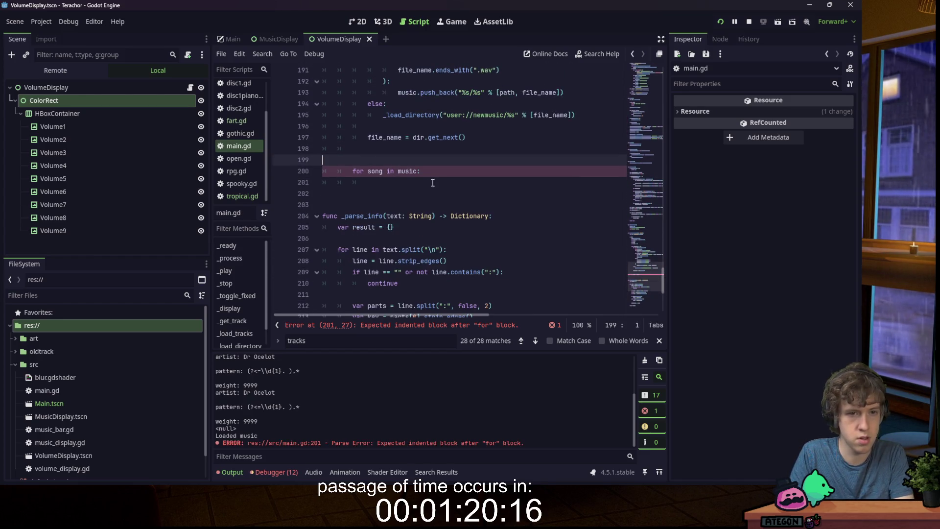
{"action": "key", "text": "ctrl+s"}
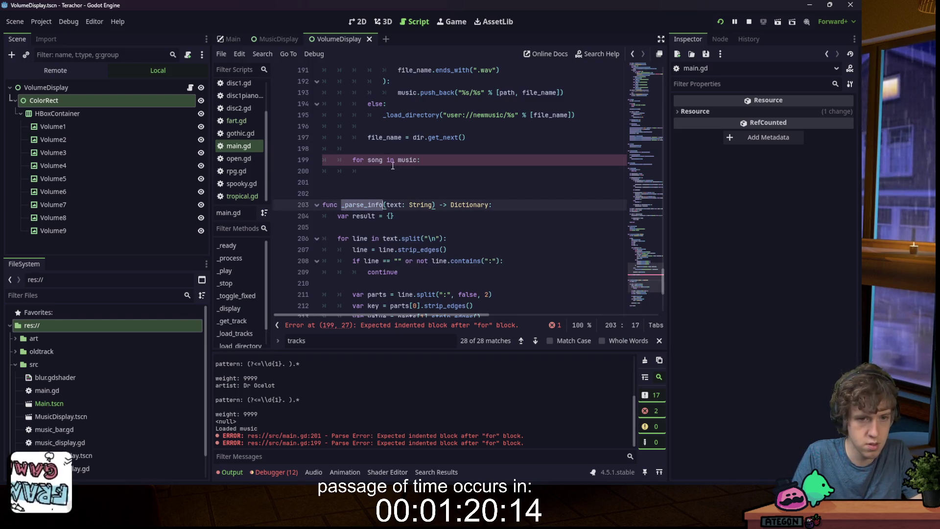
- Start a line above the song loop reading var parsed_info = _parse_info(info)
{"action": "left_click", "coordinate": [396, 170]}
{"action": "left_click", "coordinate": [445, 145]}
{"action": "key", "text": "Return"}
{"action": "type", "text": "va"}
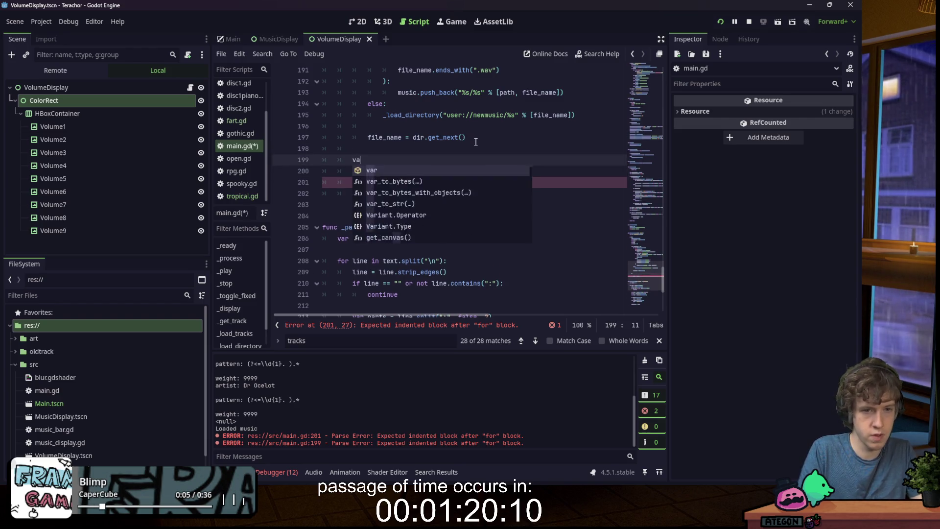
{"action": "type", "text": "r parsed_info"}
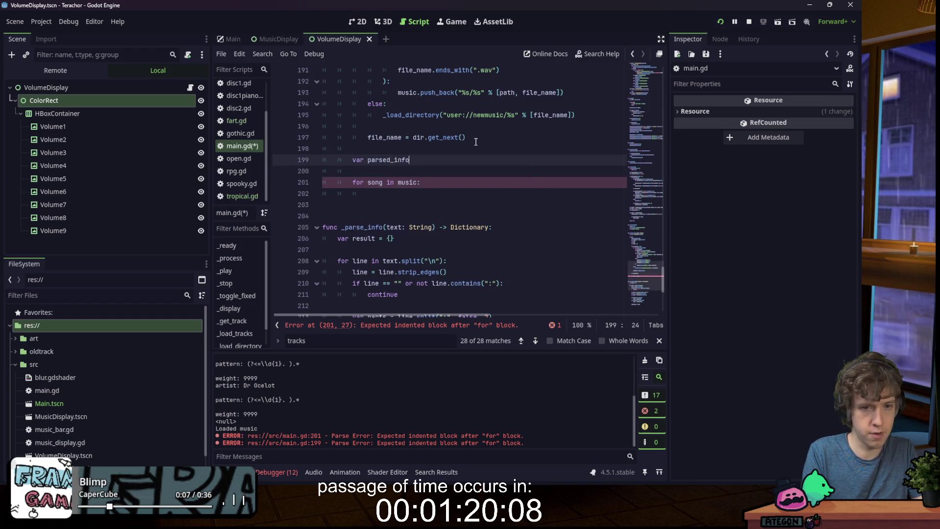
{"action": "type", "text": " = _parse_info(info"}
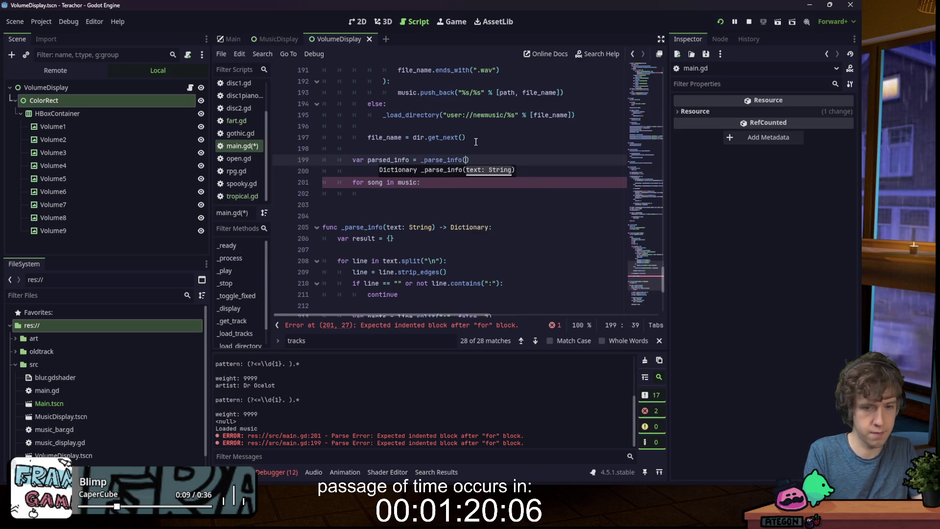
- Finish the line as 'var parsed_info = _parse_info(info) if info else {}' and save main.gd
{"action": "mouse_move", "coordinate": [369, 194]}
{"action": "left_mouse_down"}
{"action": "mouse_move", "coordinate": [353, 184]}
{"action": "mouse_move", "coordinate": [356, 165]}
{"action": "left_mouse_up"}
{"action": "key", "text": "BackSpace"}
{"action": "type", "text": "if ("}
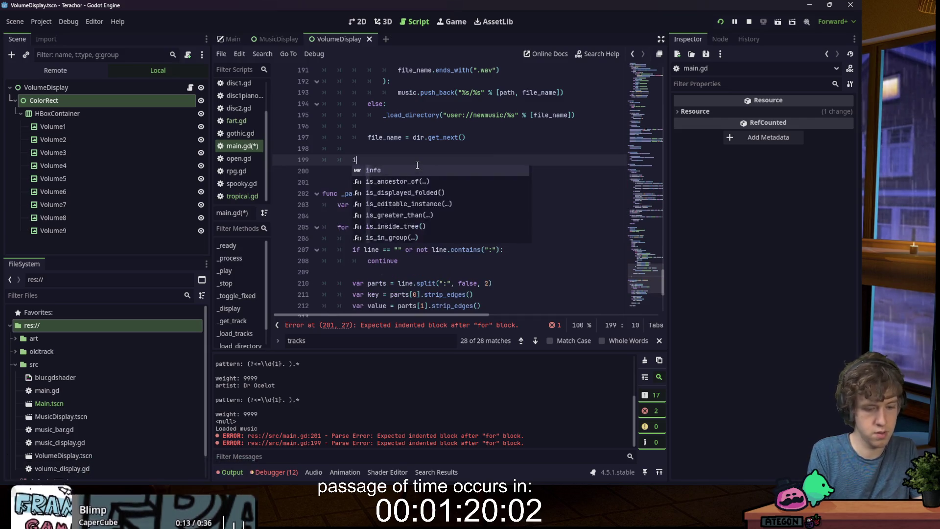
{"action": "key", "text": "BackSpace"}
{"action": "key", "text": "BackSpace"}
{"action": "key", "text": "BackSpace"}
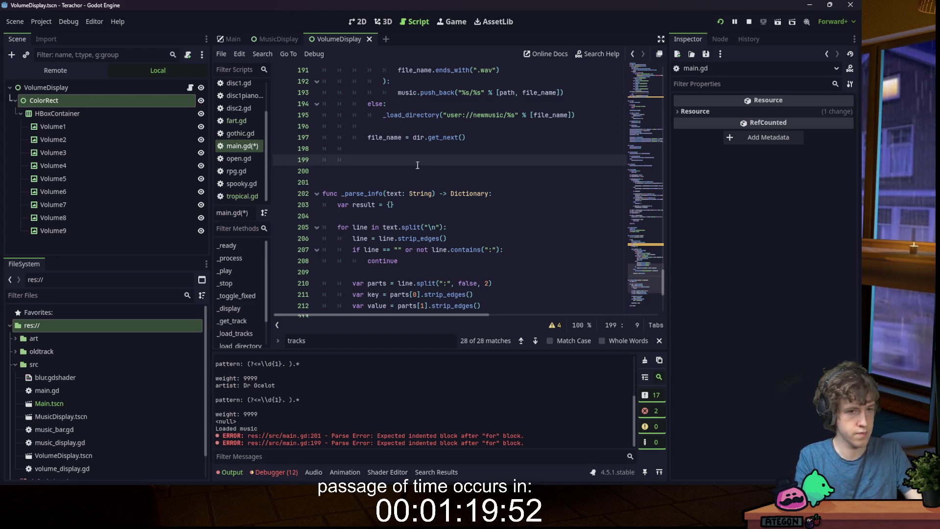
{"action": "key", "text": "ctrl+z"}
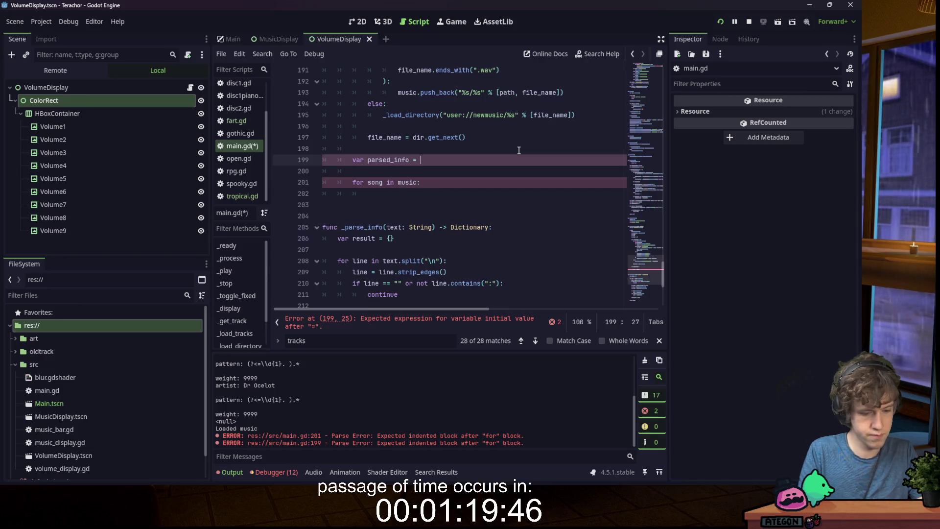
{"action": "type", "text": "if info else {"}
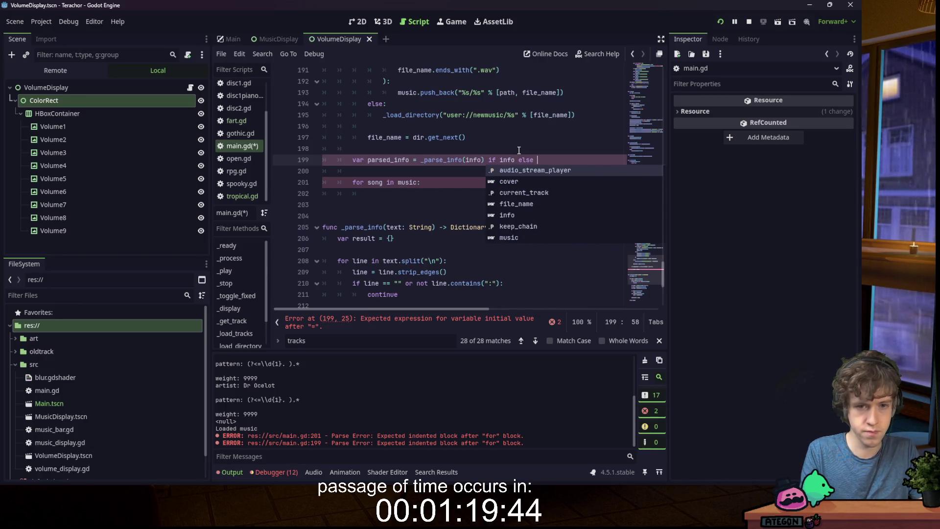
{"action": "key", "text": "ctrl+s"}
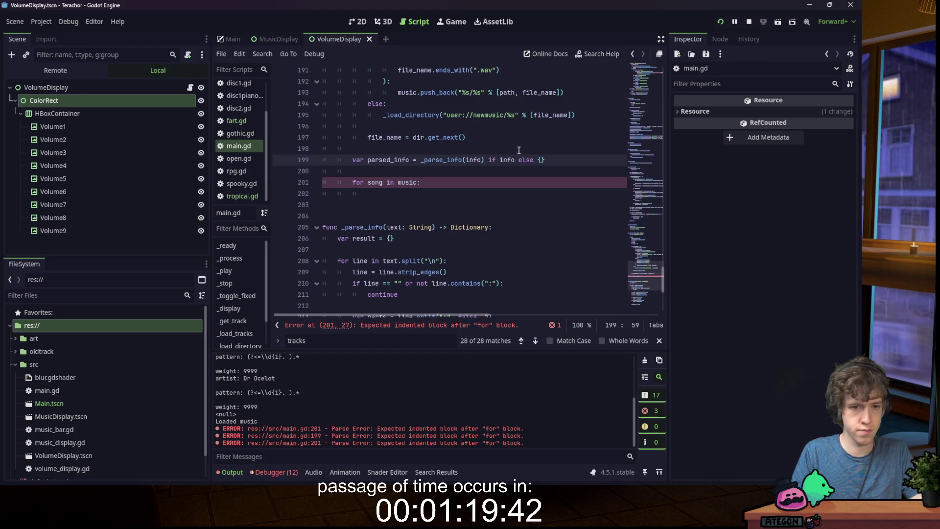
{"action": "left_click", "coordinate": [441, 196]}
{"action": "left_click", "coordinate": [432, 193]}
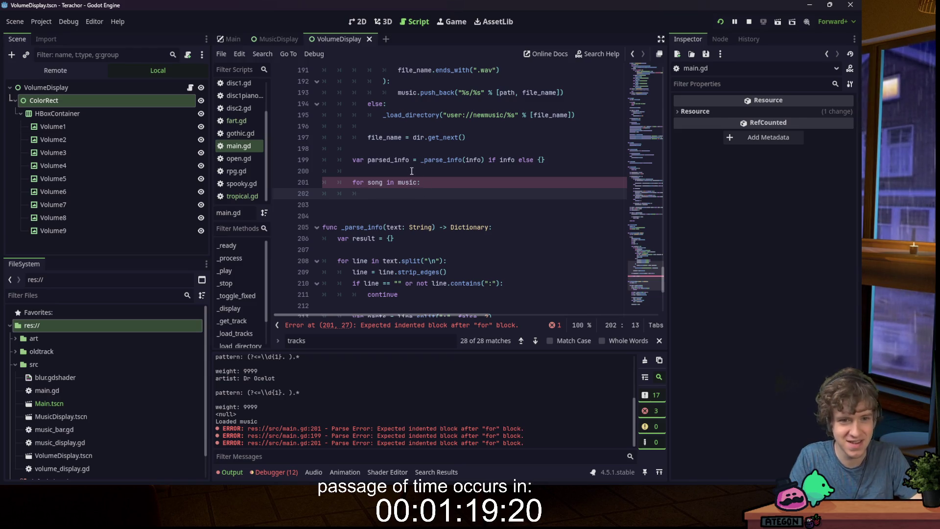
- Add _tracks.push_back(parsed_info) inside the song loop using autocomplete
{"action": "left_click", "coordinate": [359, 194]}
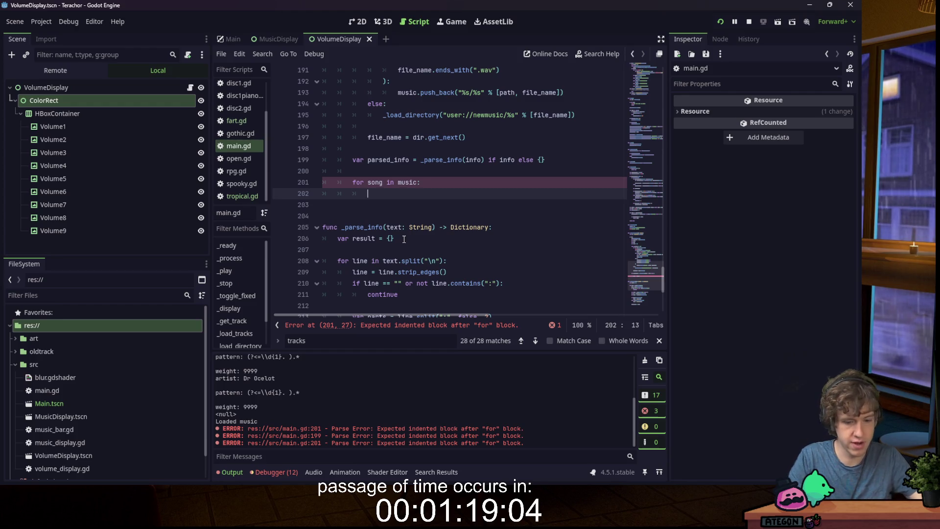
{"action": "type", "text": "_tracks.p"}
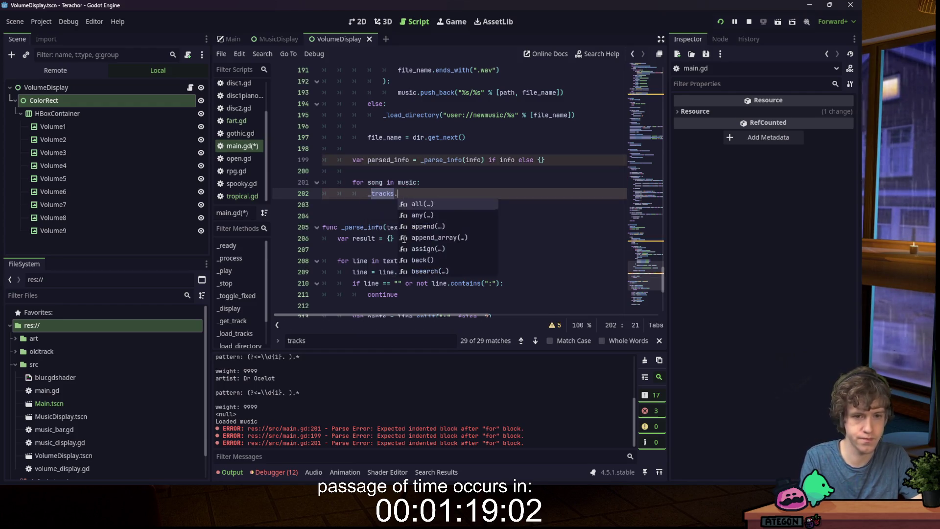
{"action": "key", "text": "Down"}
{"action": "key", "text": "Down"}
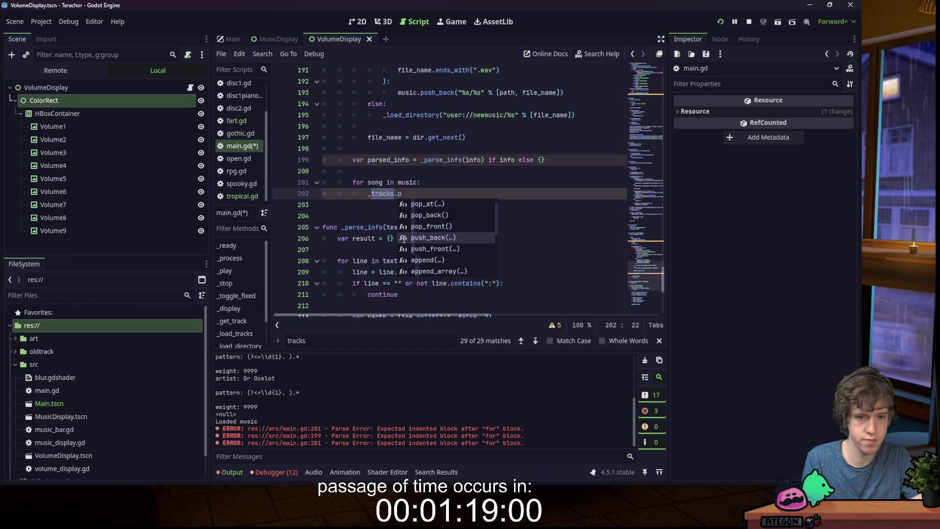
{"action": "key", "text": "Return"}
{"action": "type", "text": "par)"}
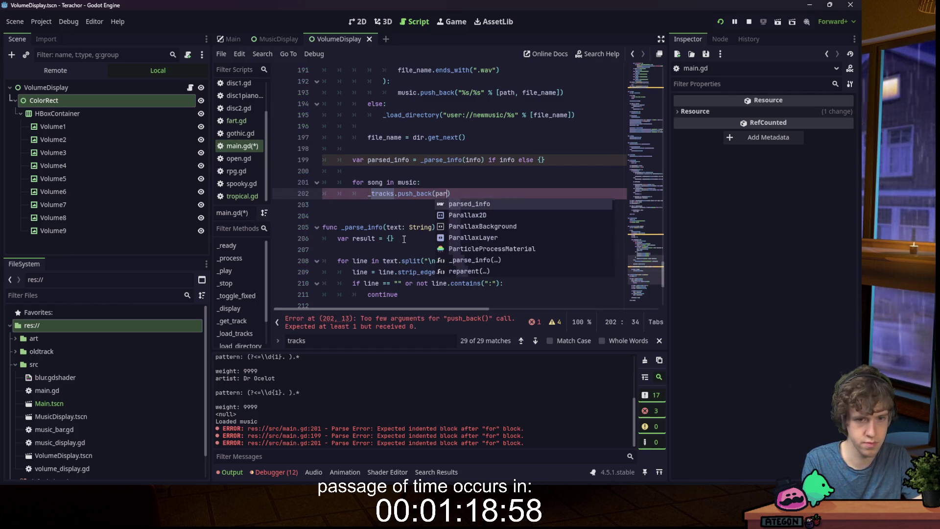
{"action": "key", "text": "Return"}
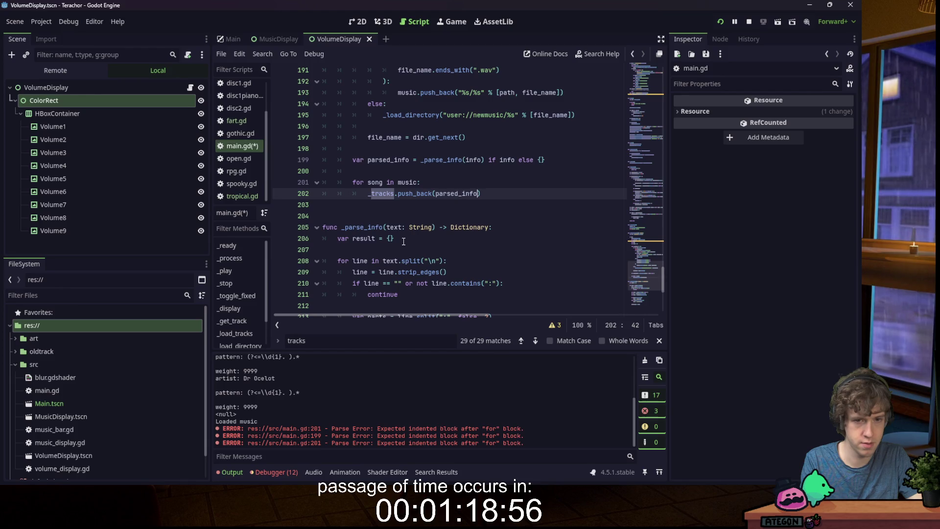
{"action": "scroll", "coordinate": [403, 241], "scroll_direction": "down", "scroll_amount": 2}
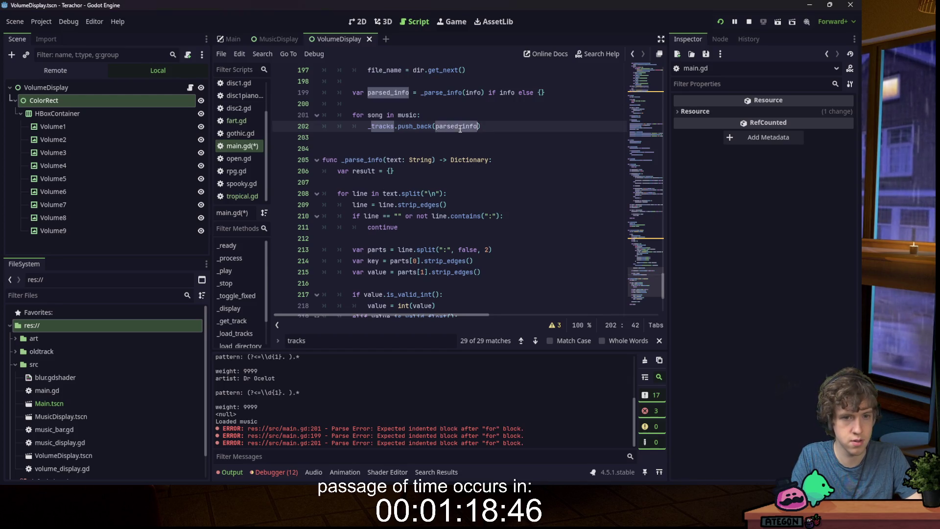
- At the top of the loop, declare var song_info = parsed_info.duplicate()
{"action": "left_click", "coordinate": [450, 115]}
{"action": "key", "text": "Return"}
{"action": "type", "text": "var "}
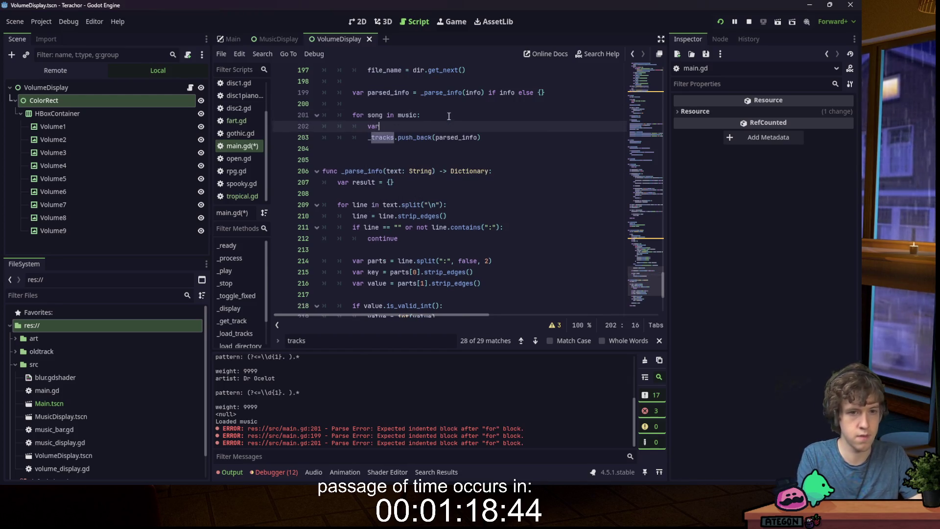
{"action": "type", "text": "song_info = parsed_info"}
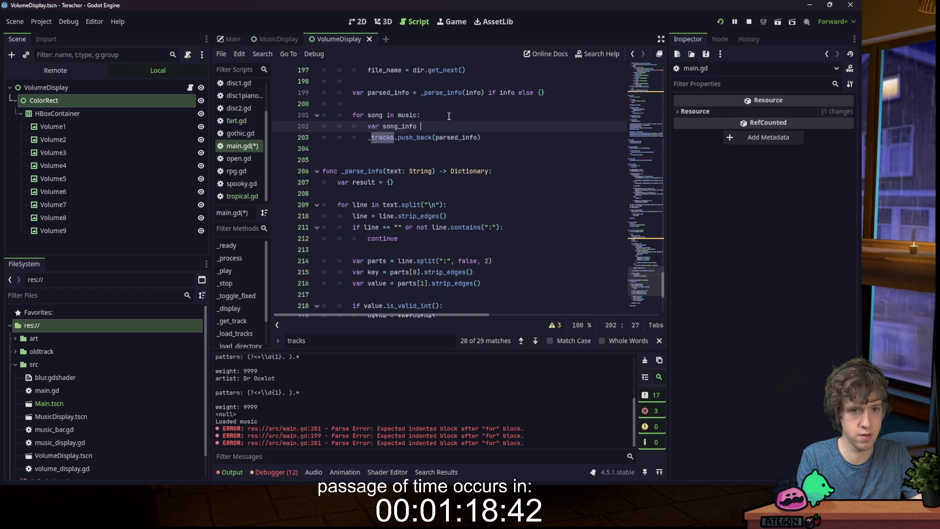
{"action": "key", "text": "Escape"}
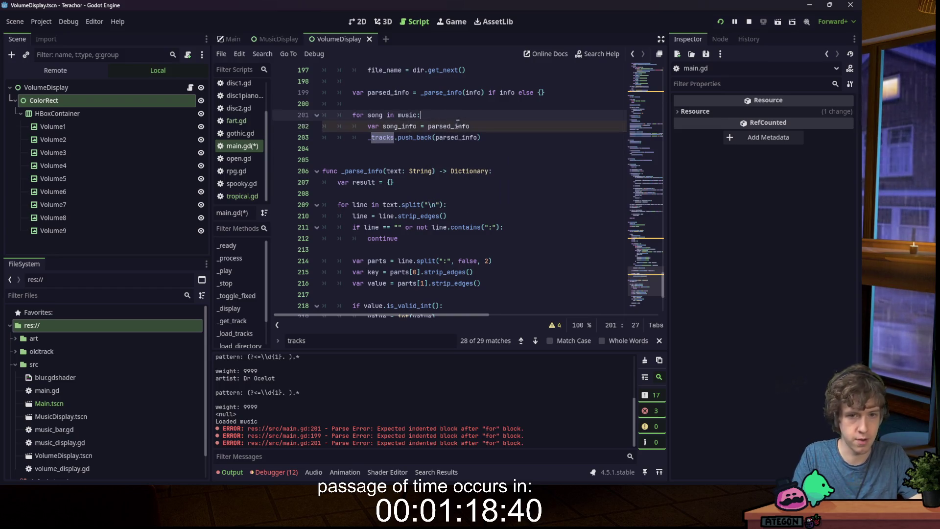
{"action": "key", "text": "Return"}
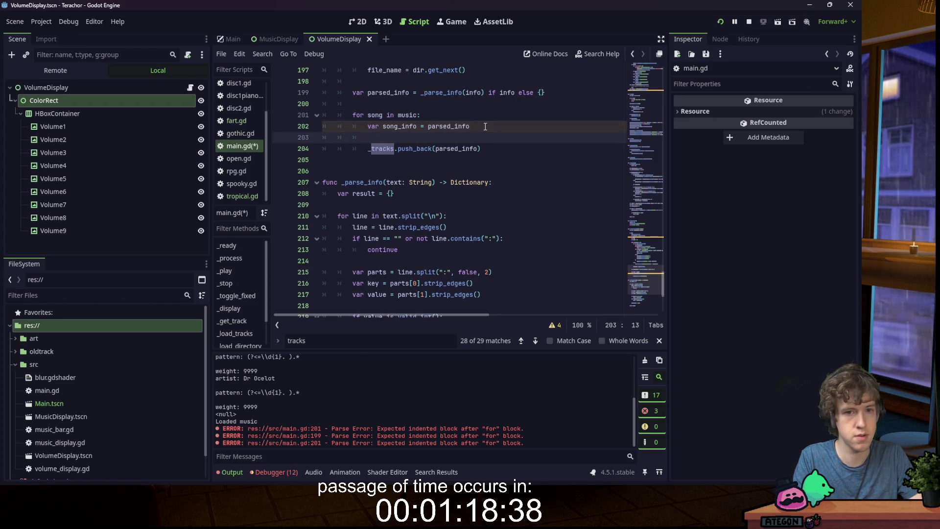
{"action": "left_click", "coordinate": [485, 126]}
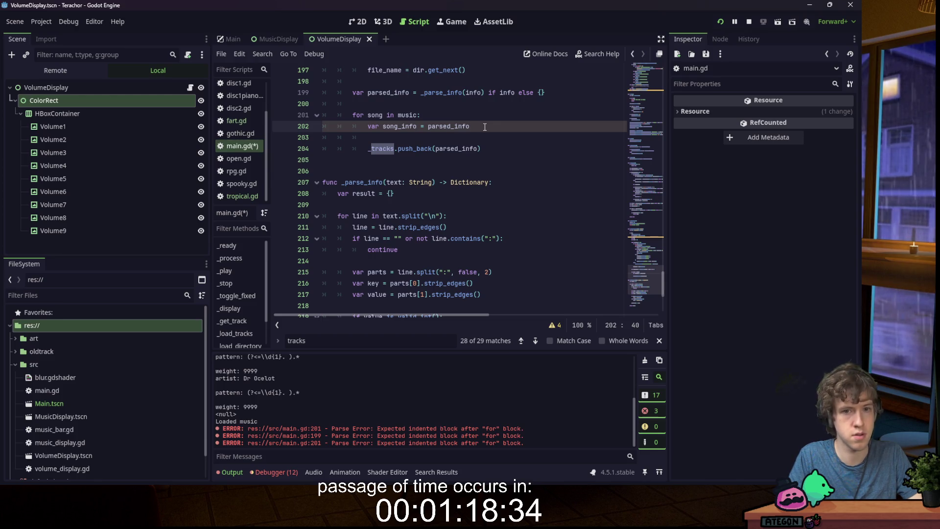
{"action": "type", "text": ".dup"}
{"action": "key", "text": "Return"}
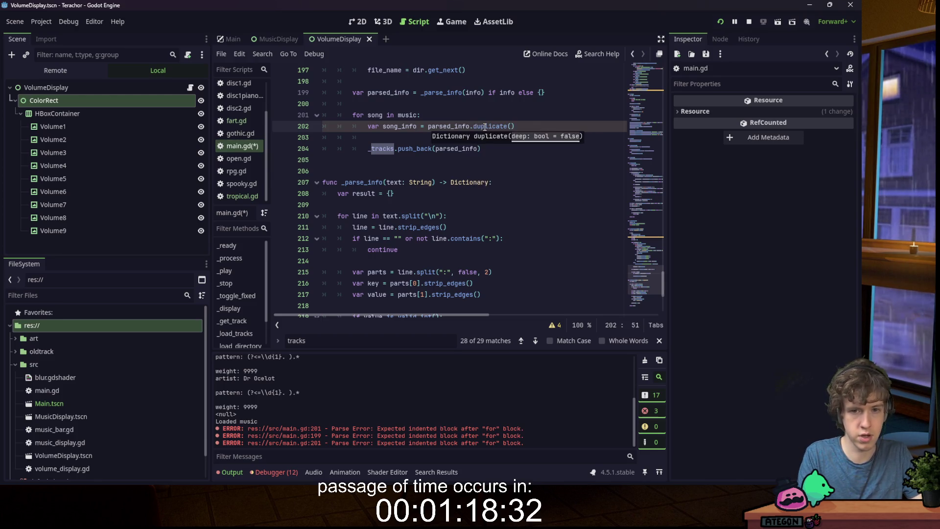
- Add song_info.cover = cover on the line below the song_info declaration
{"action": "double_click", "coordinate": [399, 126]}
{"action": "left_click", "coordinate": [406, 138]}
{"action": "type", "text": "song_info.cover ="}
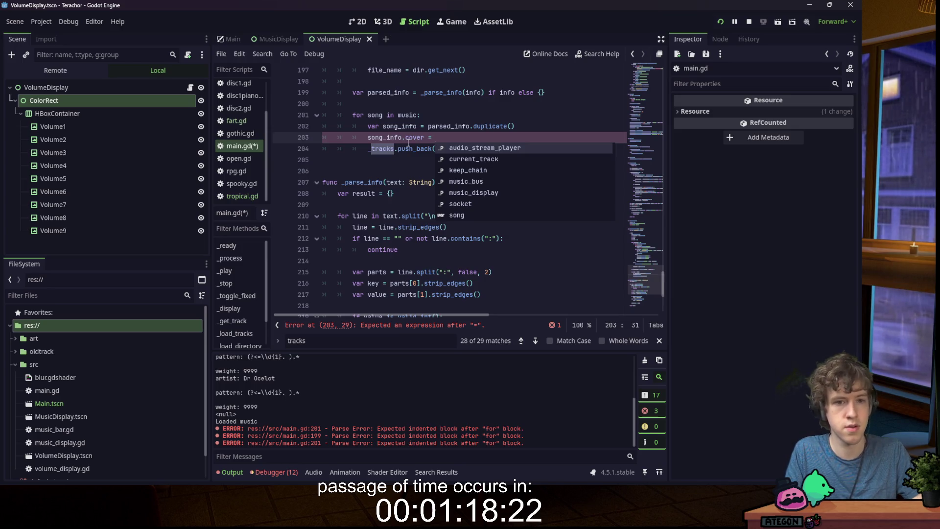
{"action": "key", "text": "Escape"}
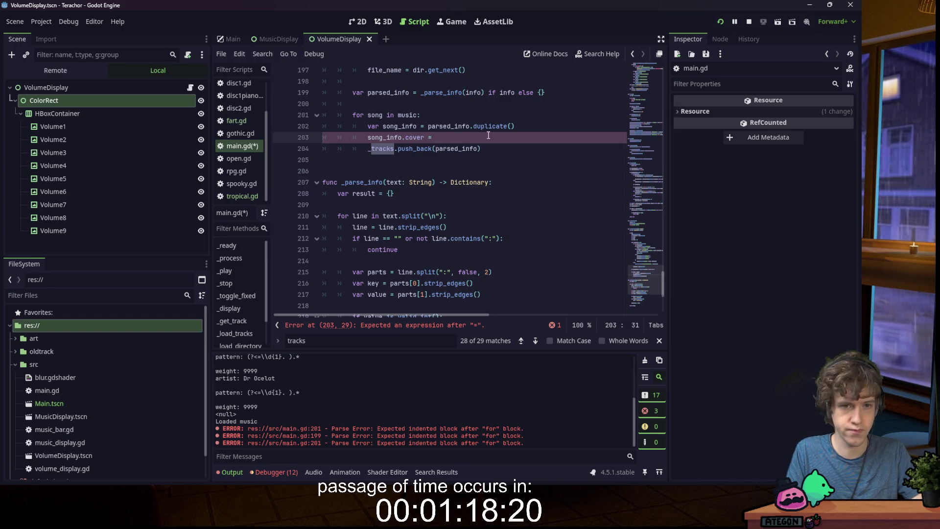
{"action": "type", "text": "cover"}
{"action": "left_click_drag", "start_coordinate": [454, 138], "coordinate": [369, 139]}
{"action": "key", "text": "ctrl+c"}
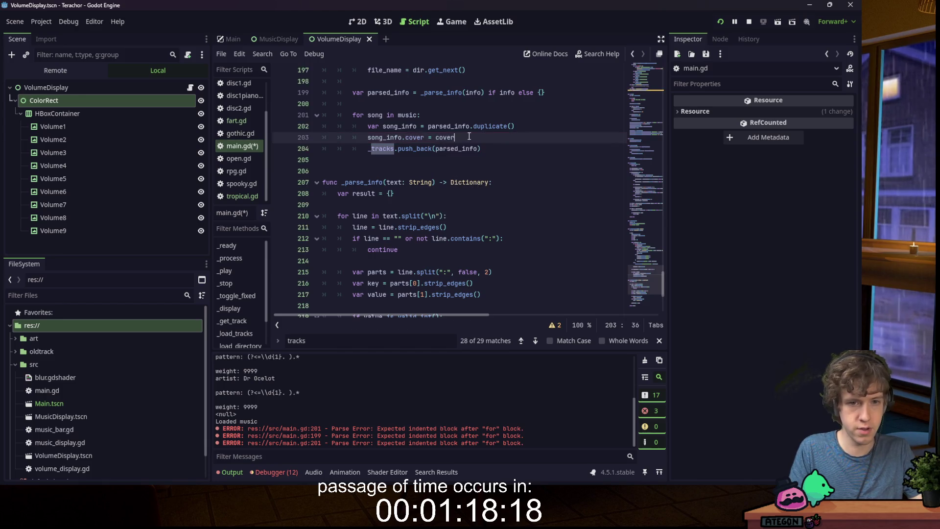
- Guard the cover assignment with 'if cover:' and add a song_info.track assignment line
{"action": "type", "text": "if co"}
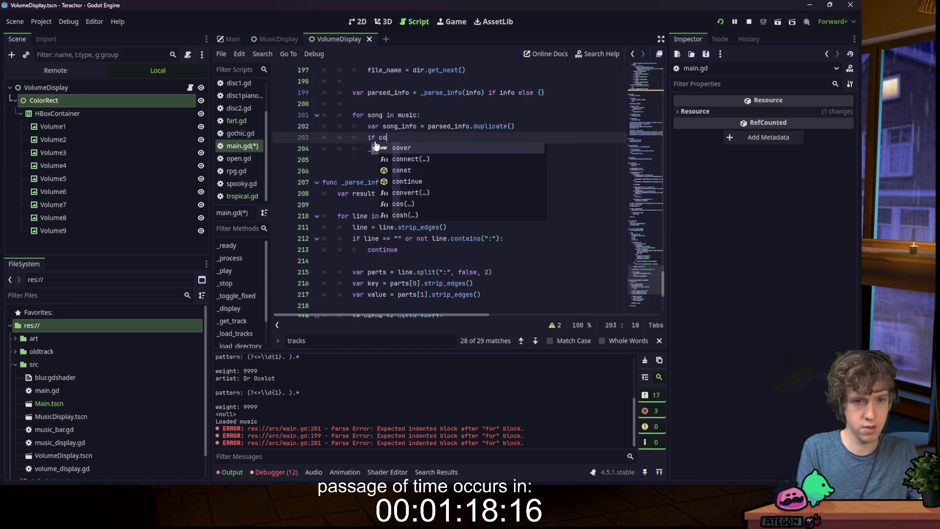
{"action": "type", "text": "ver:"}
{"action": "key", "text": "Return"}
{"action": "key", "text": "ctrl+v"}
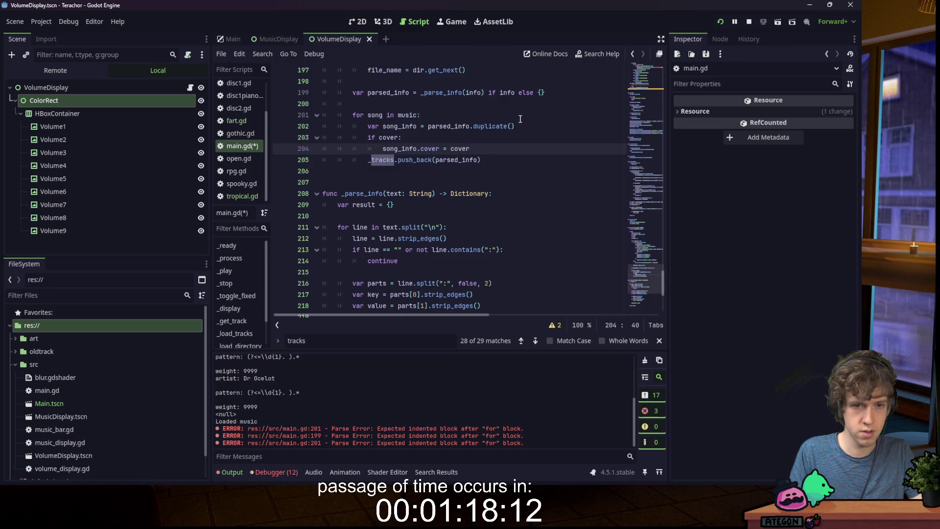
{"action": "key", "text": "Return"}
{"action": "key", "text": "BackSpace"}
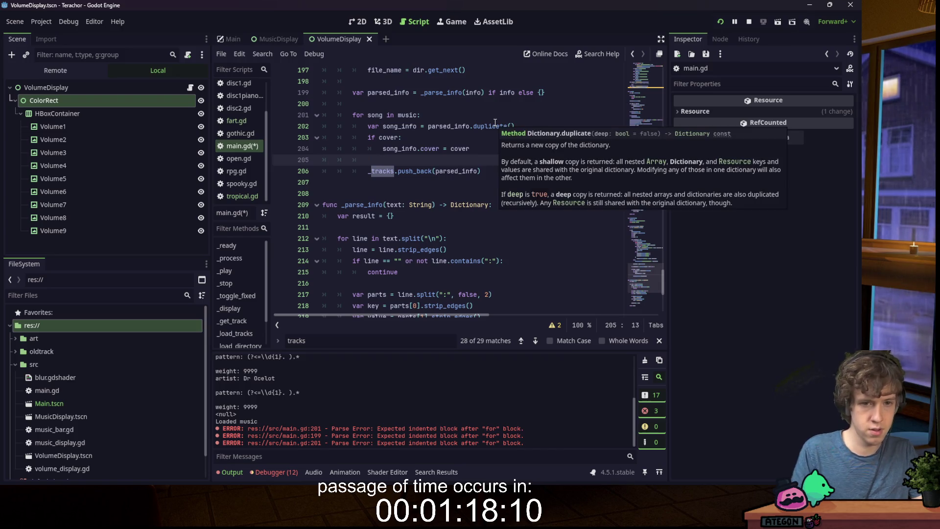
{"action": "type", "text": "song_"}
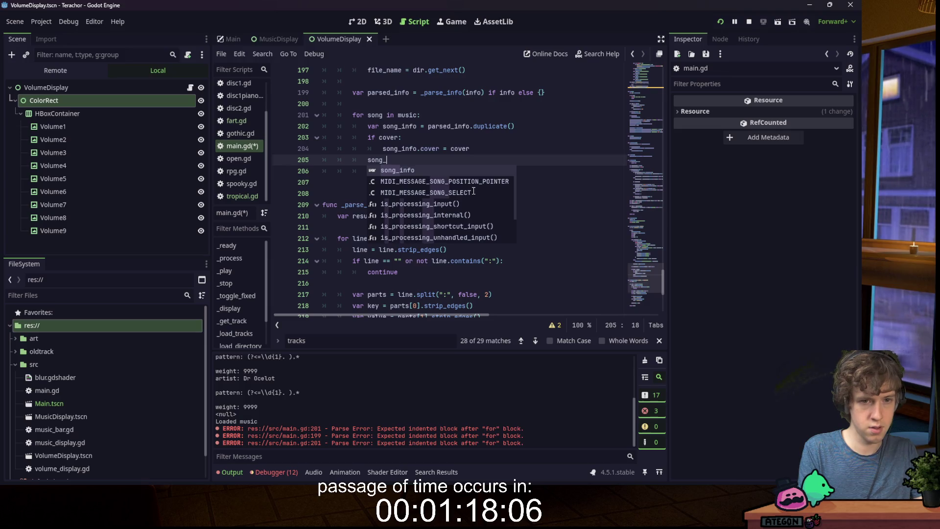
{"action": "type", "text": "info."}
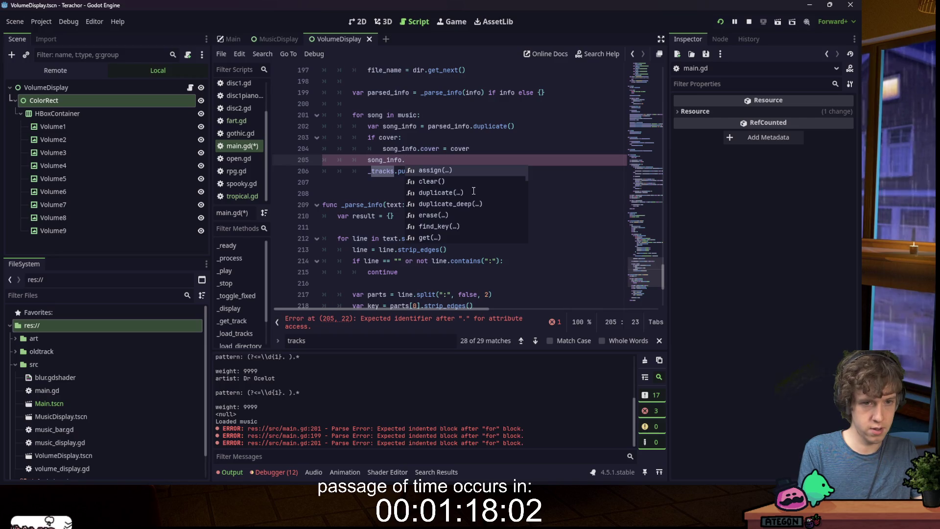
{"action": "type", "text": "track ="}
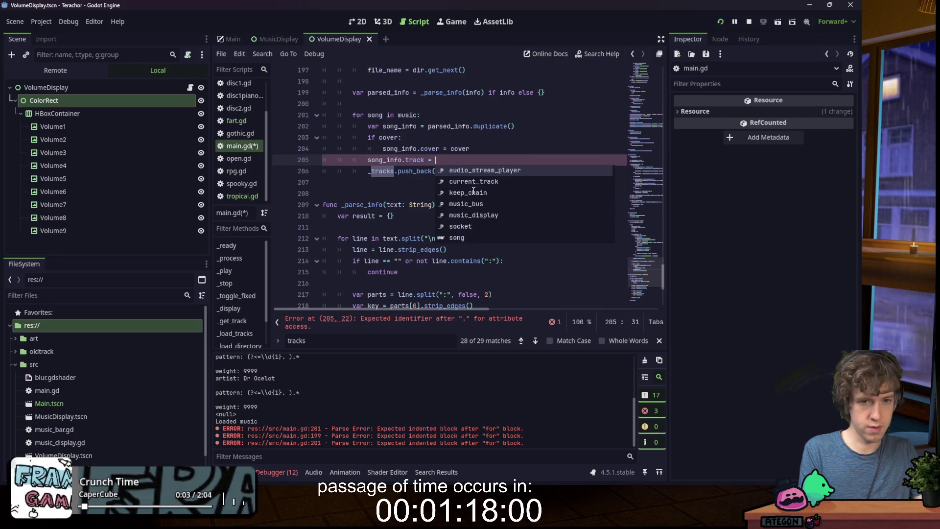
{"action": "type", "text": " song_info"}
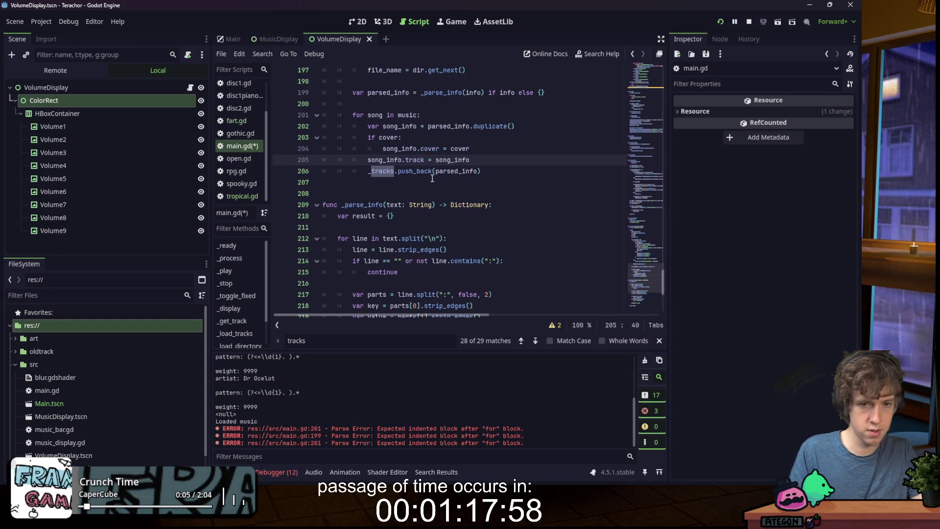
- Push song_info instead of parsed_info onto _tracks and save the script
{"action": "double_click", "coordinate": [381, 159]}
{"action": "key", "text": "ctrl+c"}
{"action": "double_click", "coordinate": [455, 171]}
{"action": "key", "text": "ctrl+v"}
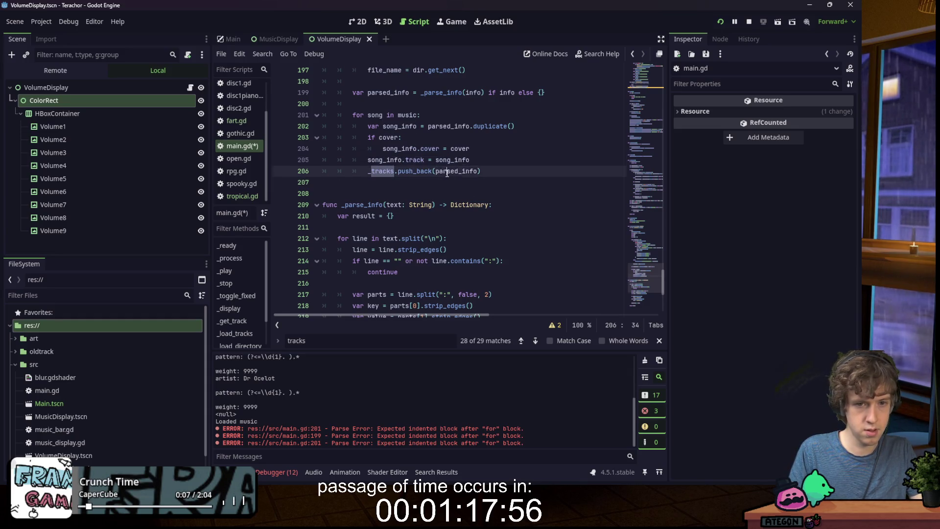
{"action": "type", "text": ")"}
{"action": "key", "text": "ctrl+s"}
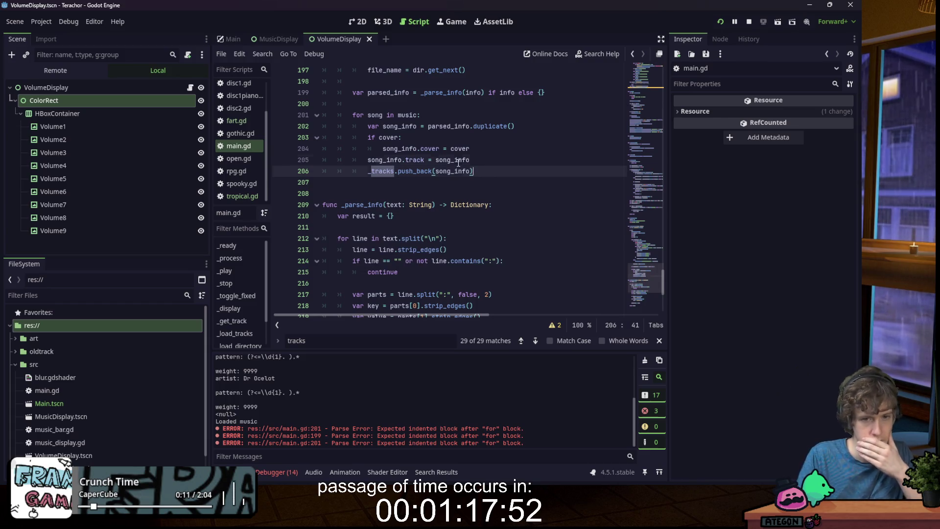
- Rename the loop variable to track and assign track to the track field
{"action": "double_click", "coordinate": [461, 160]}
{"action": "type", "text": "song"}
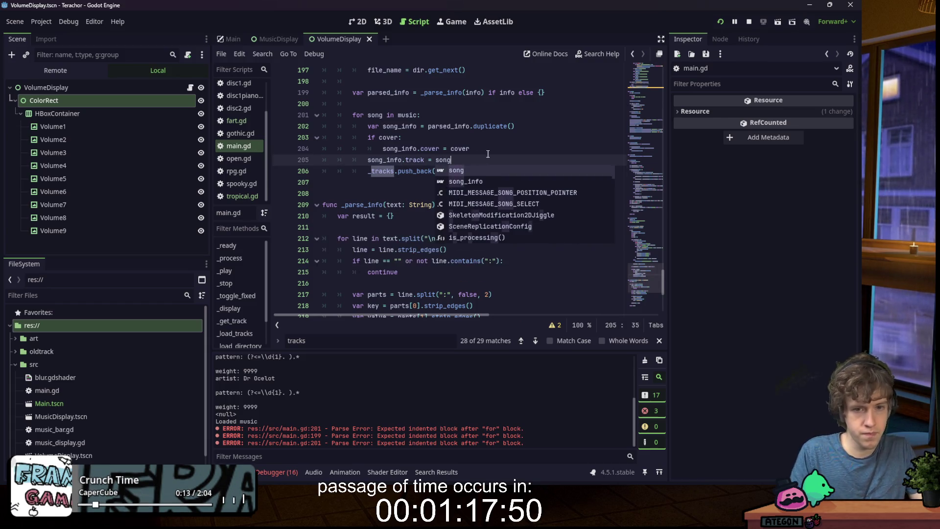
{"action": "left_click", "coordinate": [492, 170]}
{"action": "double_click", "coordinate": [411, 126]}
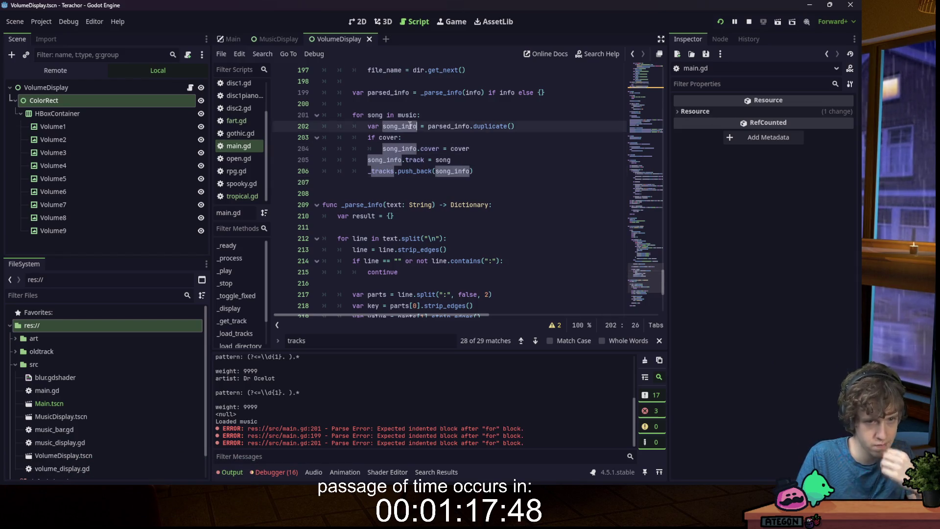
{"action": "type", "text": "track_info"}
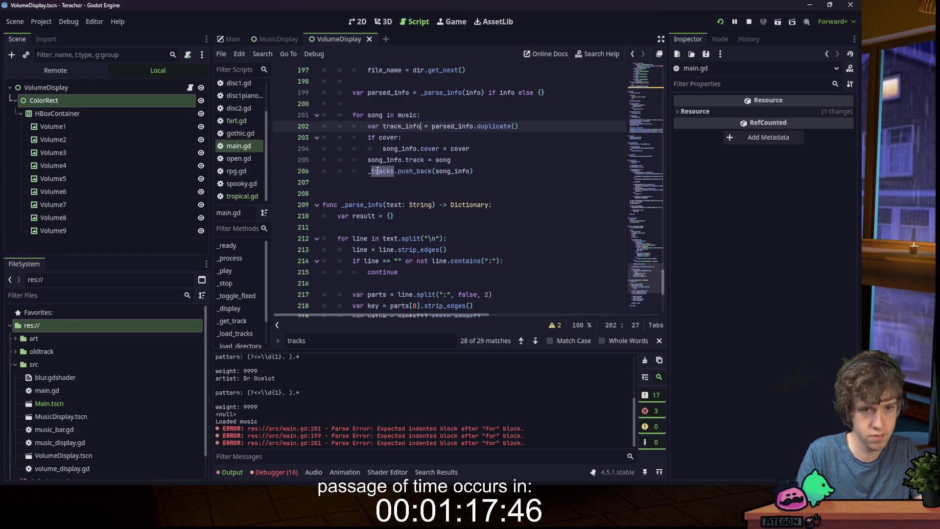
{"action": "double_click", "coordinate": [376, 114]}
{"action": "type", "text": "track"}
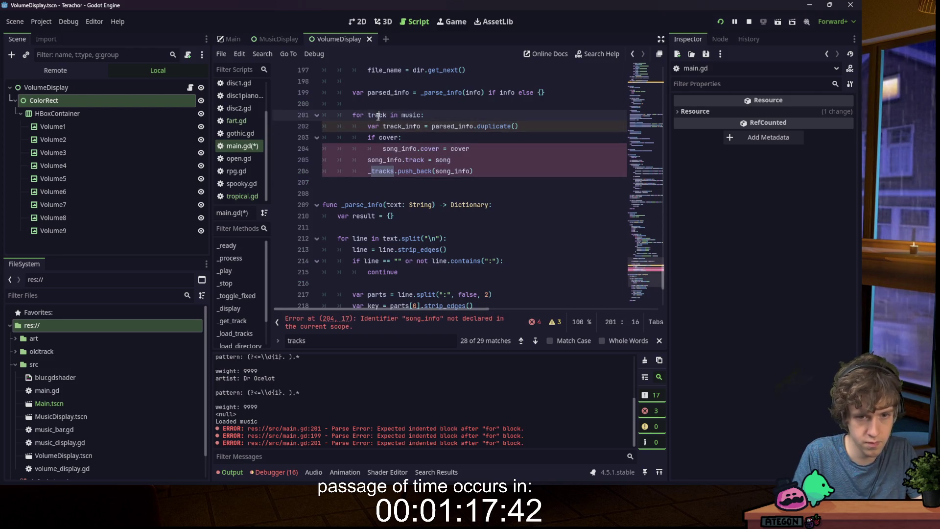
{"action": "double_click", "coordinate": [442, 160]}
{"action": "type", "text": "track"}
- Rename song_info to track_info throughout the loop and rerun the game
{"action": "double_click", "coordinate": [394, 126]}
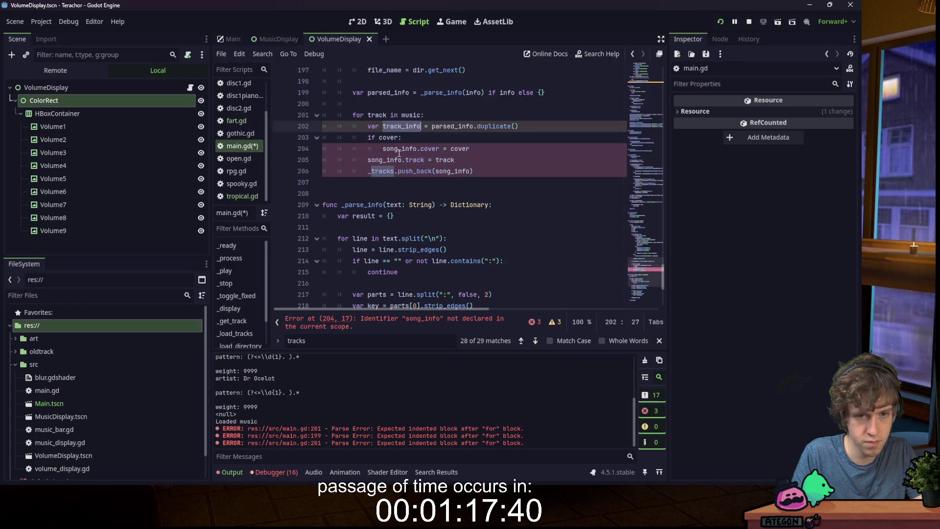
{"action": "double_click", "coordinate": [392, 153]}
{"action": "type", "text": "track_info"}
{"action": "double_click", "coordinate": [387, 159]}
{"action": "type", "text": "track_info"}
{"action": "double_click", "coordinate": [460, 171]}
{"action": "type", "text": "track_info"}
{"action": "left_click", "coordinate": [490, 155]}
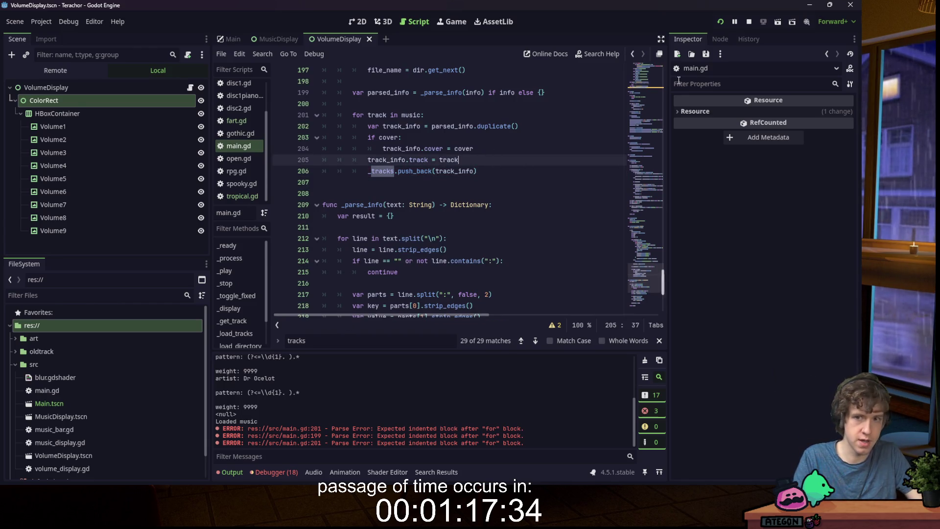
{"action": "left_click", "coordinate": [720, 22]}
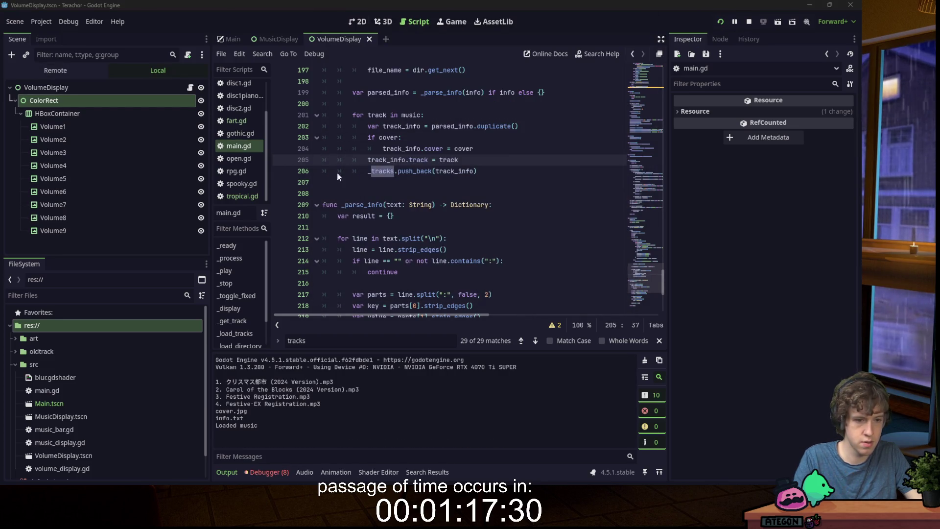
- Review the 8 runtime errors, e.g. main.gd:183 failing to load cover.jpg, then show the Remote scene tree
{"action": "left_click", "coordinate": [269, 471]}
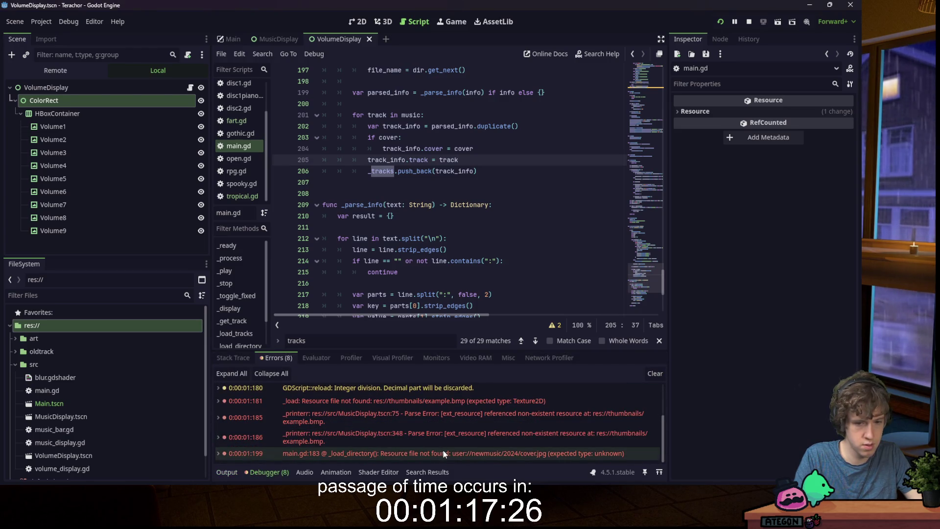
{"action": "mouse_move", "coordinate": [443, 449]}
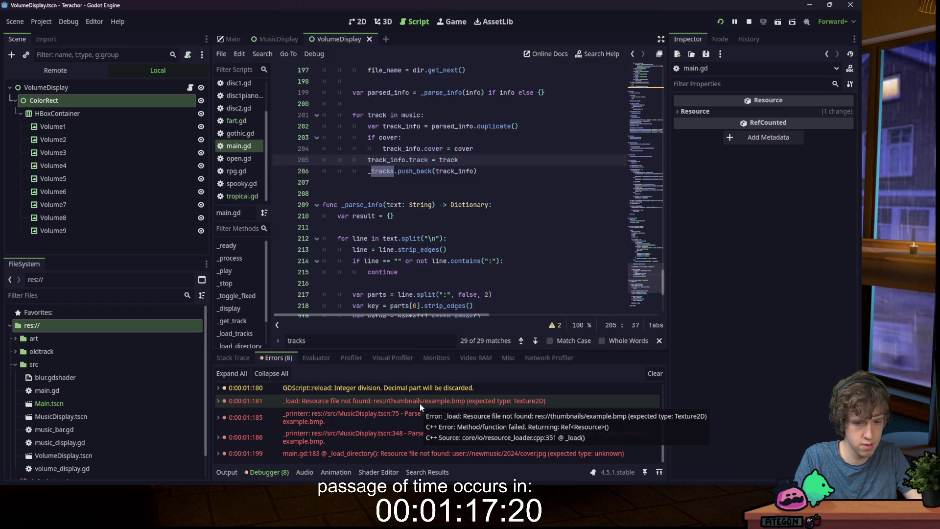
{"action": "left_click", "coordinate": [478, 171]}
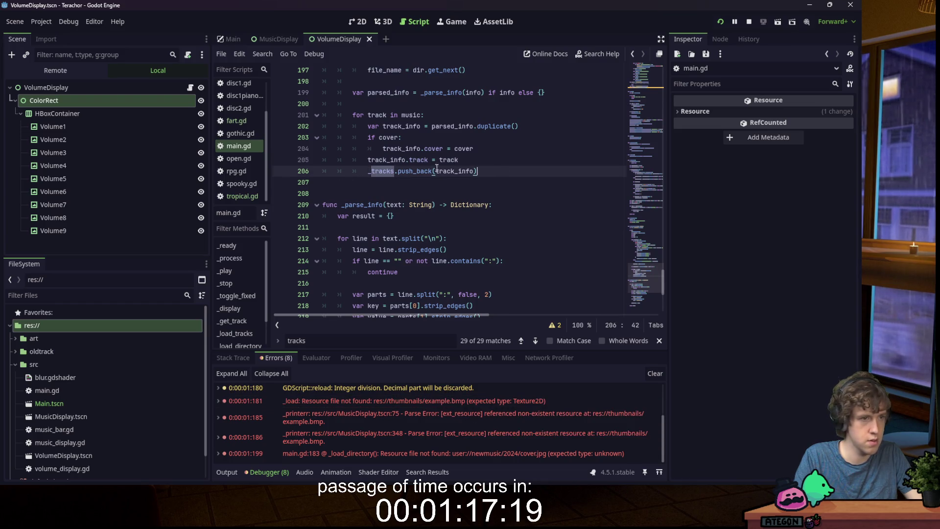
{"action": "left_click", "coordinate": [66, 73]}
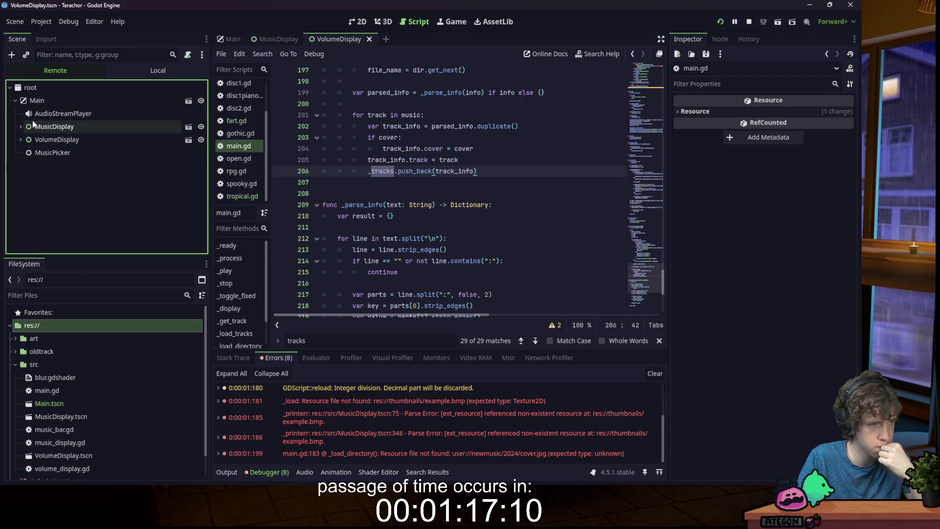
- Select the remote Main node and expand its Tracks array and track dictionaries 0, 1 and 2
{"action": "left_click", "coordinate": [43, 102]}
{"action": "left_click", "coordinate": [784, 177]}
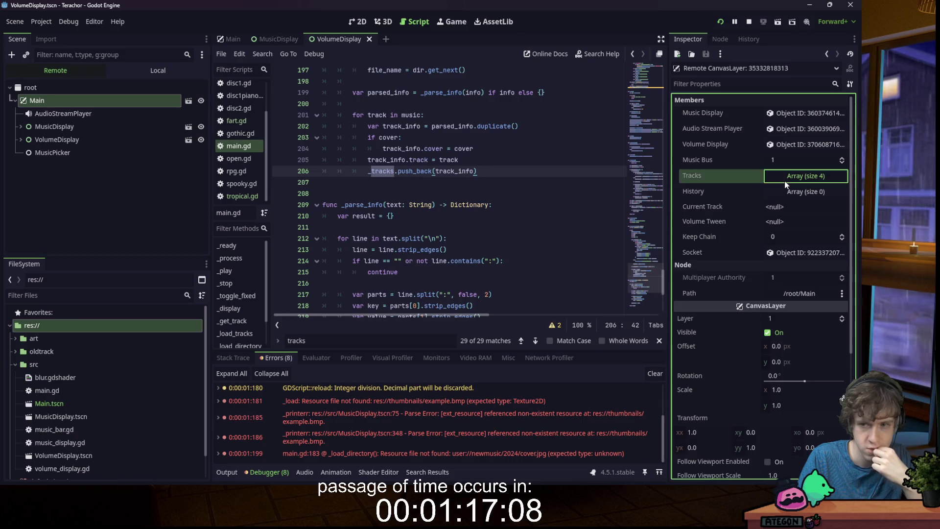
{"action": "left_click", "coordinate": [794, 207]}
{"action": "left_click_drag", "start_coordinate": [669, 257], "coordinate": [636, 257]}
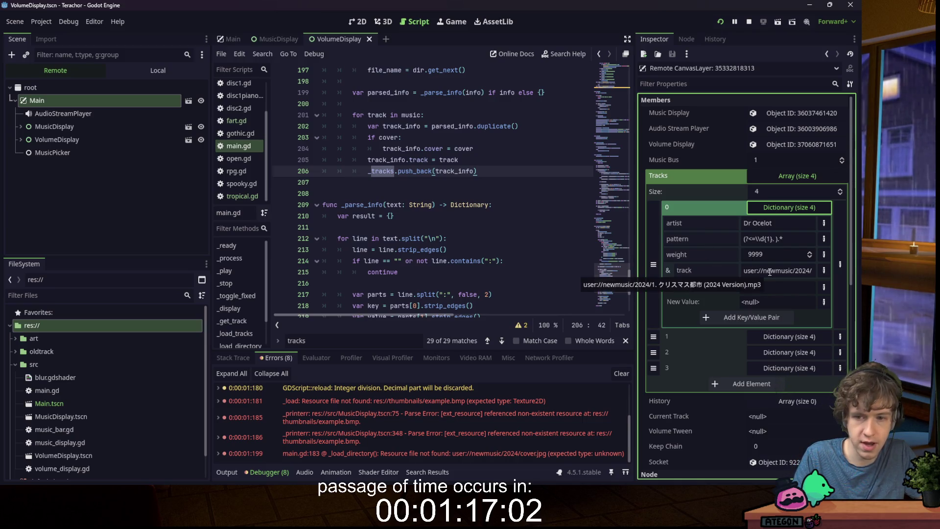
{"action": "left_click", "coordinate": [789, 336]}
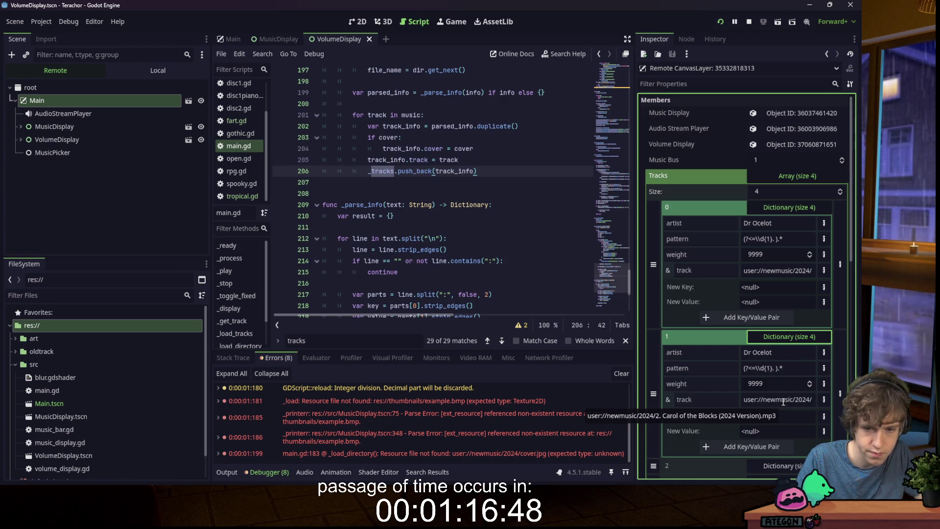
{"action": "scroll", "coordinate": [783, 400], "scroll_direction": "down", "scroll_amount": 5}
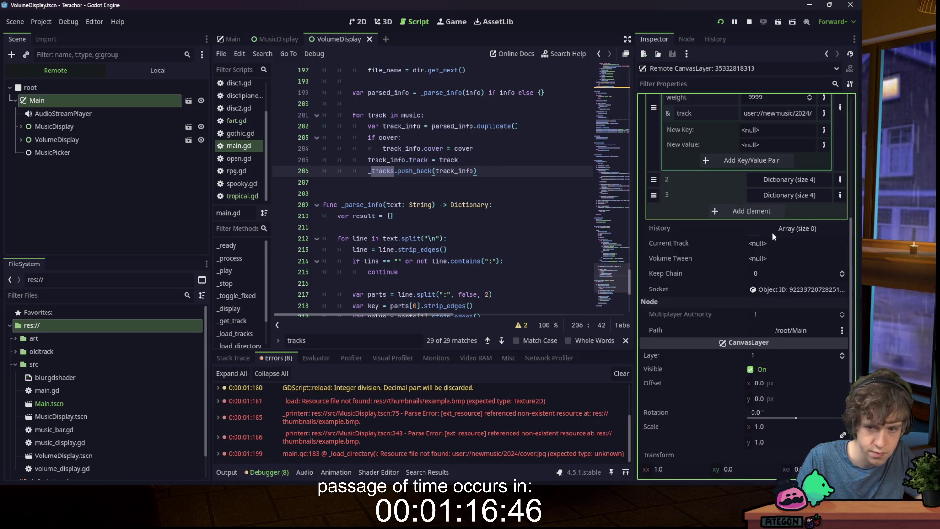
{"action": "left_click", "coordinate": [786, 180]}
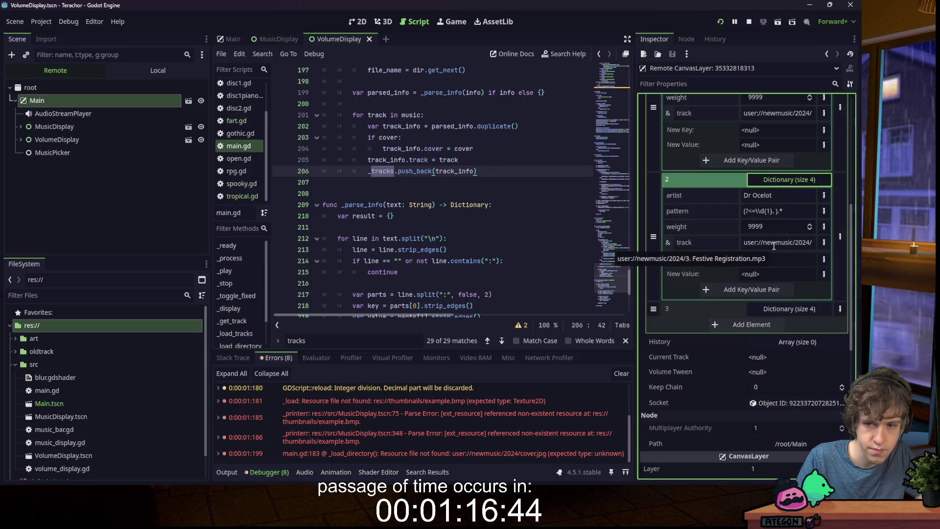
{"action": "scroll", "coordinate": [774, 246], "scroll_direction": "up", "scroll_amount": 4}
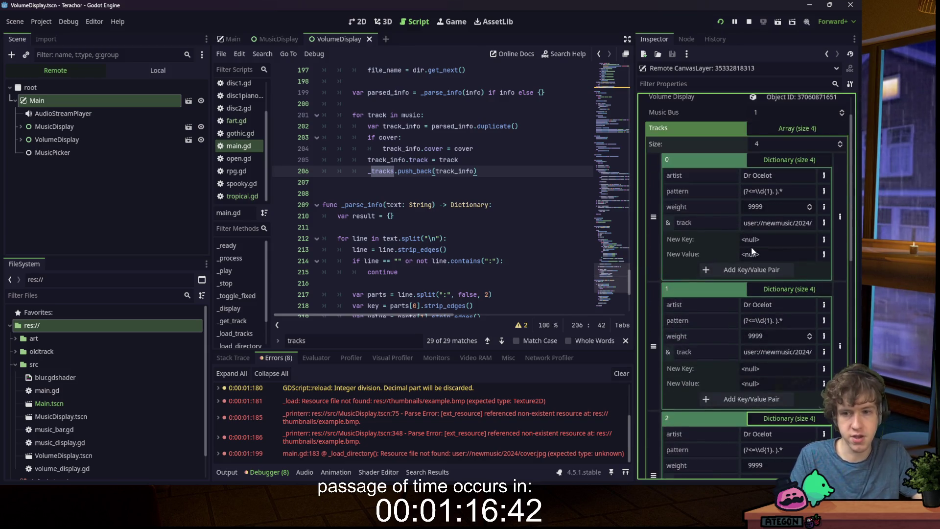
{"action": "left_click", "coordinate": [475, 192]}
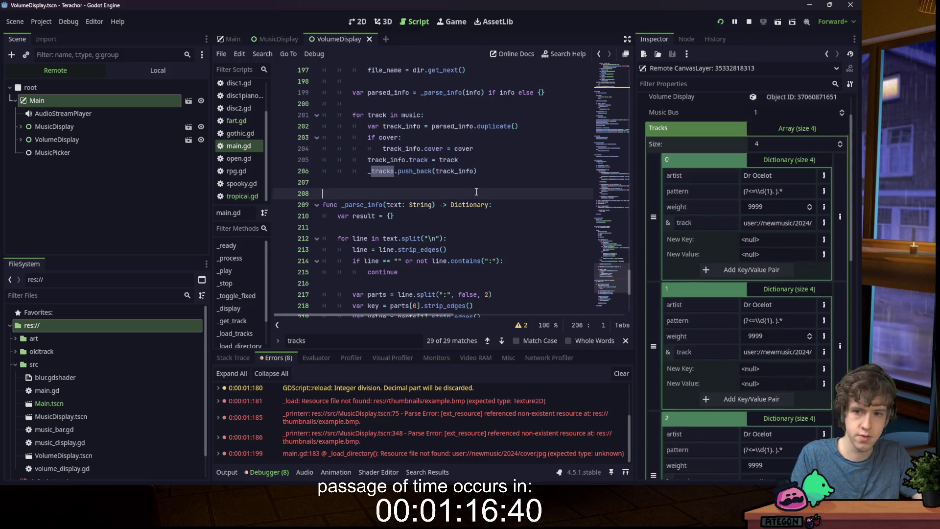
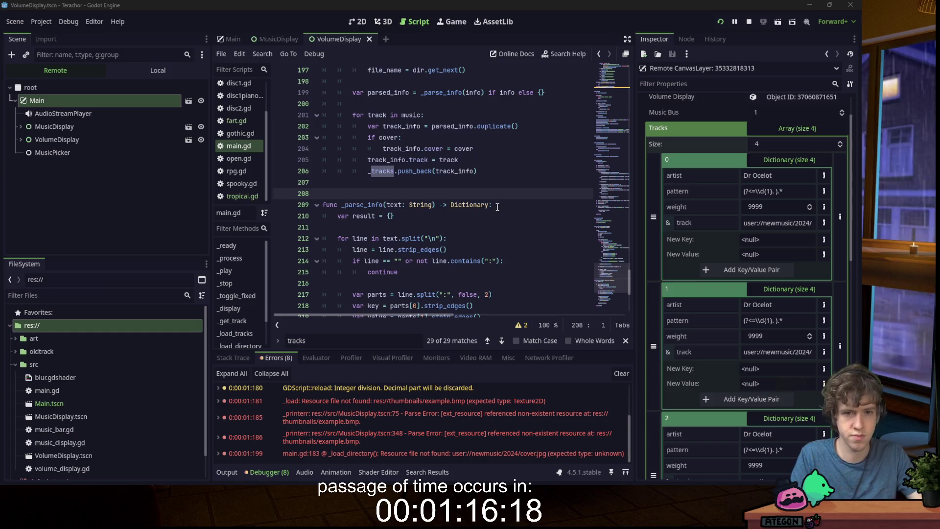
- Jump from the Errors list to main.gd line 183 and copy the cover.jpg load error
{"action": "left_click", "coordinate": [496, 168]}
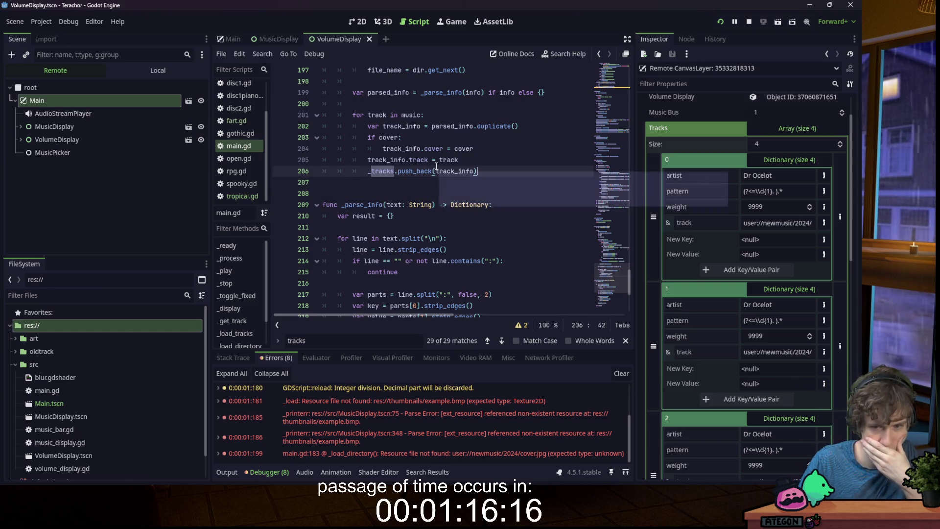
{"action": "scroll", "coordinate": [460, 182], "scroll_direction": "up", "scroll_amount": 4}
{"action": "scroll", "coordinate": [461, 184], "scroll_direction": "up", "scroll_amount": 1}
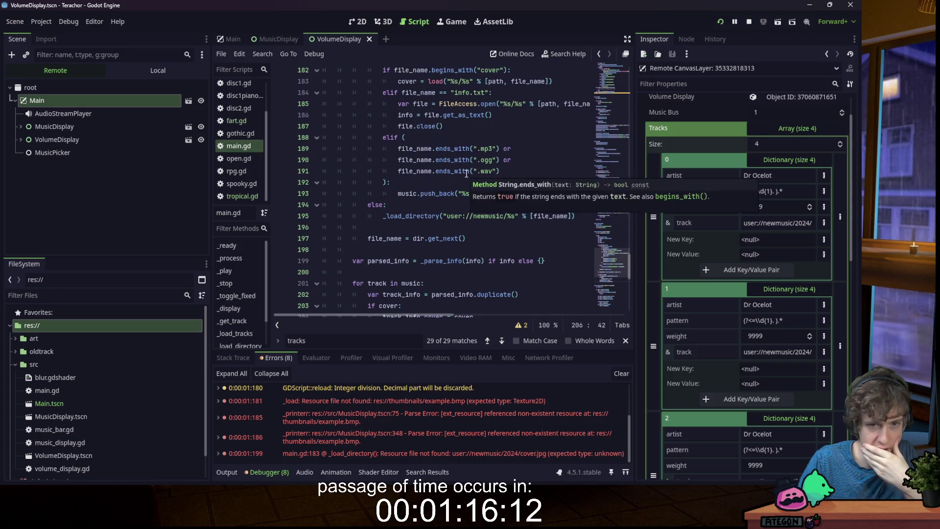
{"action": "scroll", "coordinate": [466, 174], "scroll_direction": "up", "scroll_amount": 1}
{"action": "left_click", "coordinate": [438, 115]}
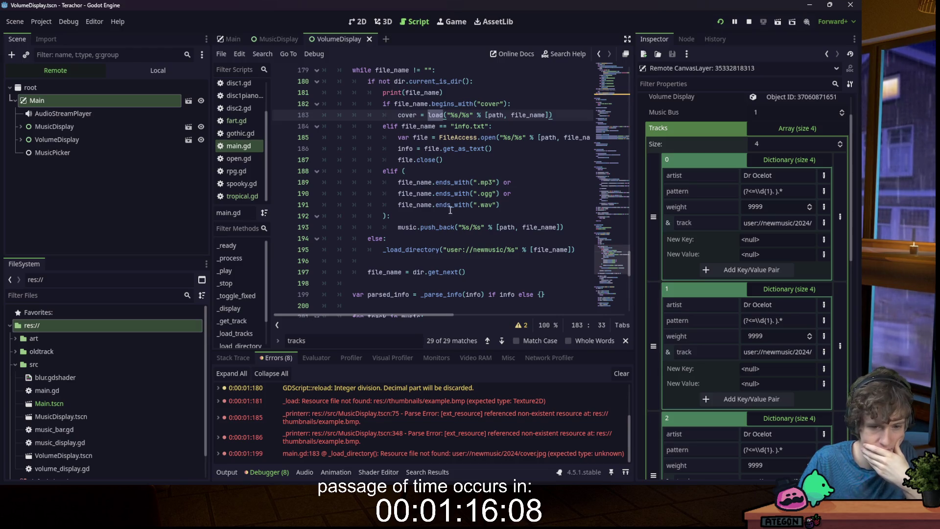
{"action": "double_click", "coordinate": [475, 454]}
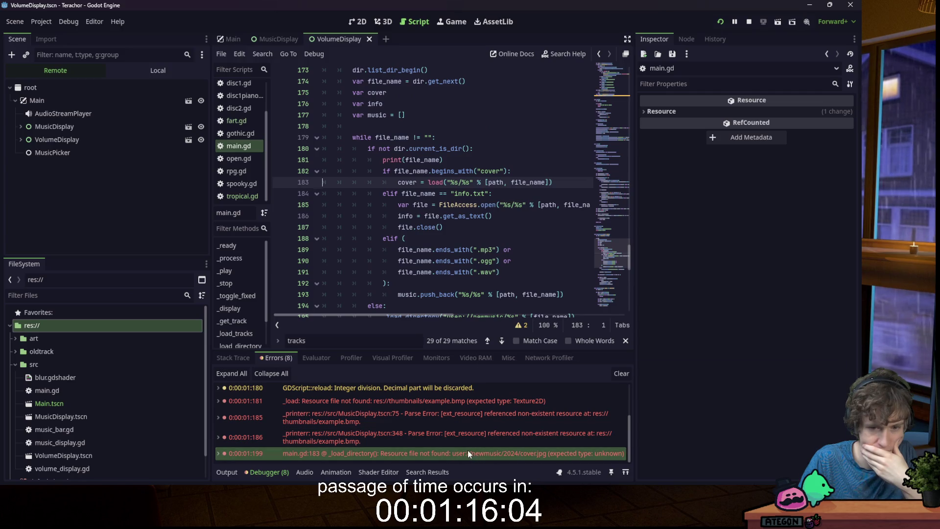
{"action": "right_click", "coordinate": [478, 457]}
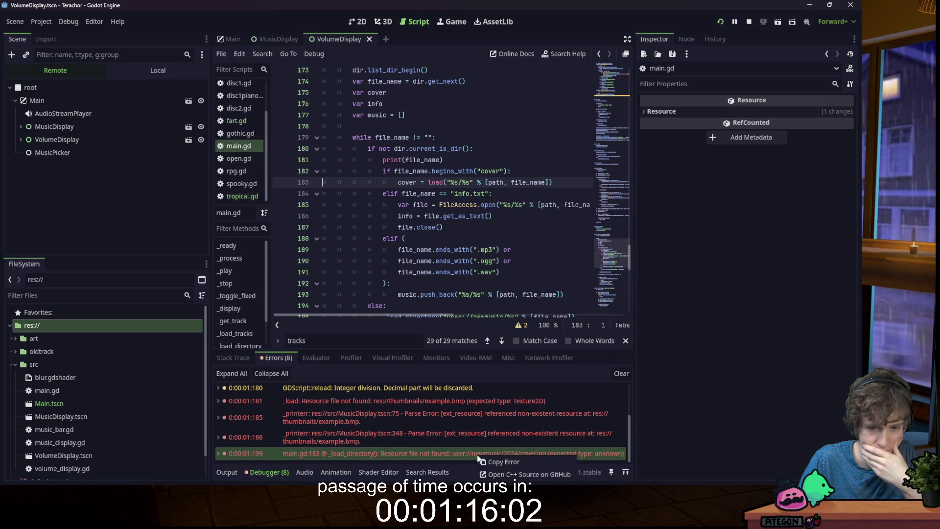
{"action": "left_click", "coordinate": [507, 462]}
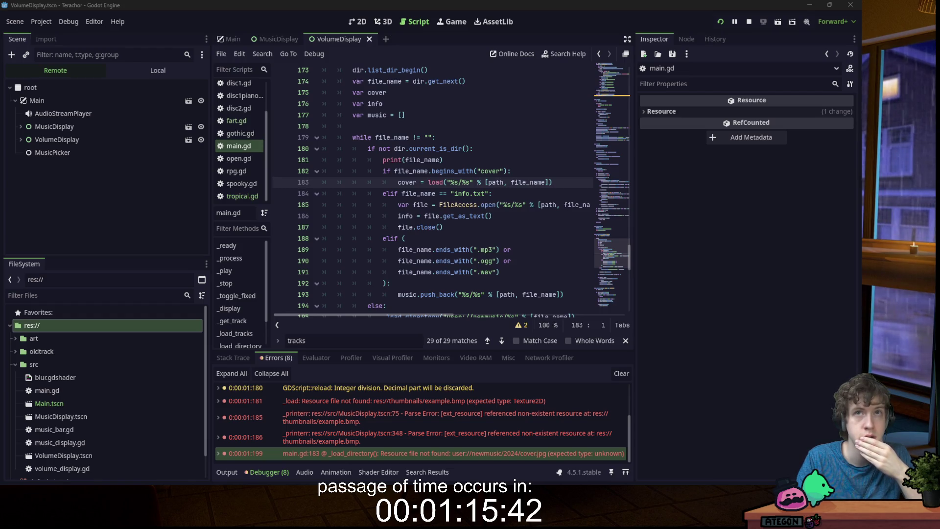
- Paste the _load_user_image_texture function below _parse_info in main.gd and save the script
{"action": "scroll", "coordinate": [376, 250], "scroll_direction": "down", "scroll_amount": 13}
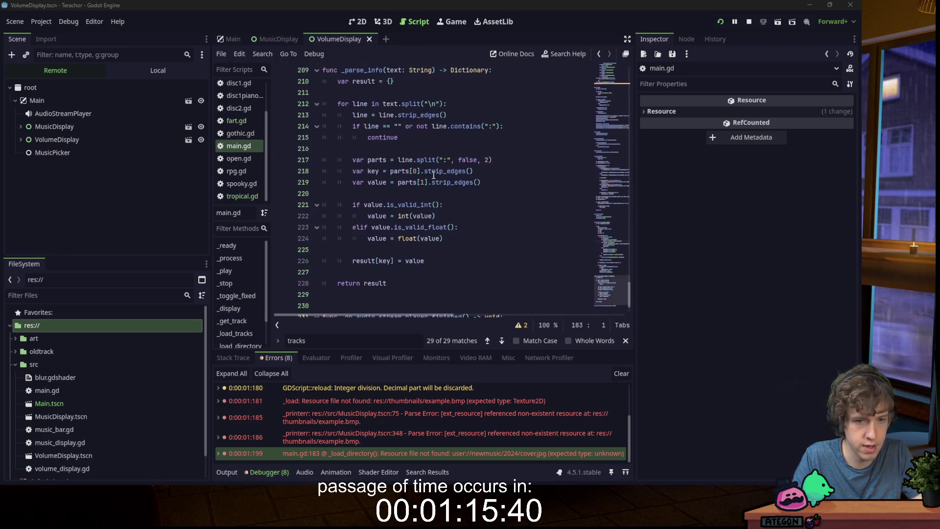
{"action": "left_click", "coordinate": [376, 250]}
{"action": "left_click", "coordinate": [381, 239]}
{"action": "key", "text": "Return"}
{"action": "key", "text": "Return"}
{"action": "key", "text": "Return"}
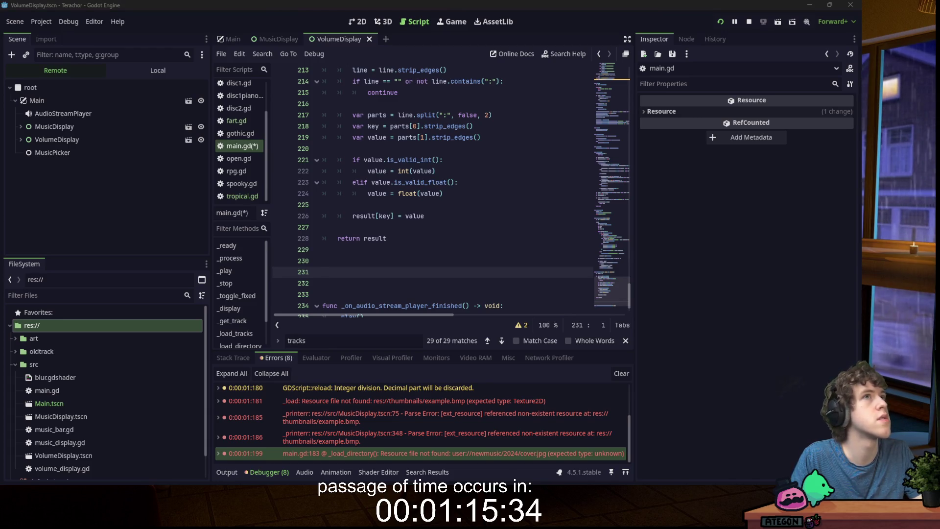
{"action": "mouse_move", "coordinate": [424, 478]}
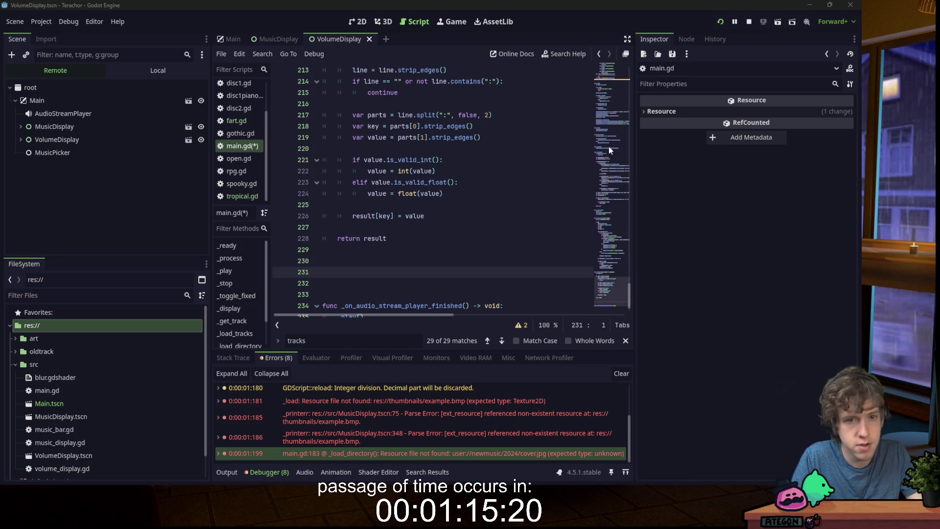
{"action": "left_click", "coordinate": [410, 244]}
{"action": "key", "text": "ctrl+v"}
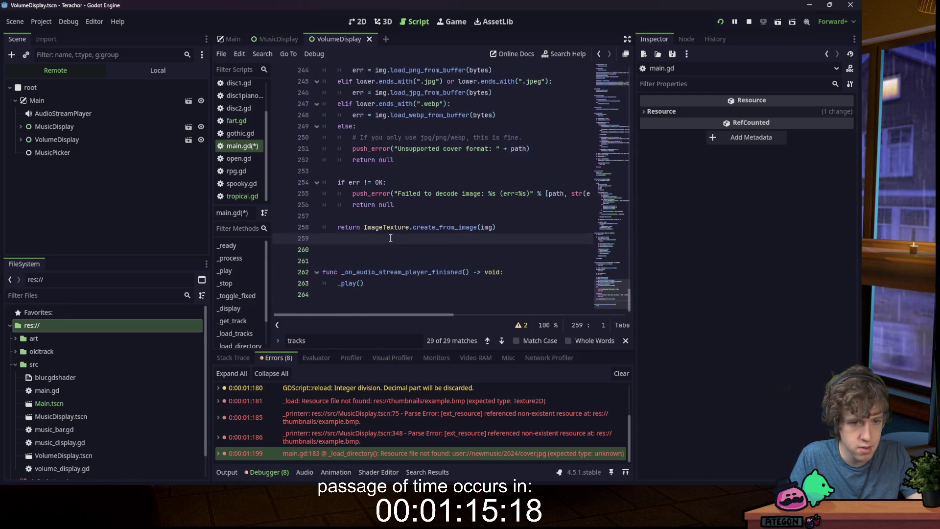
{"action": "scroll", "coordinate": [411, 245], "scroll_direction": "down", "scroll_amount": 2}
{"action": "key", "text": "BackSpace"}
{"action": "scroll", "coordinate": [395, 214], "scroll_direction": "up", "scroll_amount": 3}
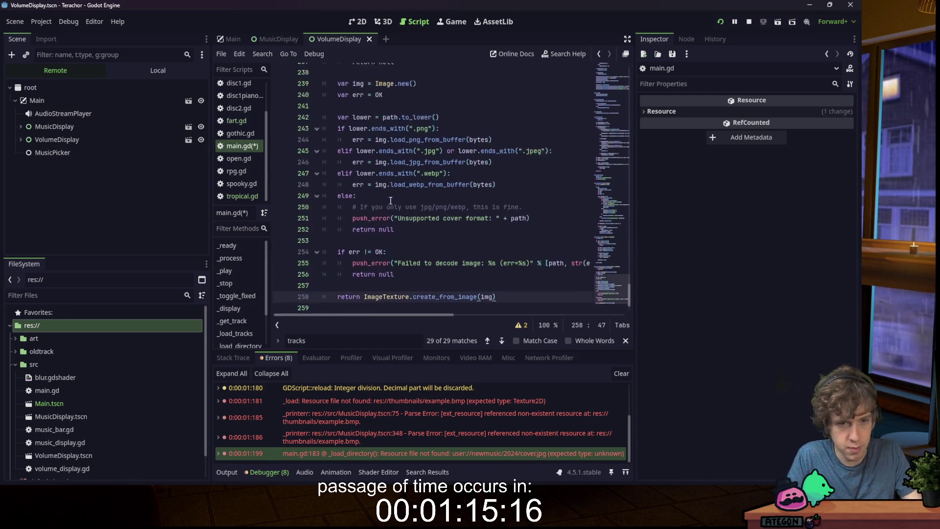
{"action": "left_click", "coordinate": [488, 137]}
{"action": "scroll", "coordinate": [488, 147], "scroll_direction": "up", "scroll_amount": 3}
{"action": "key", "text": "ctrl+s"}
- Replace the load call on line 183 with _load_user_image_texture for the cover image
{"action": "left_click", "coordinate": [488, 157]}
{"action": "key", "text": "Up"}
{"action": "left_click", "coordinate": [433, 138]}
{"action": "scroll", "coordinate": [471, 166], "scroll_direction": "up", "scroll_amount": 7}
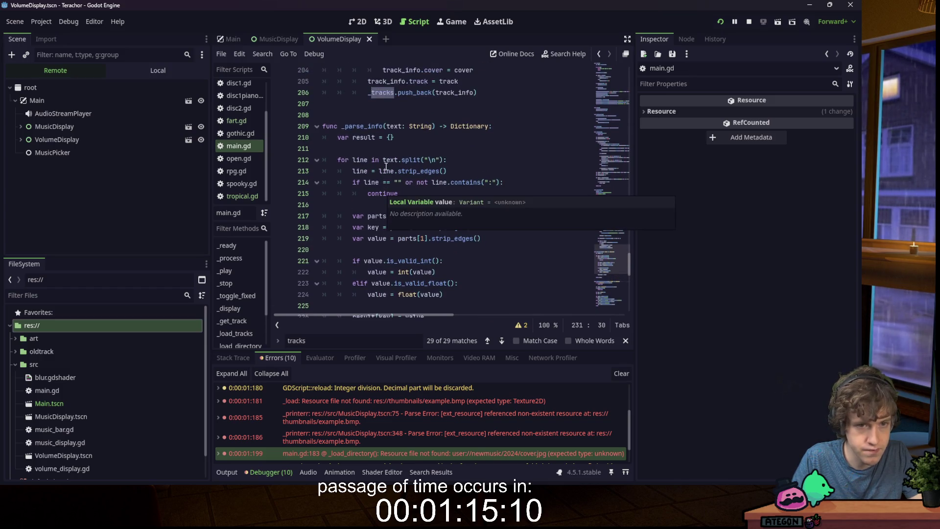
{"action": "scroll", "coordinate": [401, 157], "scroll_direction": "down", "scroll_amount": 3}
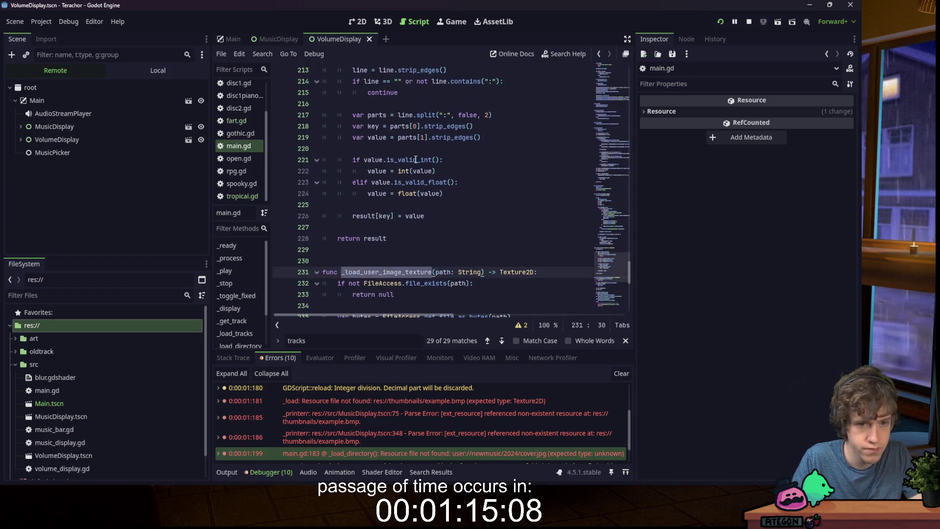
{"action": "scroll", "coordinate": [421, 203], "scroll_direction": "up", "scroll_amount": 5}
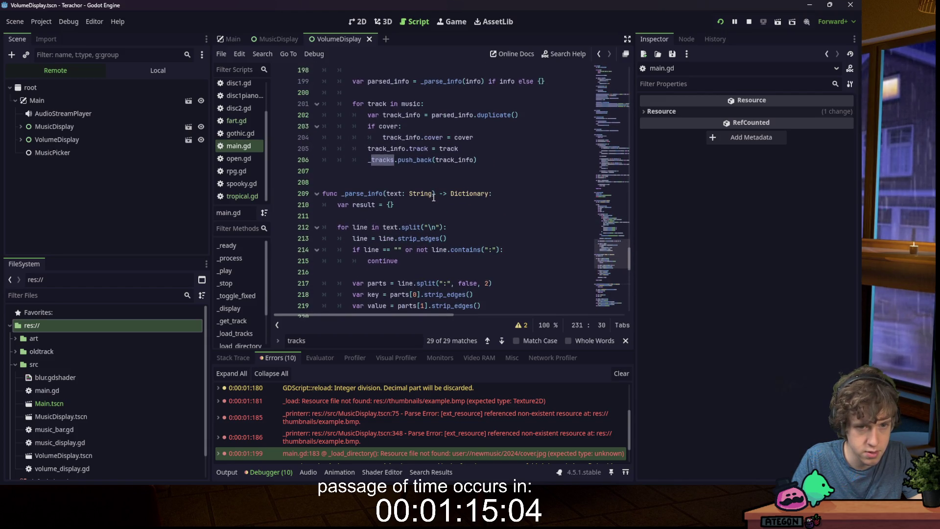
{"action": "scroll", "coordinate": [421, 175], "scroll_direction": "down", "scroll_amount": 4}
{"action": "scroll", "coordinate": [466, 195], "scroll_direction": "up", "scroll_amount": 13}
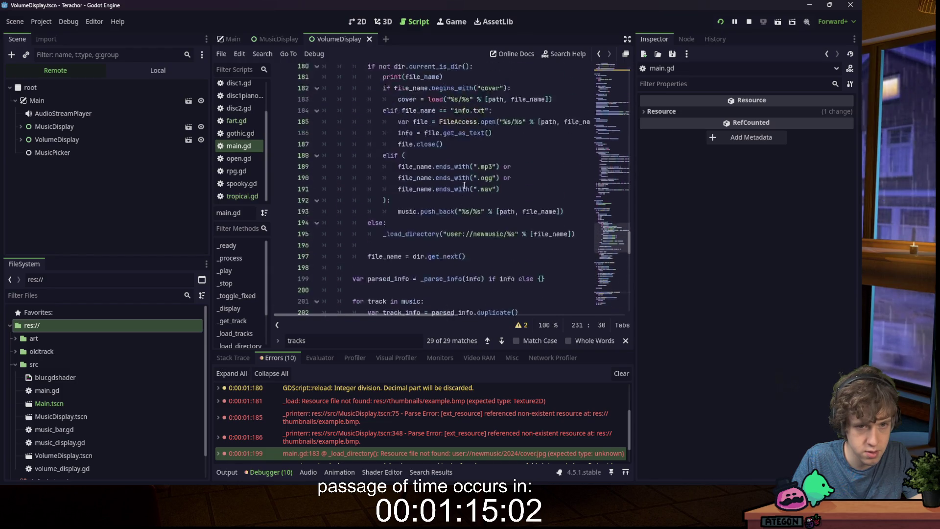
{"action": "double_click", "coordinate": [437, 205]}
{"action": "key", "text": "ctrl+v"}
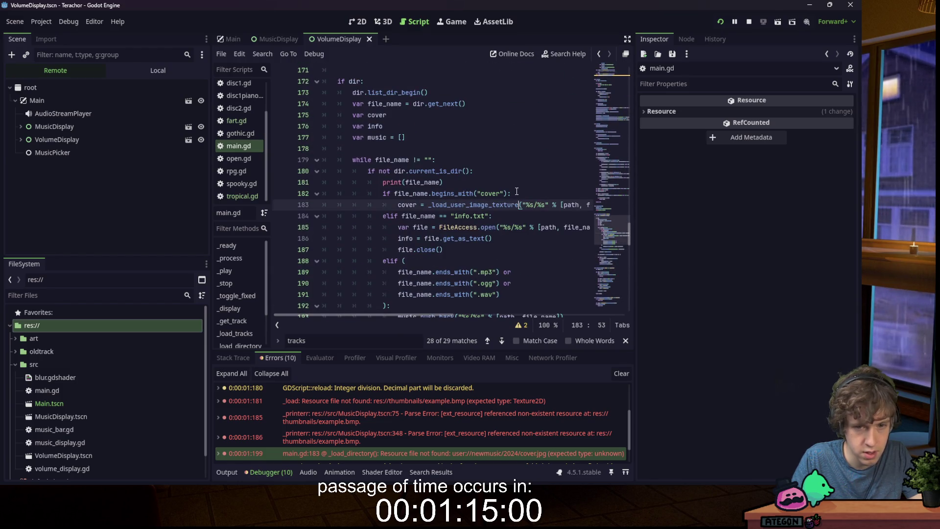
{"action": "left_click", "coordinate": [523, 190]}
- Restart the game and inspect the remote Main node's first track cover texture
{"action": "left_click", "coordinate": [720, 22]}
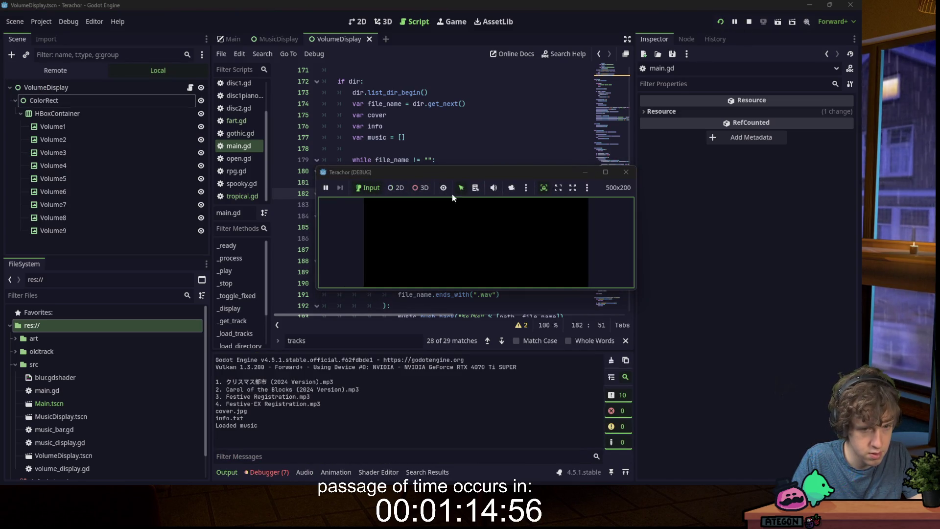
{"action": "left_click", "coordinate": [264, 472]}
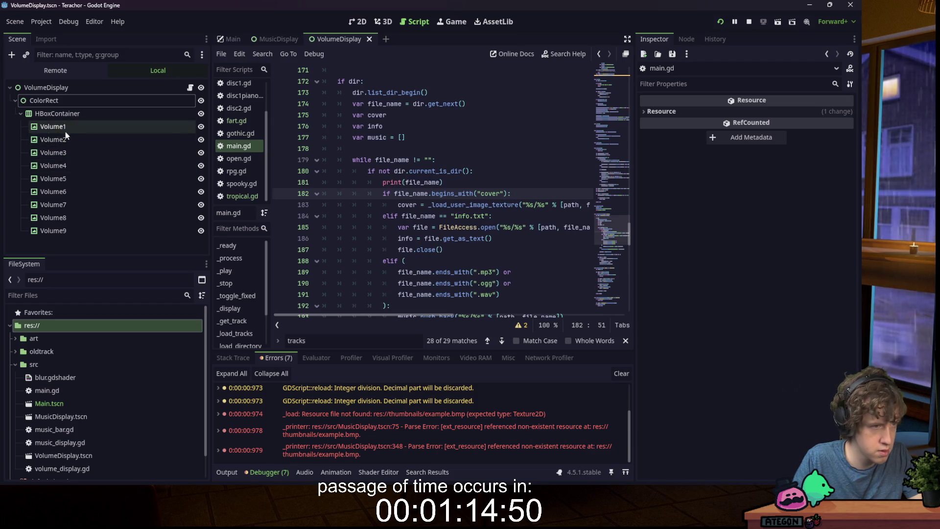
{"action": "left_click", "coordinate": [47, 71]}
{"action": "left_click", "coordinate": [36, 102]}
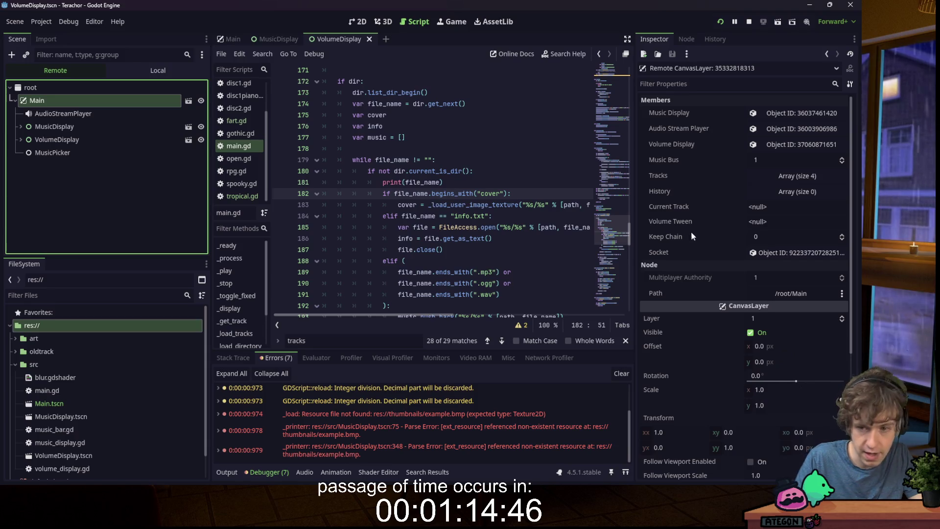
{"action": "left_click", "coordinate": [786, 181]}
{"action": "left_click", "coordinate": [774, 210]}
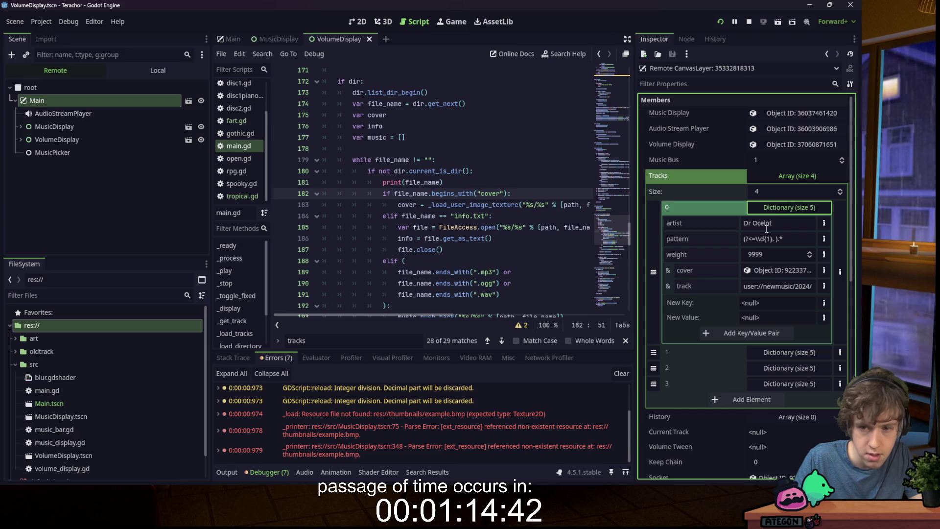
{"action": "left_click", "coordinate": [772, 269]}
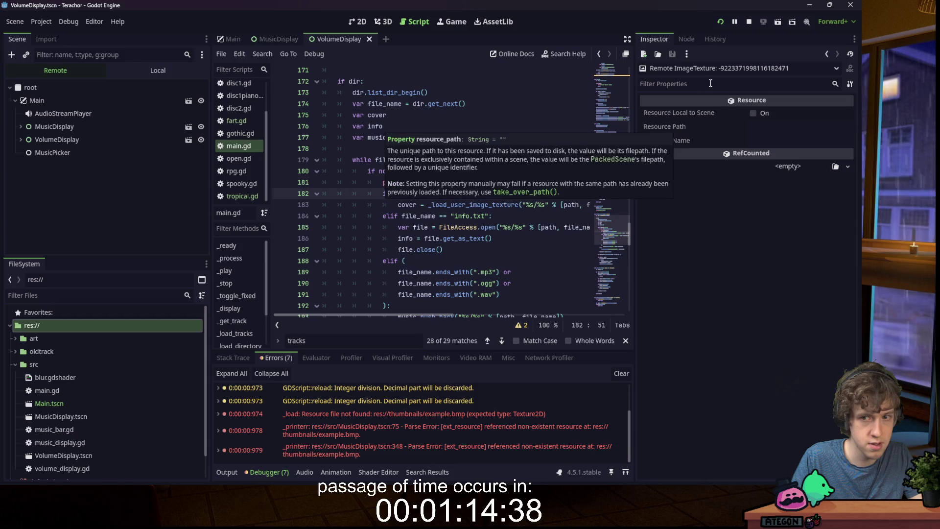
{"action": "left_click", "coordinate": [728, 70]}
{"action": "left_click", "coordinate": [729, 69]}
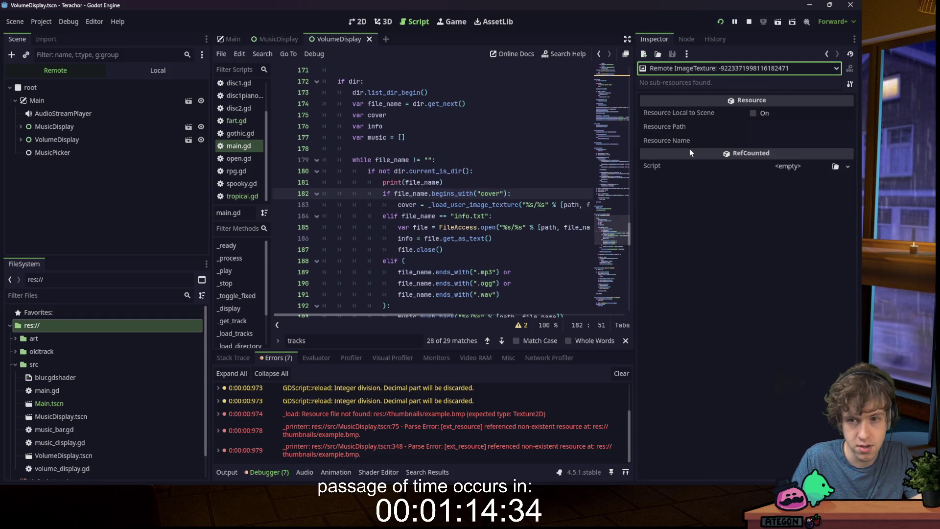
- Review main.gd's track-loading loop around lines 180 and 206
{"action": "left_click", "coordinate": [519, 153], "text": "shift"}
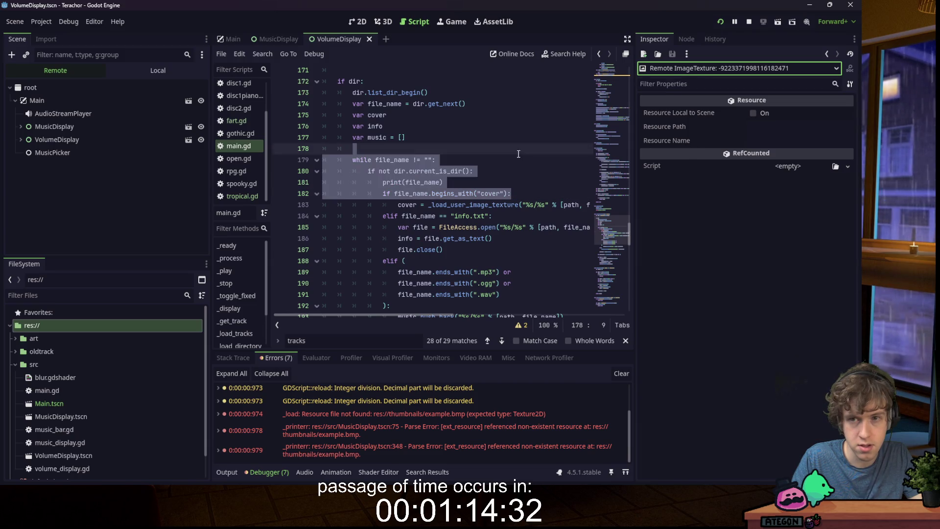
{"action": "left_click", "coordinate": [458, 151]}
{"action": "left_click", "coordinate": [525, 171]}
{"action": "scroll", "coordinate": [495, 168], "scroll_direction": "down", "scroll_amount": 6}
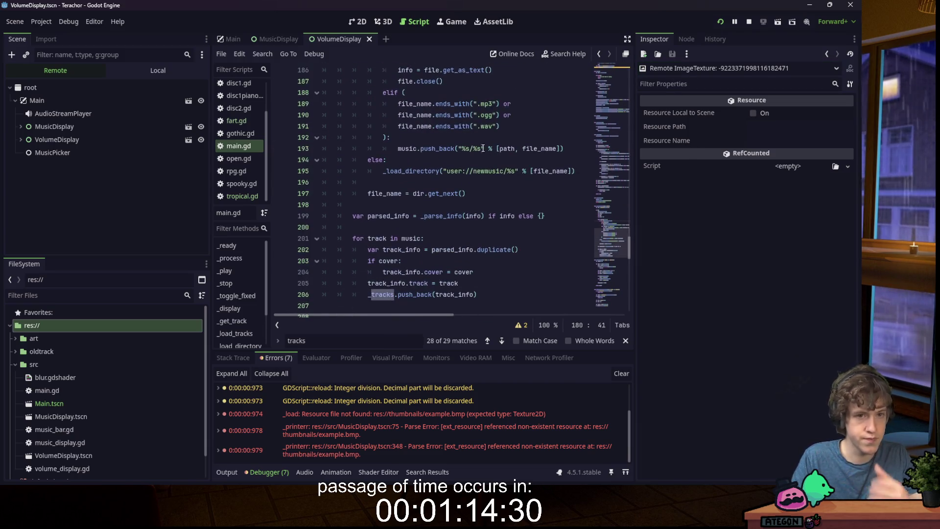
{"action": "scroll", "coordinate": [442, 123], "scroll_direction": "down", "scroll_amount": 4}
{"action": "left_click", "coordinate": [502, 127]}
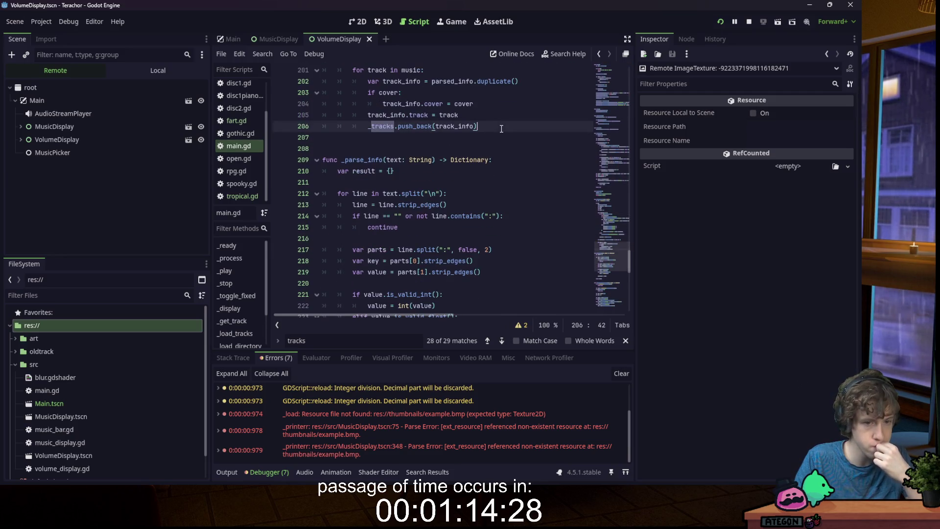
{"action": "scroll", "coordinate": [502, 129], "scroll_direction": "down", "scroll_amount": 2}
{"action": "scroll", "coordinate": [501, 129], "scroll_direction": "down", "scroll_amount": 7}
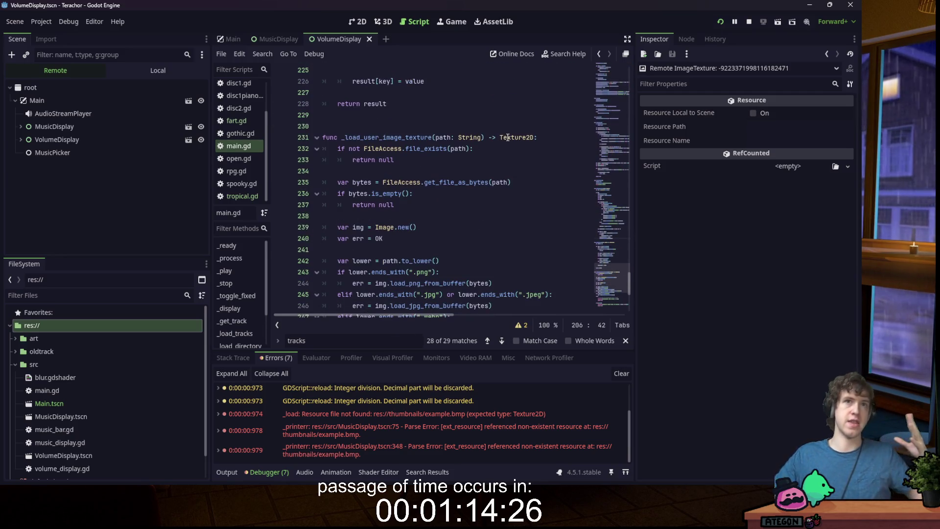
{"action": "mouse_move", "coordinate": [508, 139]}
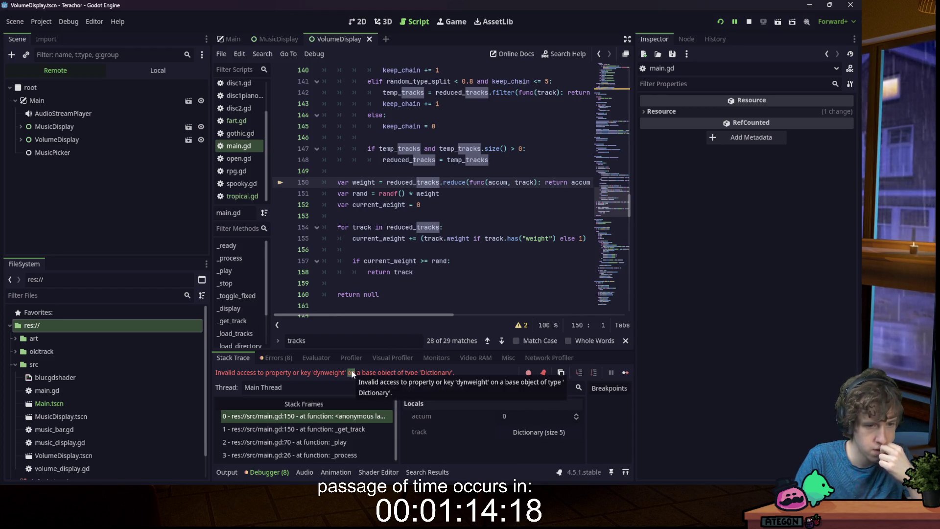
- Review the dynweight access around line 149, then scroll to the cover assignment
{"action": "left_click", "coordinate": [462, 215]}
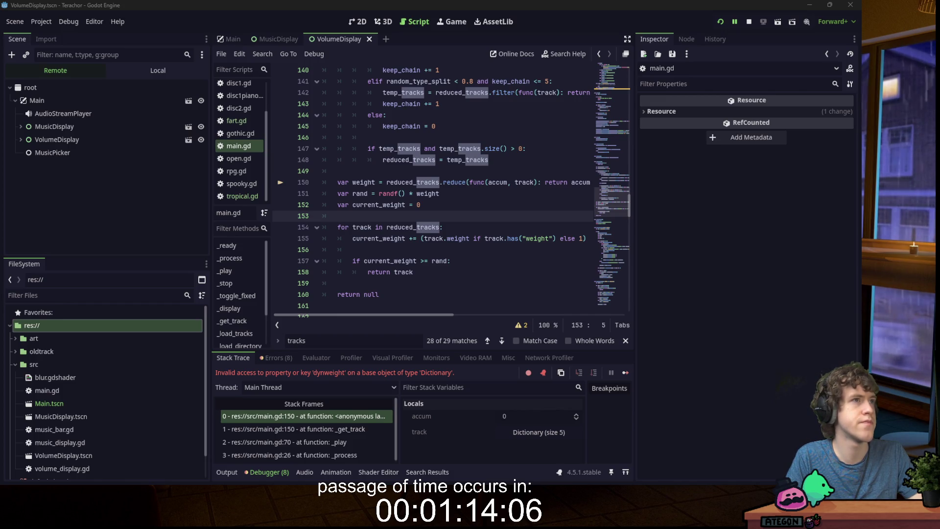
{"action": "left_click", "coordinate": [372, 171]}
{"action": "scroll", "coordinate": [373, 171], "scroll_direction": "down", "scroll_amount": 2}
{"action": "scroll", "coordinate": [472, 178], "scroll_direction": "down", "scroll_amount": 2}
{"action": "scroll", "coordinate": [473, 178], "scroll_direction": "up", "scroll_amount": 4}
{"action": "scroll", "coordinate": [473, 179], "scroll_direction": "up", "scroll_amount": 2}
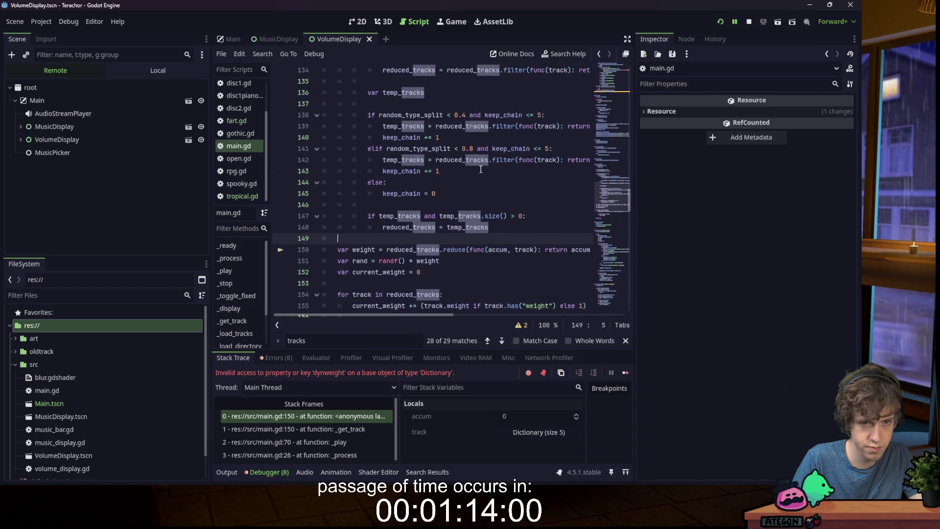
{"action": "scroll", "coordinate": [473, 174], "scroll_direction": "down", "scroll_amount": 12}
{"action": "scroll", "coordinate": [474, 170], "scroll_direction": "down", "scroll_amount": 3}
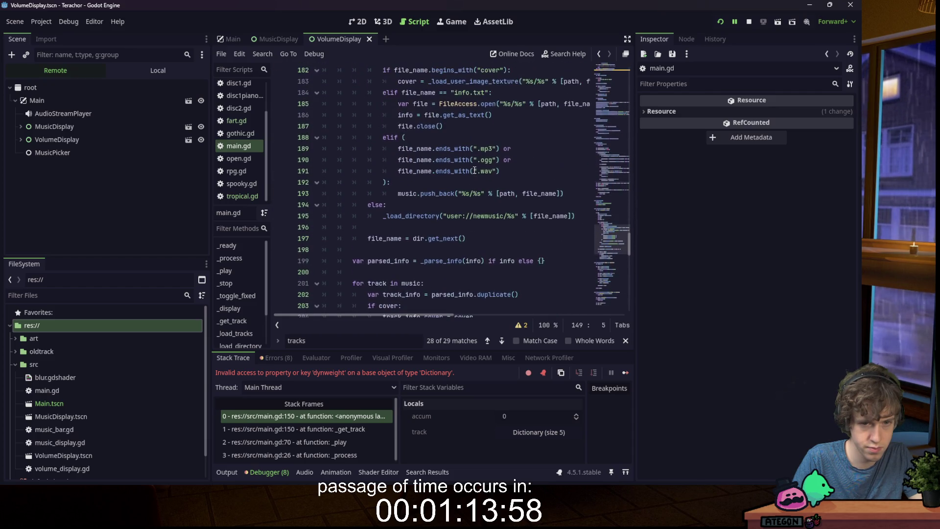
{"action": "scroll", "coordinate": [492, 187], "scroll_direction": "down", "scroll_amount": 4}
- Add track_info.dynweight = 0 after the cover assignment and stop the running game
{"action": "left_click", "coordinate": [527, 186]}
{"action": "key", "text": "Return"}
{"action": "type", "text": "track.dynweight = 0"}
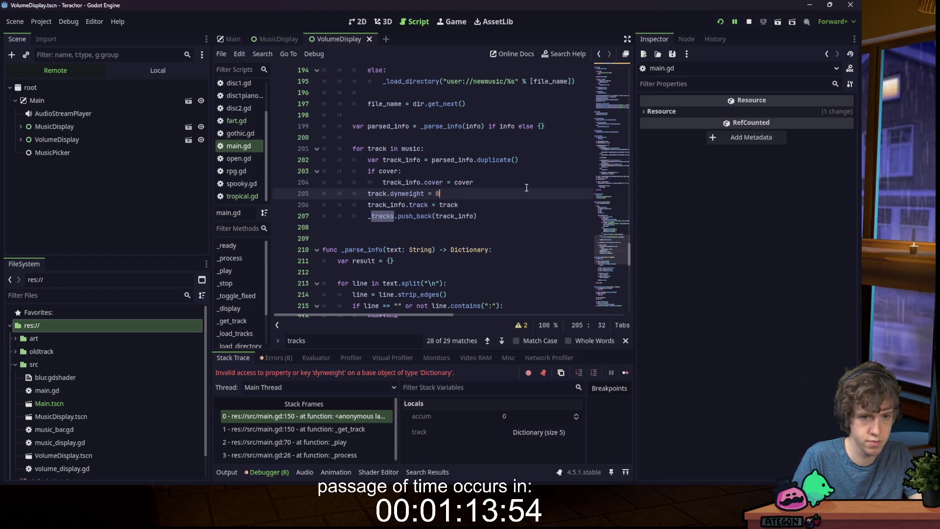
{"action": "double_click", "coordinate": [378, 194]}
{"action": "type", "text": "track_info"}
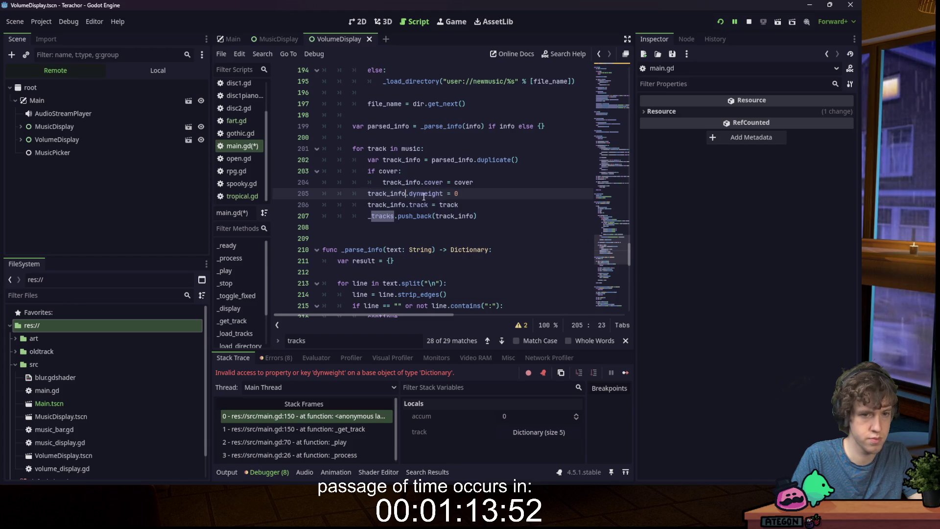
{"action": "mouse_move", "coordinate": [446, 202]}
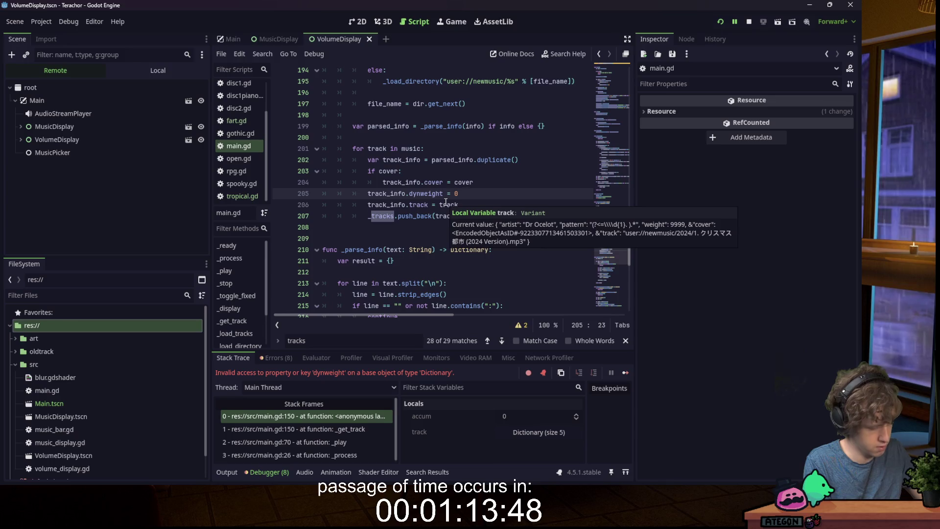
{"action": "left_click", "coordinate": [462, 205]}
{"action": "left_click", "coordinate": [748, 22]}
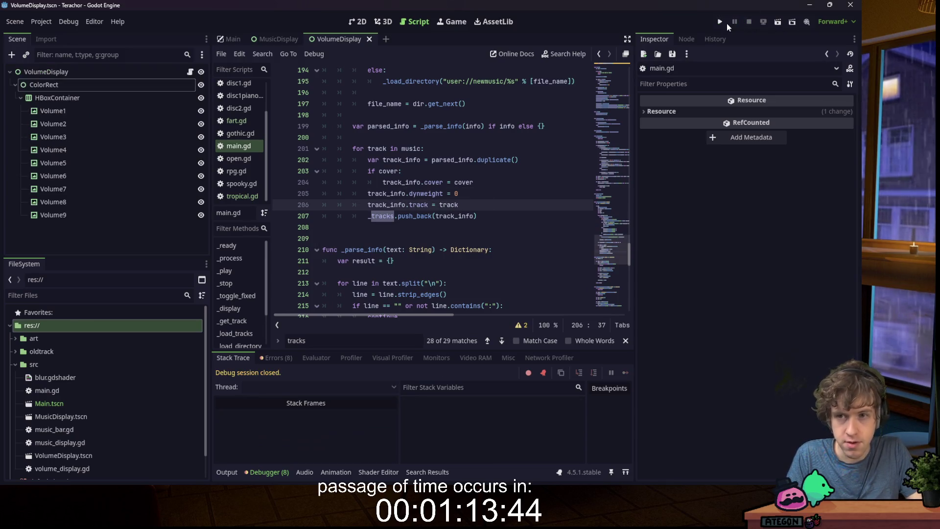
- Relaunch the game and inspect stream, track and the song dictionary at the line 98 error
{"action": "left_click", "coordinate": [721, 22]}
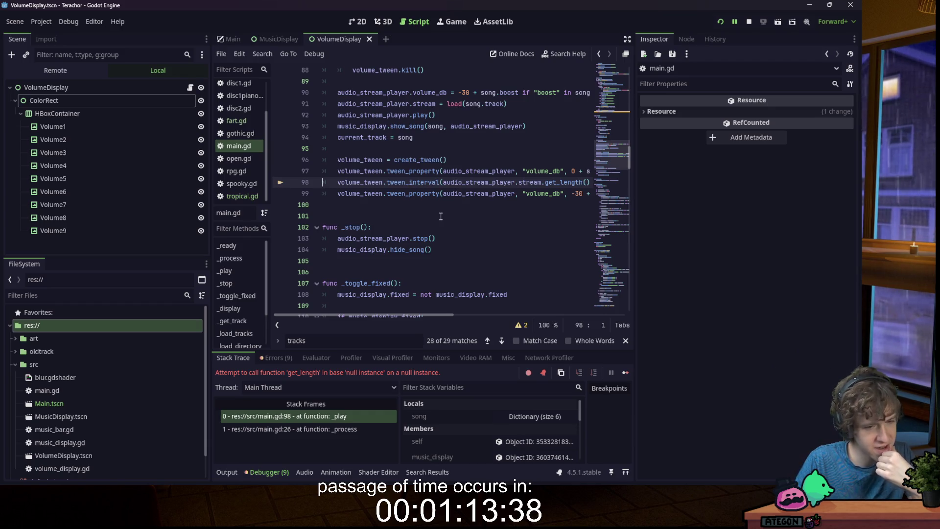
{"action": "double_click", "coordinate": [526, 183]}
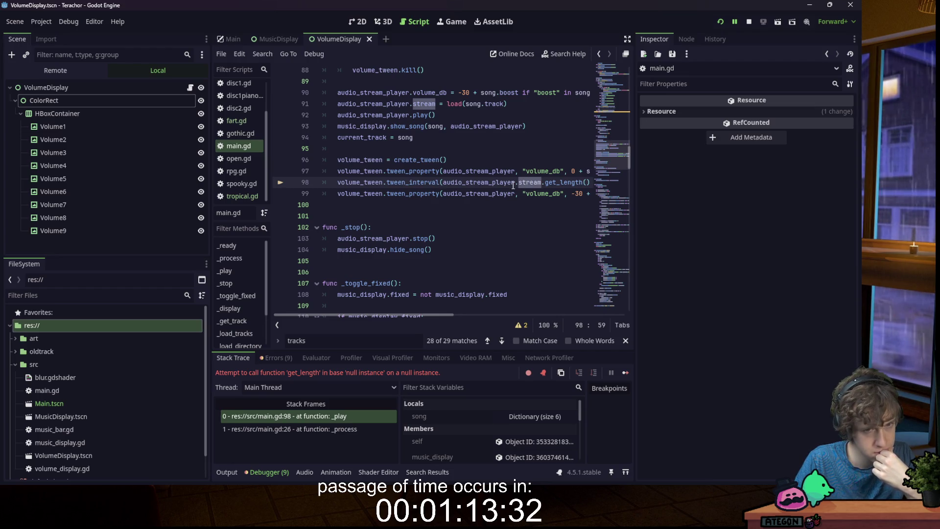
{"action": "mouse_move", "coordinate": [513, 185]}
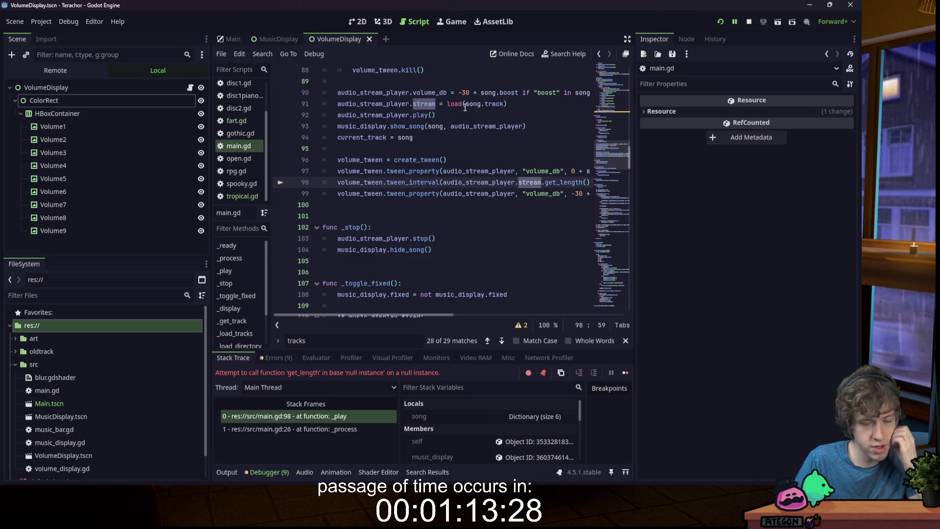
{"action": "double_click", "coordinate": [487, 105]}
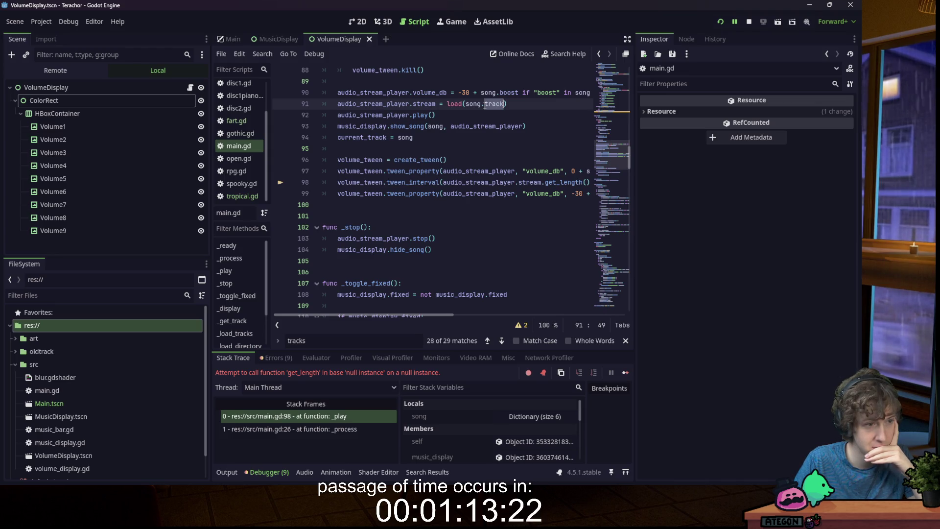
{"action": "mouse_move", "coordinate": [482, 126]}
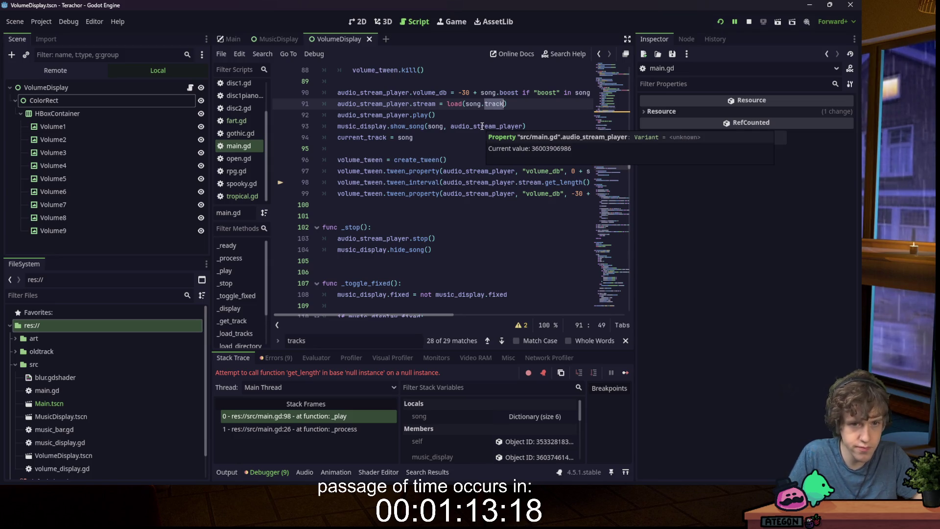
{"action": "left_click", "coordinate": [535, 421]}
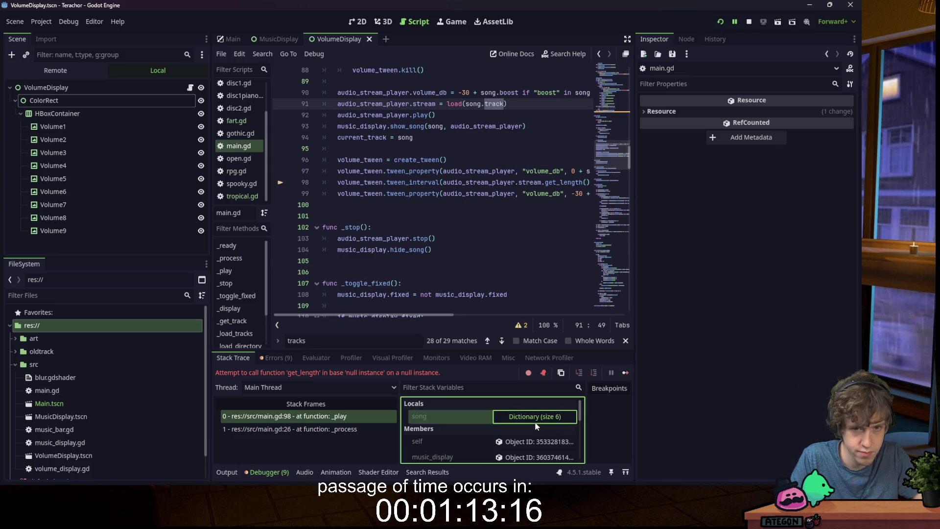
- Return to main.gd and view the failing song's full track file path in Stack Variables
{"action": "scroll", "coordinate": [531, 424], "scroll_direction": "down", "scroll_amount": 5}
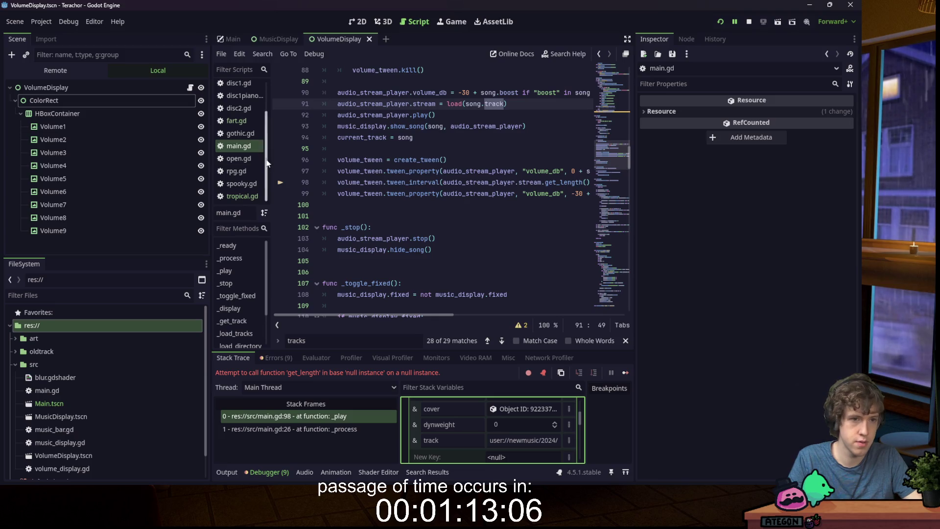
{"action": "left_click", "coordinate": [424, 114]}
{"action": "left_click", "coordinate": [358, 22]}
{"action": "left_click", "coordinate": [410, 21]}
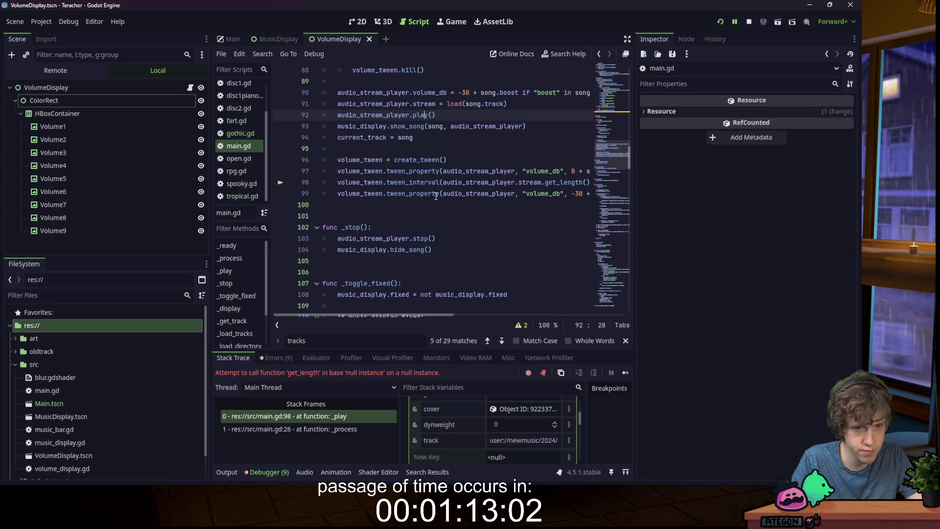
{"action": "left_click", "coordinate": [462, 165]}
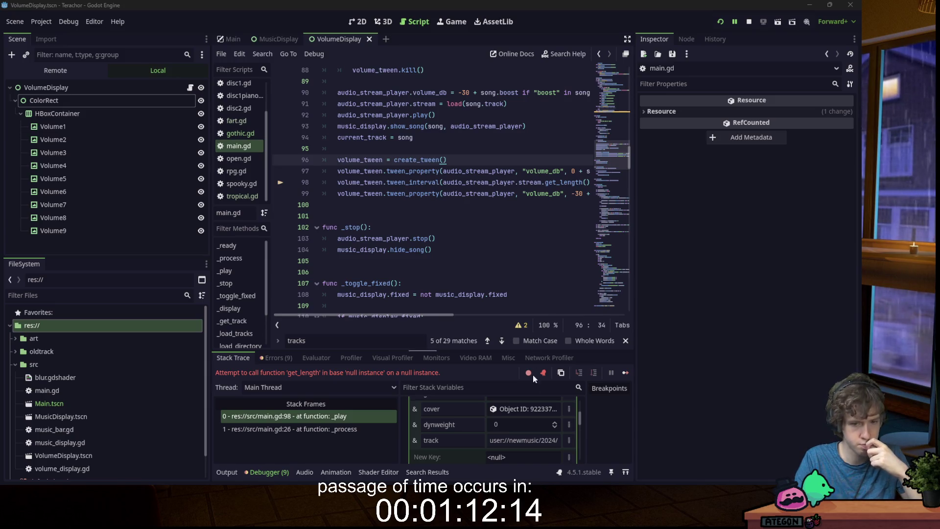
{"action": "left_click", "coordinate": [505, 440]}
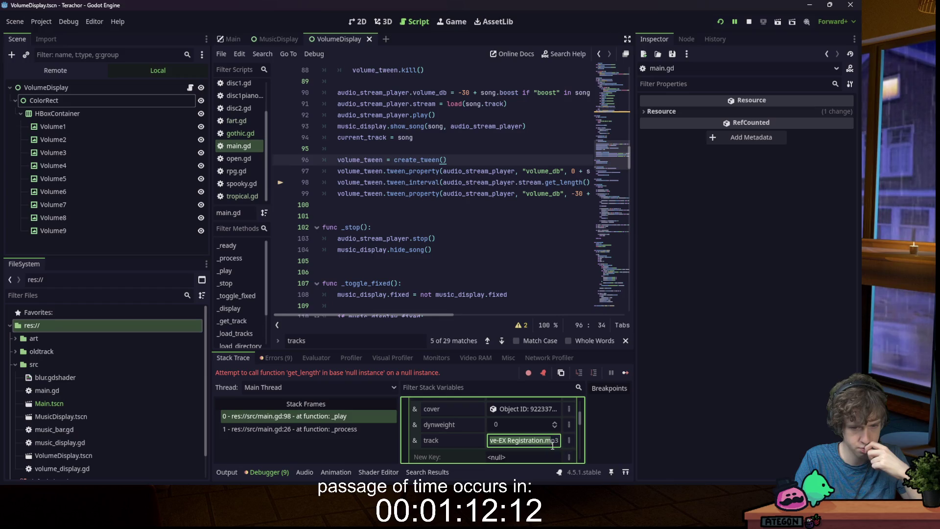
{"action": "key", "text": "Home"}
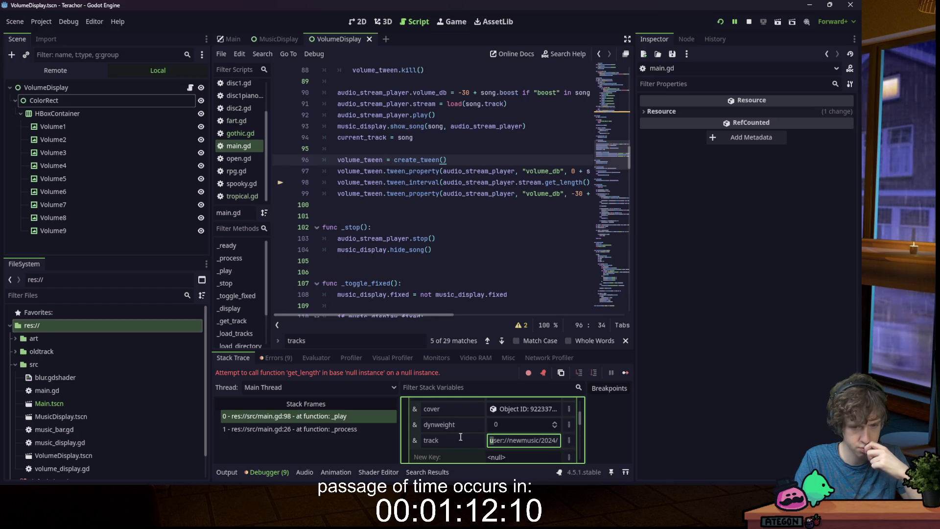
{"action": "left_click", "coordinate": [502, 234]}
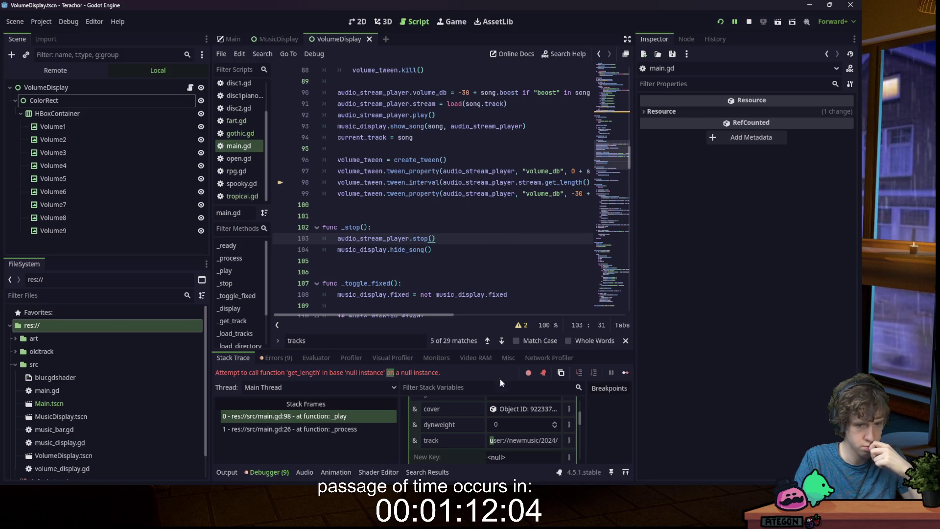
- Collapse the song details and switch the Scene dock to the Remote tree
{"action": "scroll", "coordinate": [495, 417], "scroll_direction": "up", "scroll_amount": 3}
{"action": "left_click", "coordinate": [509, 416]}
{"action": "scroll", "coordinate": [507, 421], "scroll_direction": "down", "scroll_amount": 5}
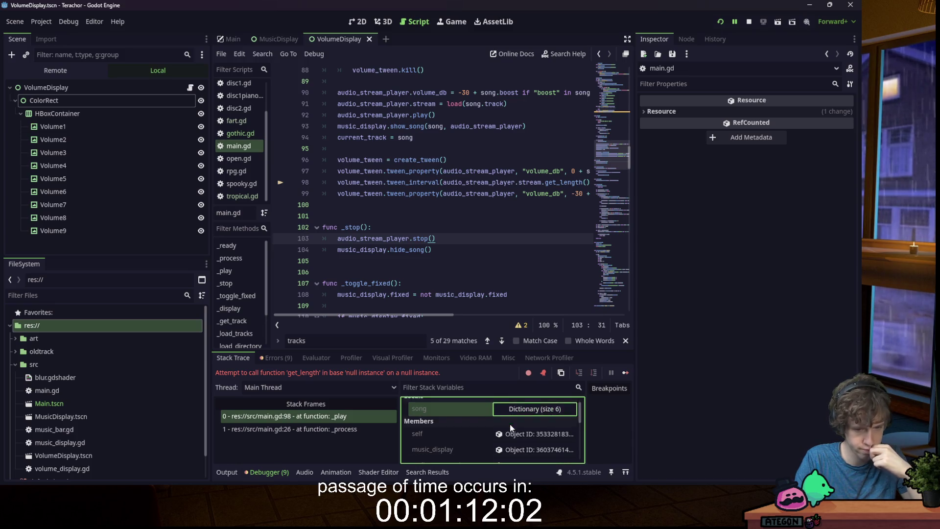
{"action": "scroll", "coordinate": [504, 418], "scroll_direction": "up", "scroll_amount": 2}
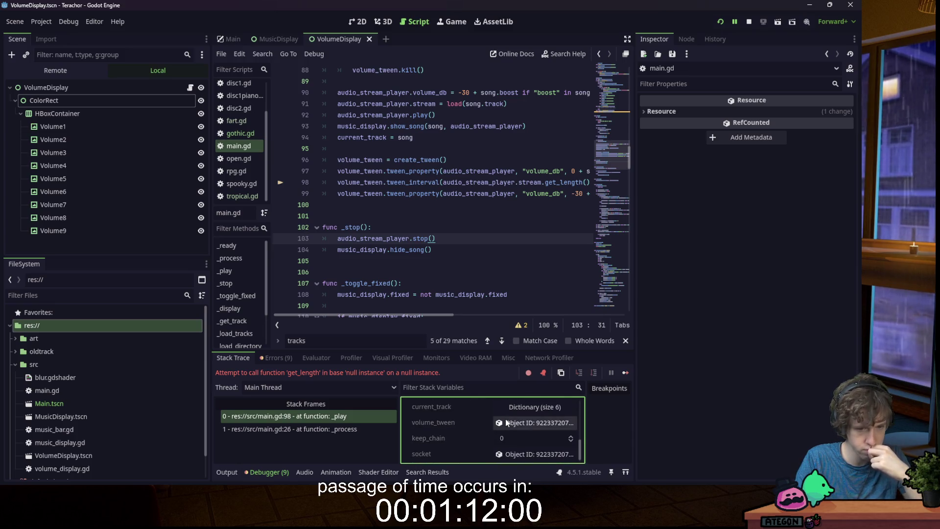
{"action": "scroll", "coordinate": [507, 416], "scroll_direction": "up", "scroll_amount": 1}
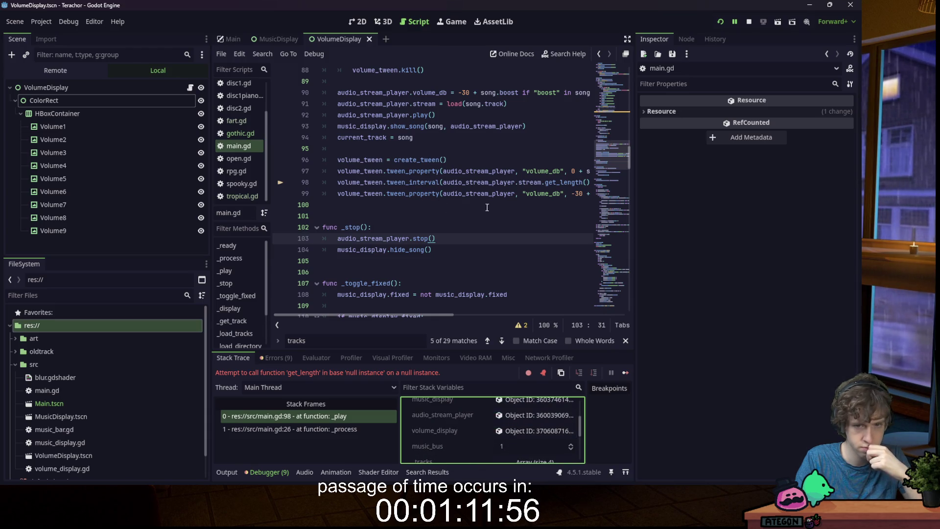
{"action": "scroll", "coordinate": [504, 184], "scroll_direction": "up", "scroll_amount": 1}
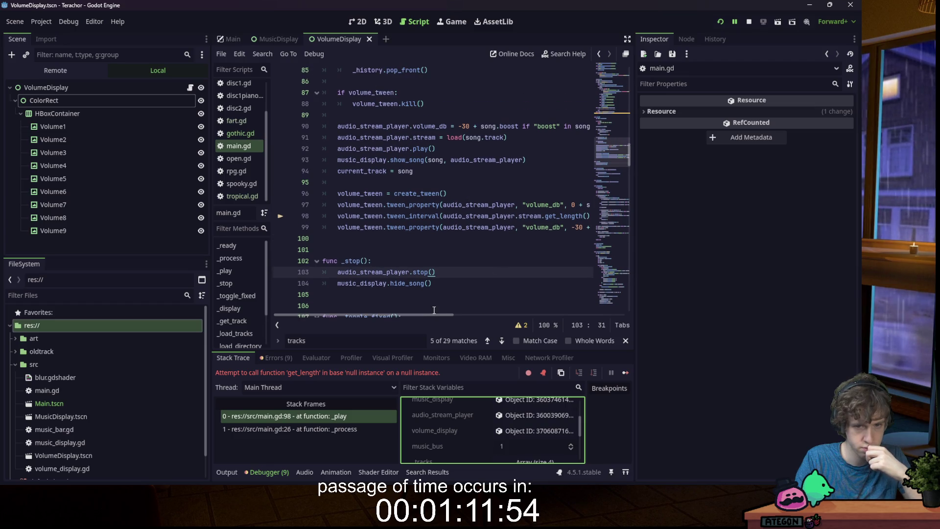
{"action": "left_click", "coordinate": [56, 70]}
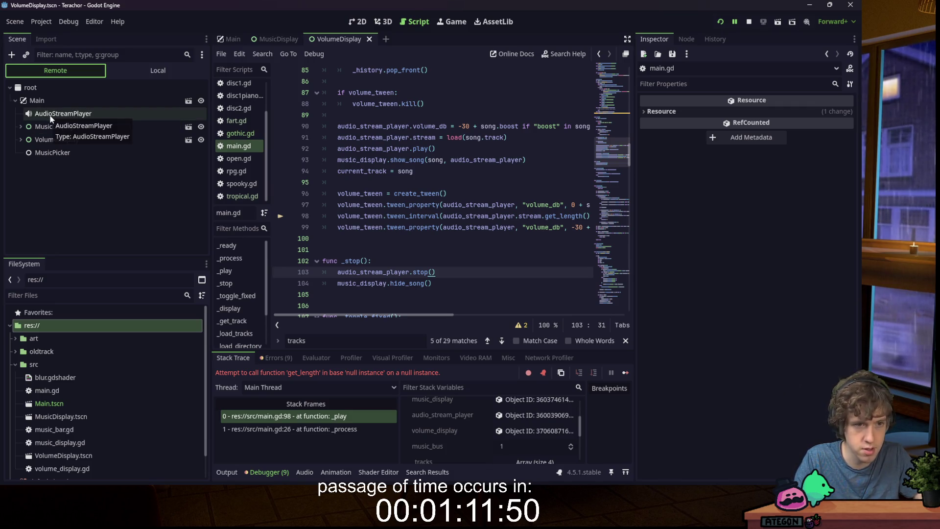
- Inspect the running AudioStreamPlayer, whose Stream property is empty
{"action": "double_click", "coordinate": [472, 207]}
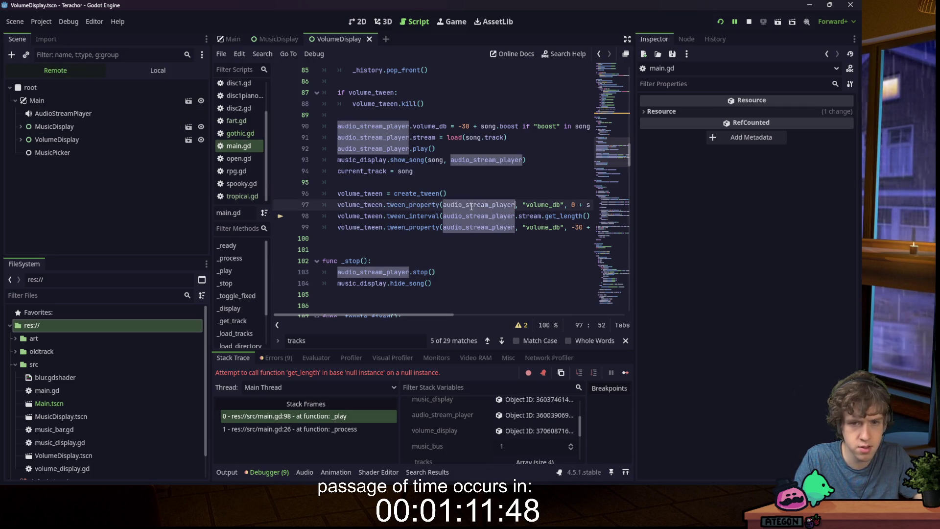
{"action": "left_click", "coordinate": [64, 113]}
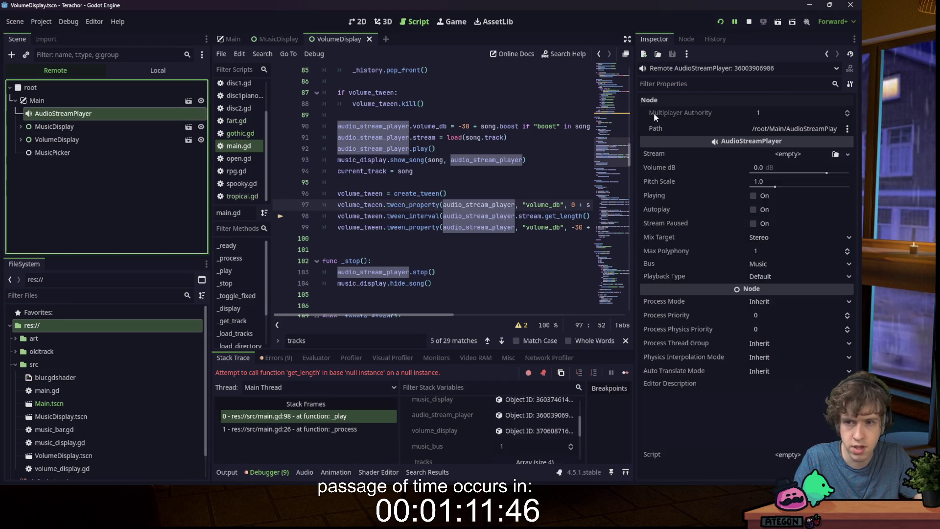
{"action": "double_click", "coordinate": [531, 216]}
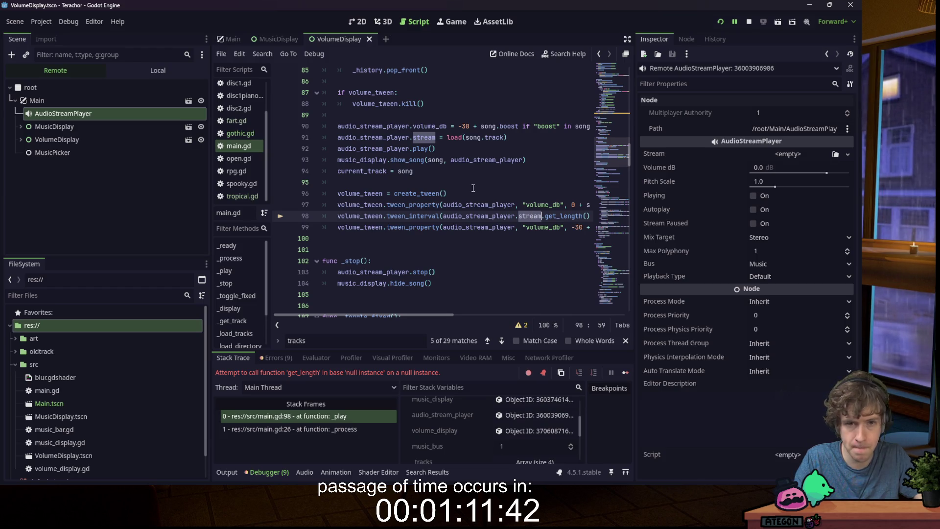
- Expand the halted song's entries, showing weight 9999 and dynweight 0
{"action": "scroll", "coordinate": [485, 223], "scroll_direction": "up", "scroll_amount": 2}
{"action": "double_click", "coordinate": [472, 205]}
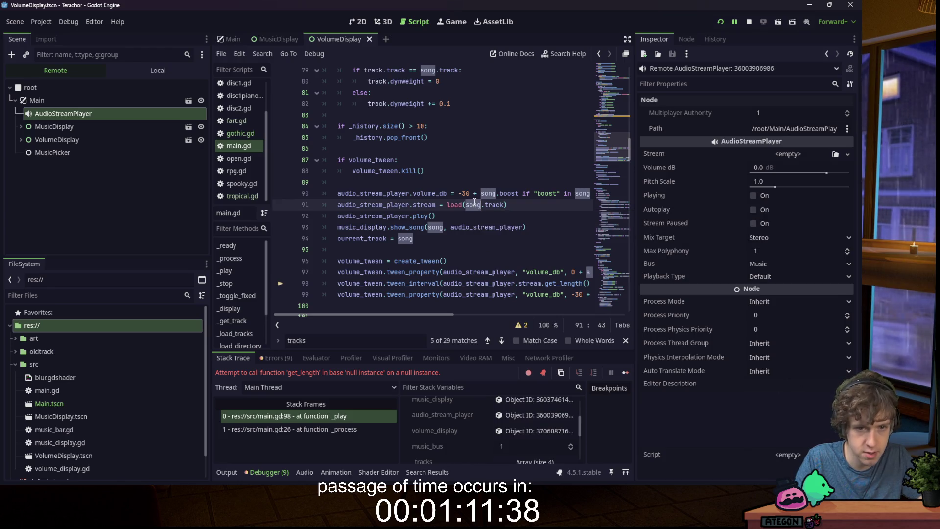
{"action": "scroll", "coordinate": [489, 431], "scroll_direction": "down", "scroll_amount": 2}
{"action": "left_click", "coordinate": [534, 431]}
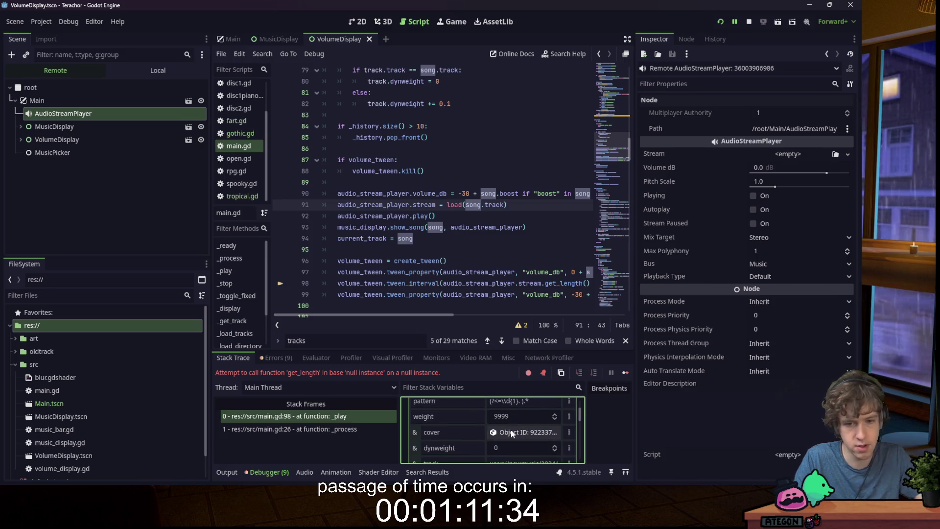
{"action": "scroll", "coordinate": [515, 417], "scroll_direction": "down", "scroll_amount": 1}
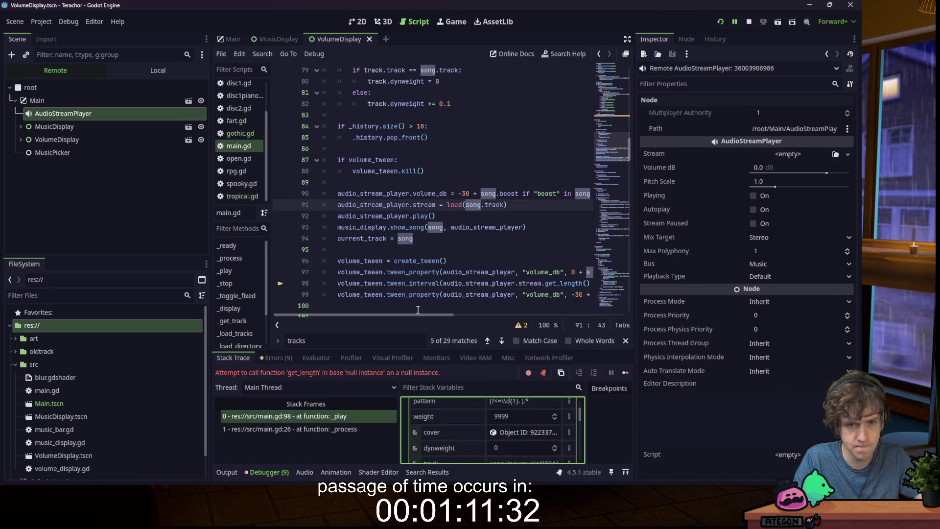
{"action": "mouse_move", "coordinate": [420, 316]}
{"action": "left_mouse_down"}
{"action": "mouse_move", "coordinate": [453, 318]}
{"action": "mouse_move", "coordinate": [410, 319]}
{"action": "left_mouse_up"}
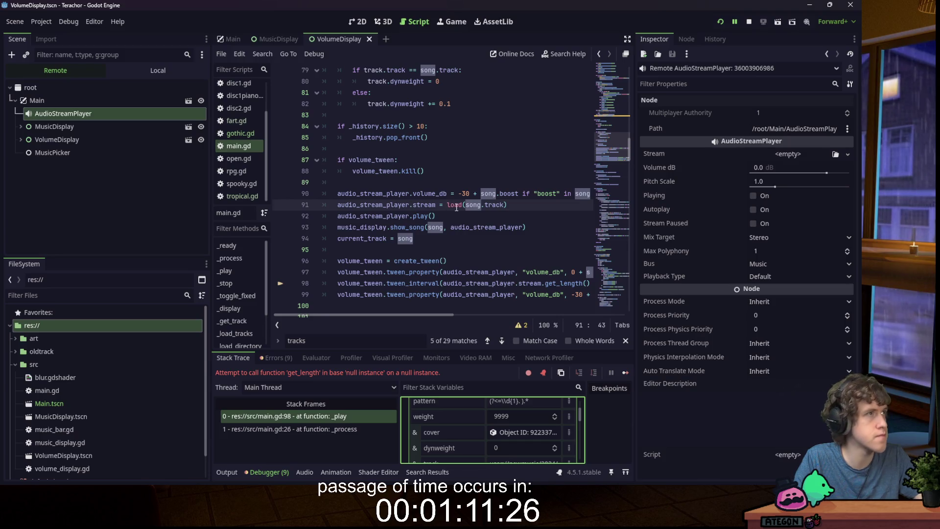
{"action": "mouse_move", "coordinate": [457, 207]}
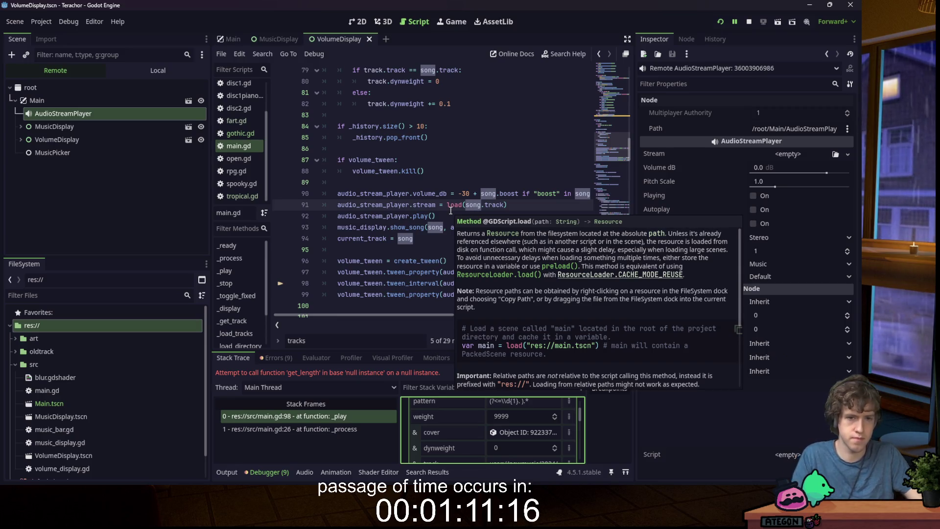
{"action": "left_click", "coordinate": [398, 160]}
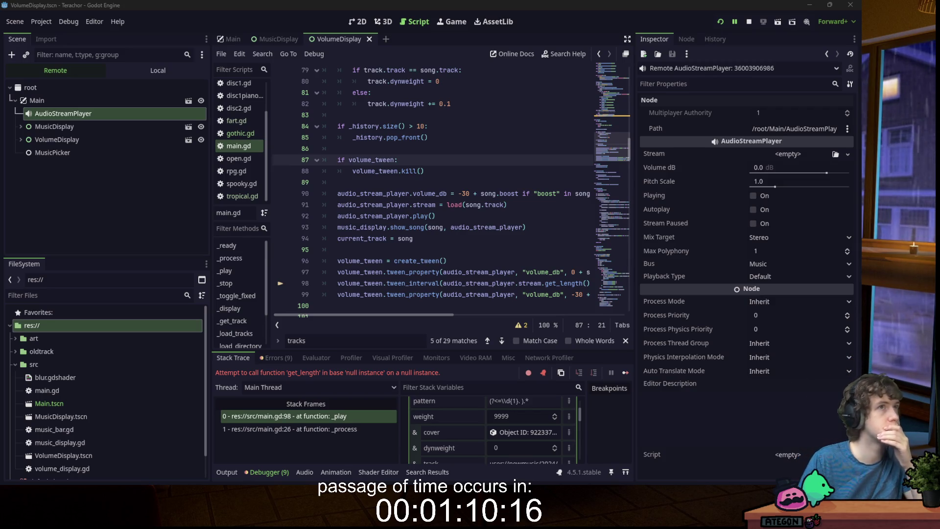
{"action": "mouse_move", "coordinate": [609, 474]}
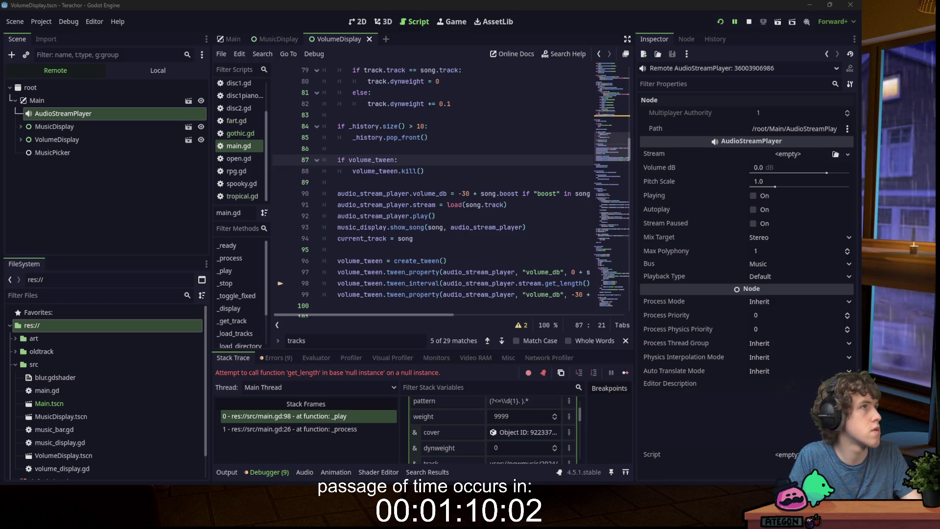
{"action": "scroll", "coordinate": [611, 164], "scroll_direction": "down", "scroll_amount": 10}
- Paste the load_audio function at the end of main.gd
{"action": "key", "text": "ctrl+End"}
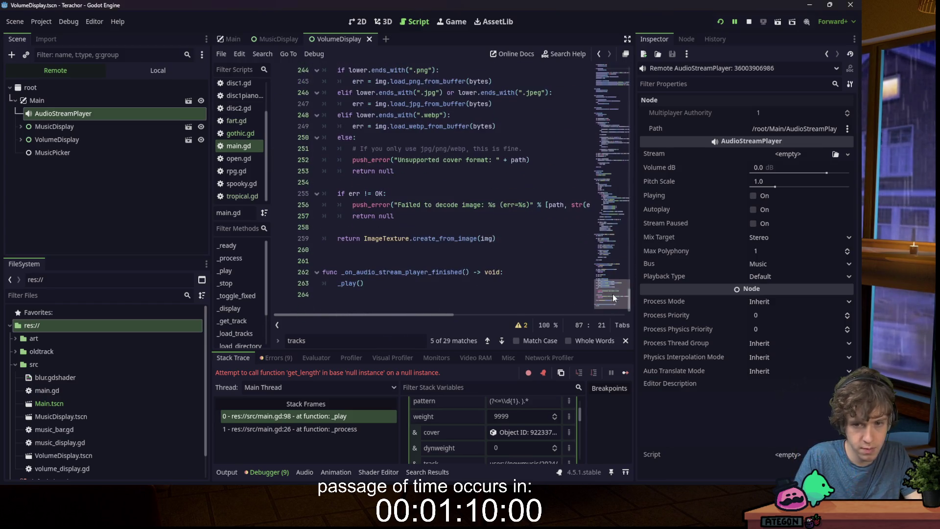
{"action": "key", "text": "ctrl+v"}
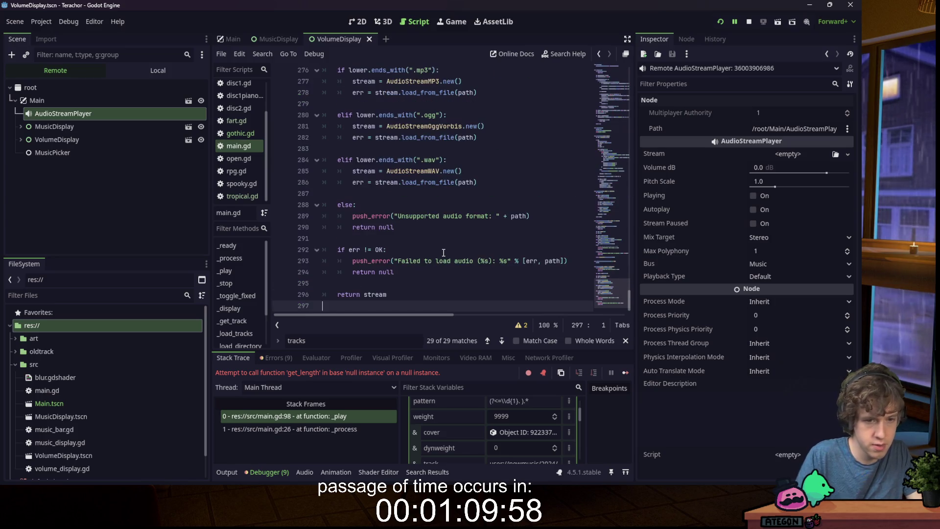
{"action": "scroll", "coordinate": [421, 221], "scroll_direction": "up", "scroll_amount": 5}
{"action": "left_click", "coordinate": [365, 160]}
{"action": "left_click", "coordinate": [485, 139]}
- Change line 91's load call to load_audio(song.track) and rerun the game
{"action": "key", "text": "ctrl+f"}
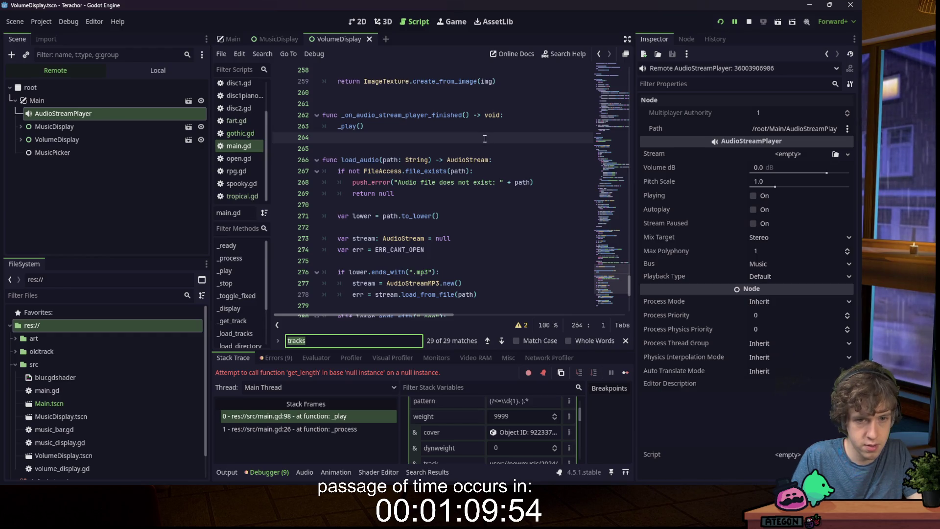
{"action": "type", "text": "load"}
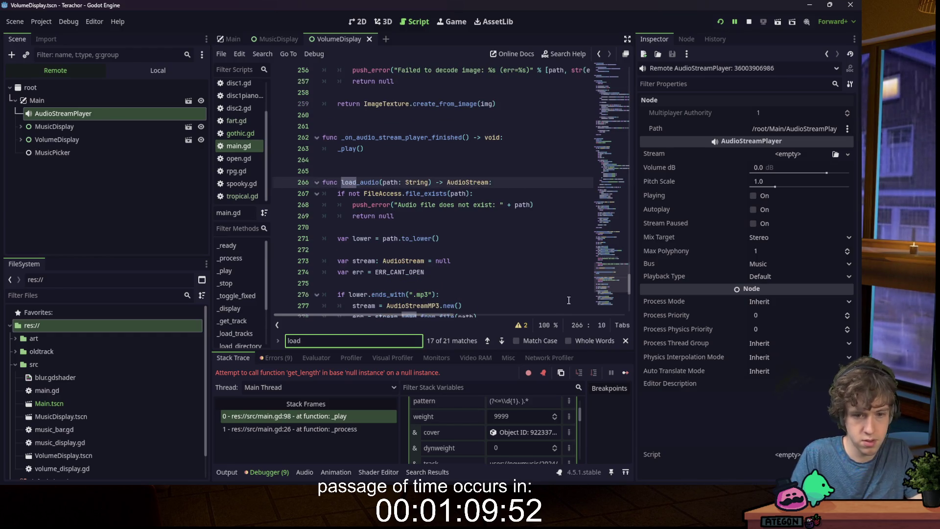
{"action": "left_click", "coordinate": [487, 340]}
{"action": "left_click", "coordinate": [487, 340]}
{"action": "left_click", "coordinate": [487, 340]}
{"action": "left_click", "coordinate": [487, 340]}
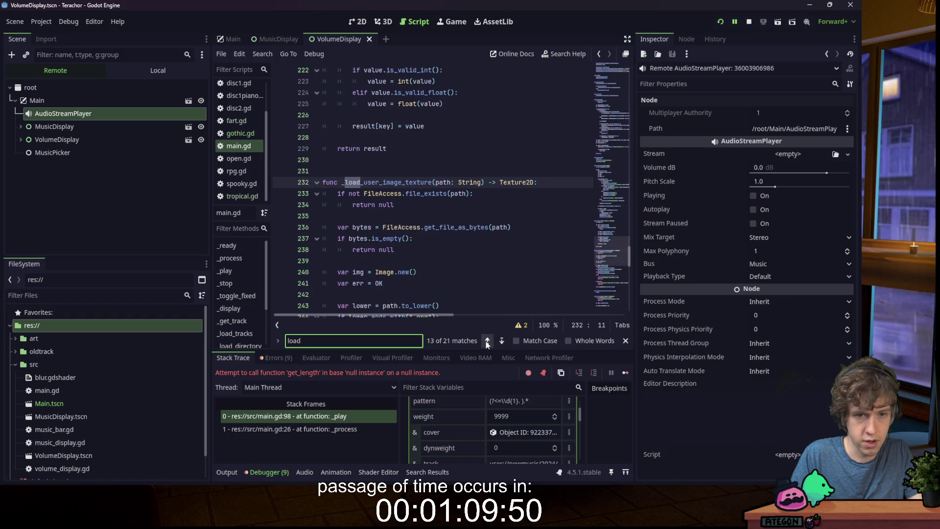
{"action": "left_click", "coordinate": [487, 343]}
{"action": "left_click", "coordinate": [487, 343]}
{"action": "left_click", "coordinate": [487, 343]}
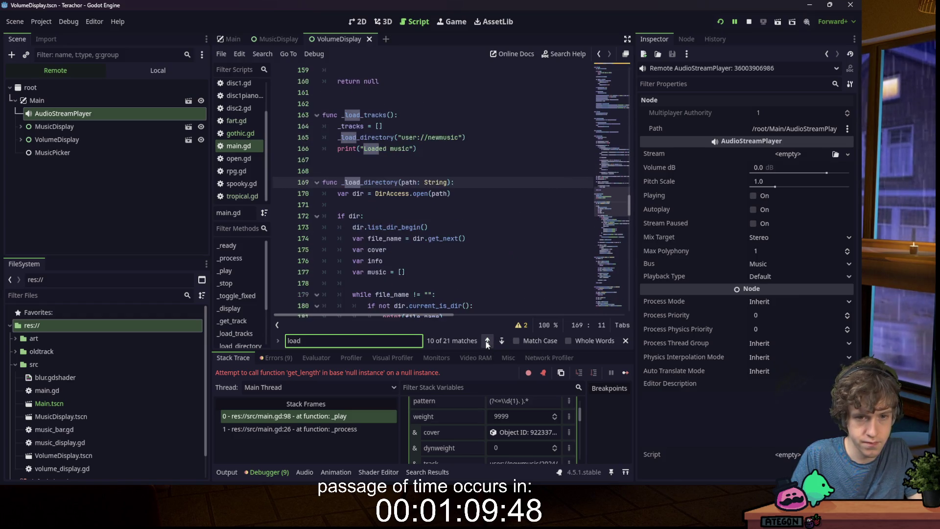
{"action": "left_click", "coordinate": [487, 341]}
{"action": "left_click", "coordinate": [487, 342]}
{"action": "left_click", "coordinate": [487, 341]}
{"action": "left_click", "coordinate": [487, 342]}
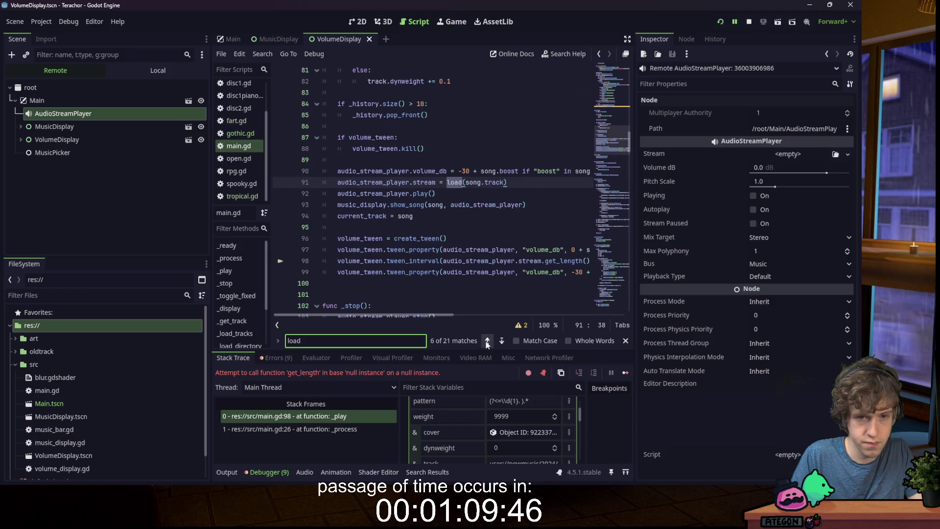
{"action": "left_click", "coordinate": [462, 182]}
{"action": "type", "text": "_audio"}
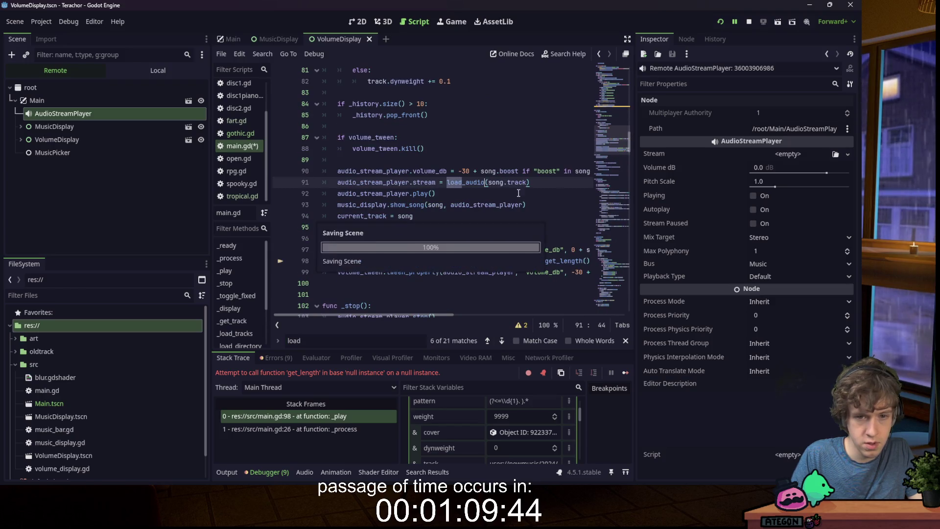
{"action": "left_click", "coordinate": [735, 25]}
{"action": "left_click", "coordinate": [721, 23]}
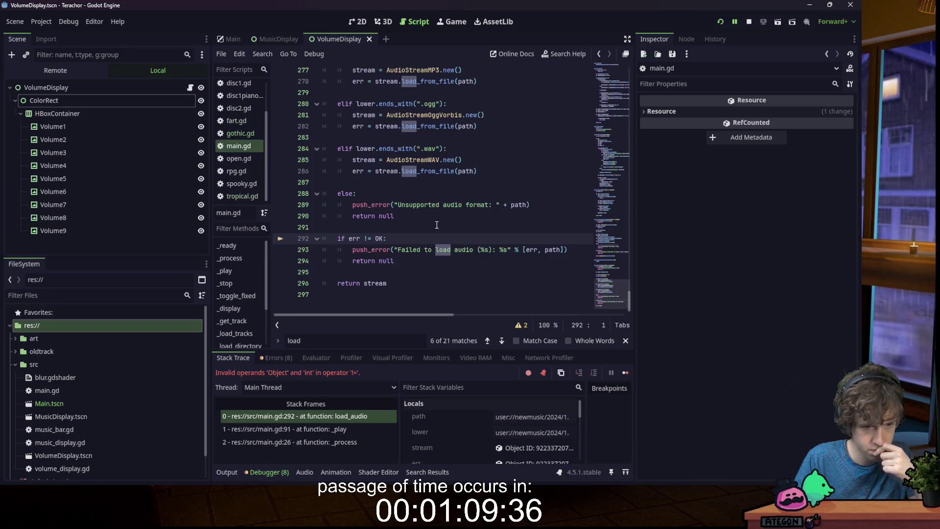
- Show the err variable in the Inspector as an AudioStreamMP3 object and select the if err != OK block
{"action": "scroll", "coordinate": [474, 420], "scroll_direction": "down", "scroll_amount": 3}
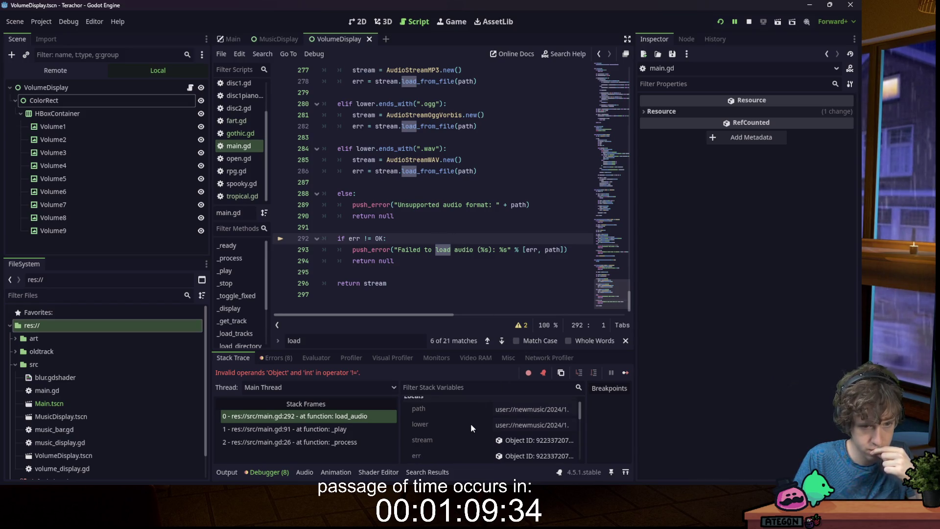
{"action": "scroll", "coordinate": [466, 427], "scroll_direction": "up", "scroll_amount": 3}
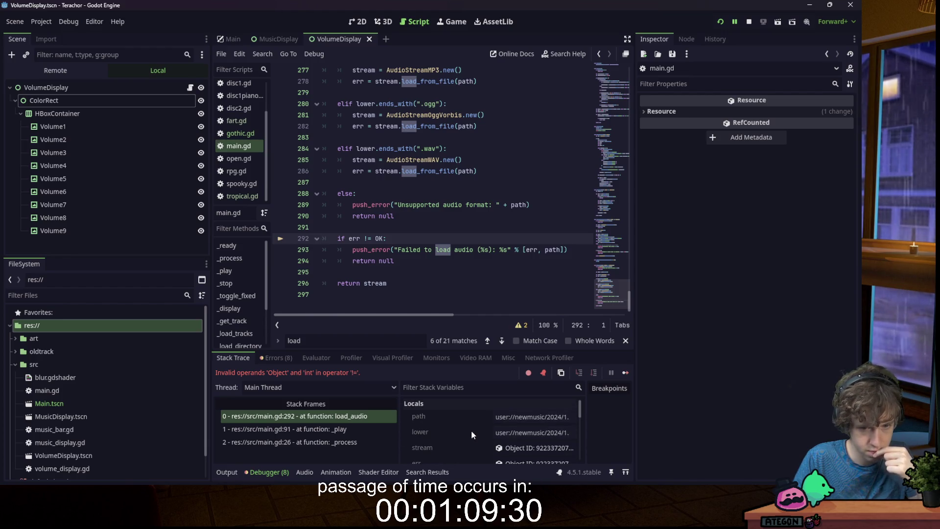
{"action": "scroll", "coordinate": [472, 431], "scroll_direction": "down", "scroll_amount": 2}
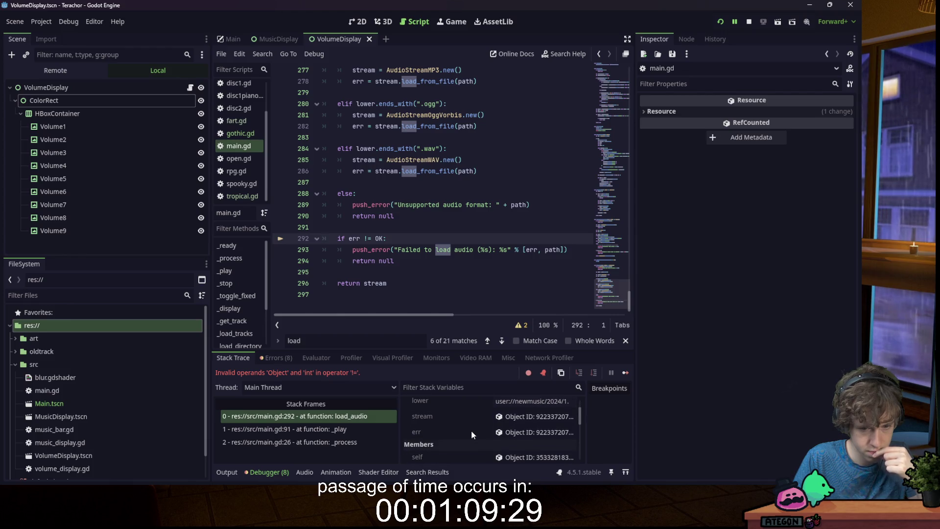
{"action": "left_click", "coordinate": [521, 437]}
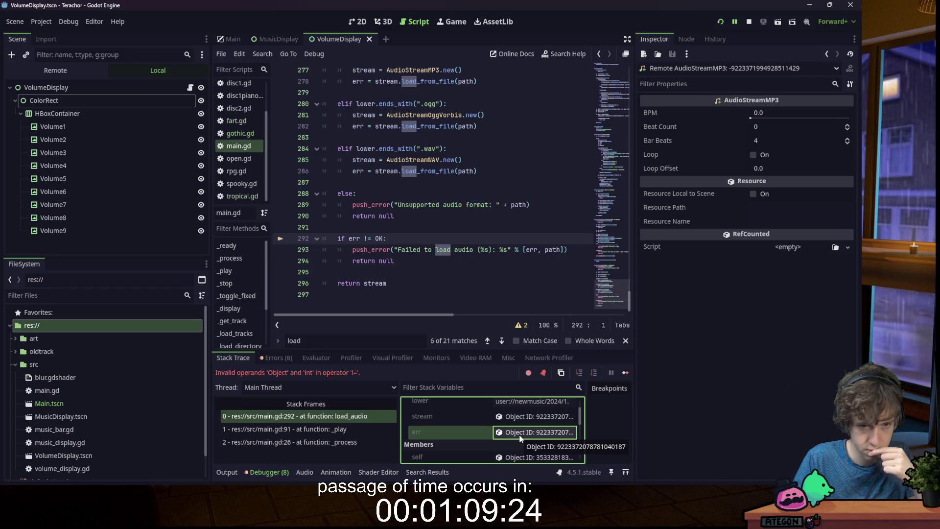
{"action": "left_click", "coordinate": [405, 260]}
{"action": "key", "text": "shift+Up"}
{"action": "key", "text": "shift+Up"}
{"action": "key", "text": "shift+Up"}
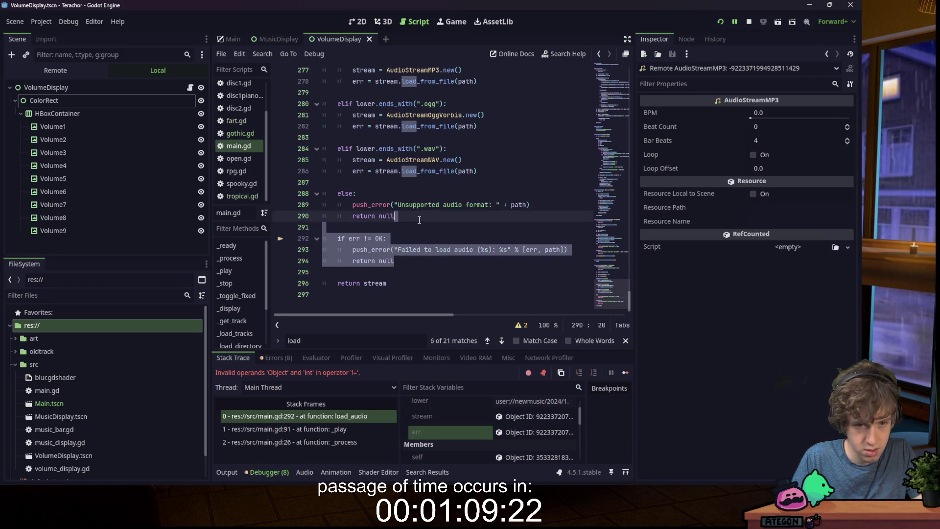
- Delete the if err != OK block and the var err = ERR_CANT_OPEN line from load_audio
{"action": "key", "text": "BackSpace"}
{"action": "scroll", "coordinate": [413, 260], "scroll_direction": "up", "scroll_amount": 4}
{"action": "scroll", "coordinate": [413, 260], "scroll_direction": "up", "scroll_amount": 1}
{"action": "left_click", "coordinate": [441, 215]}
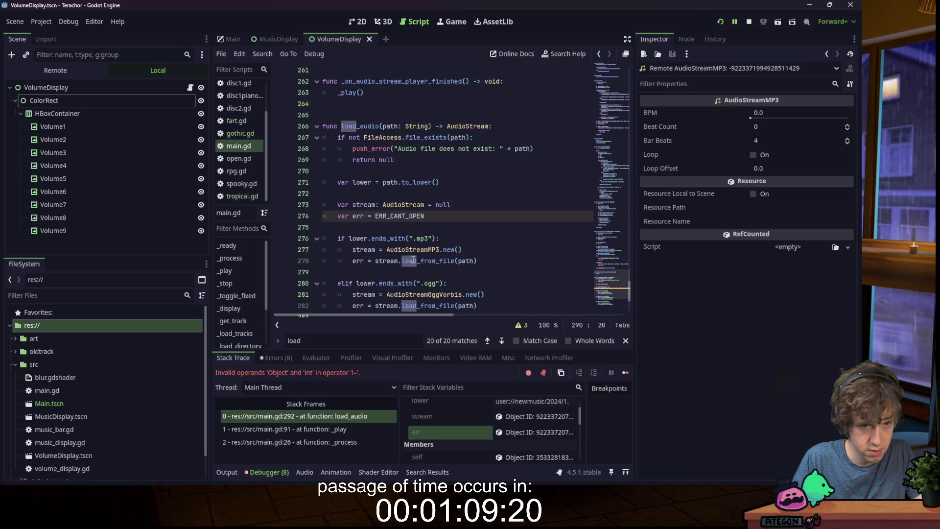
{"action": "left_click_drag", "start_coordinate": [441, 216], "coordinate": [481, 207]}
{"action": "key", "text": "BackSpace"}
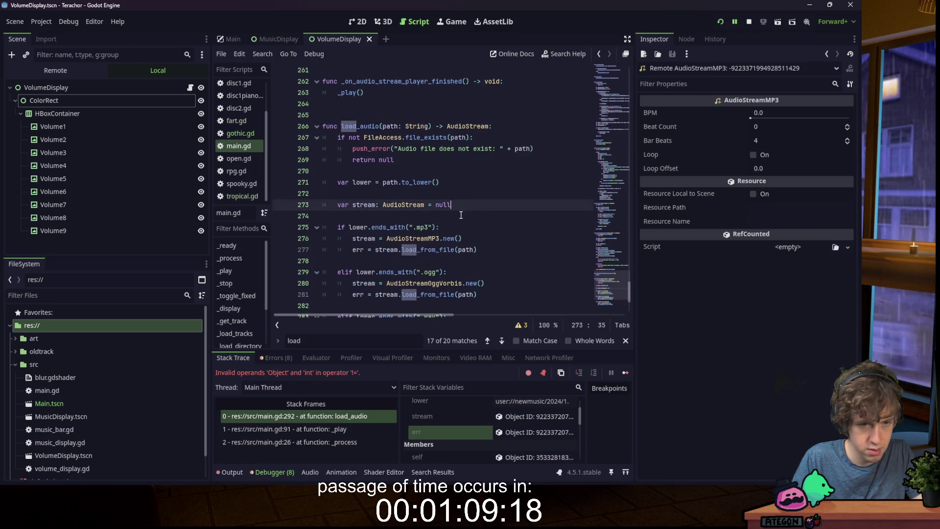
- Open the AudioStreamWAV load_from_file help page from the code
{"action": "scroll", "coordinate": [423, 214], "scroll_direction": "down", "scroll_amount": 3}
{"action": "scroll", "coordinate": [423, 214], "scroll_direction": "down", "scroll_amount": 1}
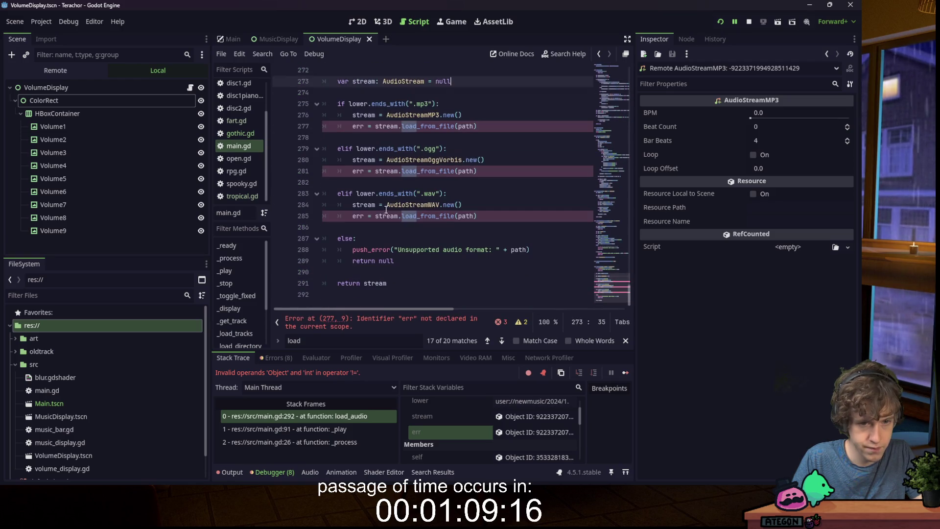
{"action": "left_click", "coordinate": [351, 218]}
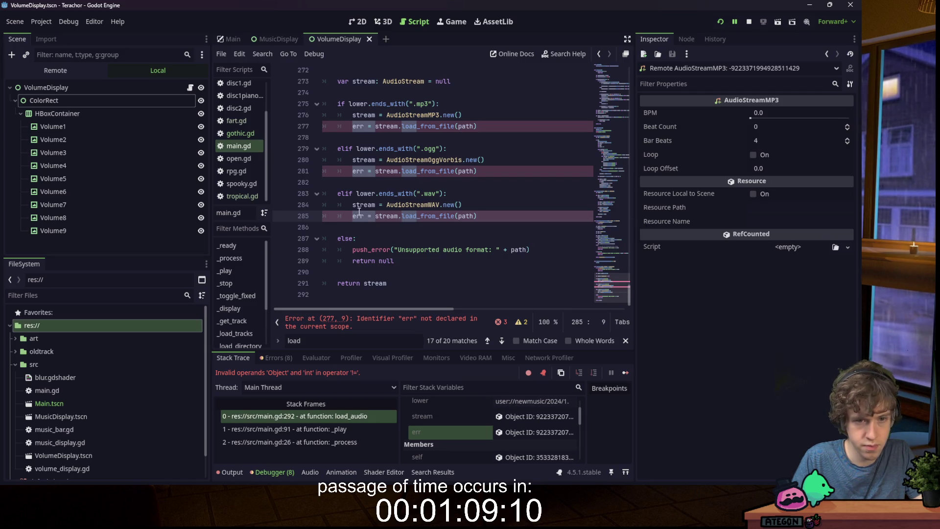
{"action": "mouse_move", "coordinate": [360, 206]}
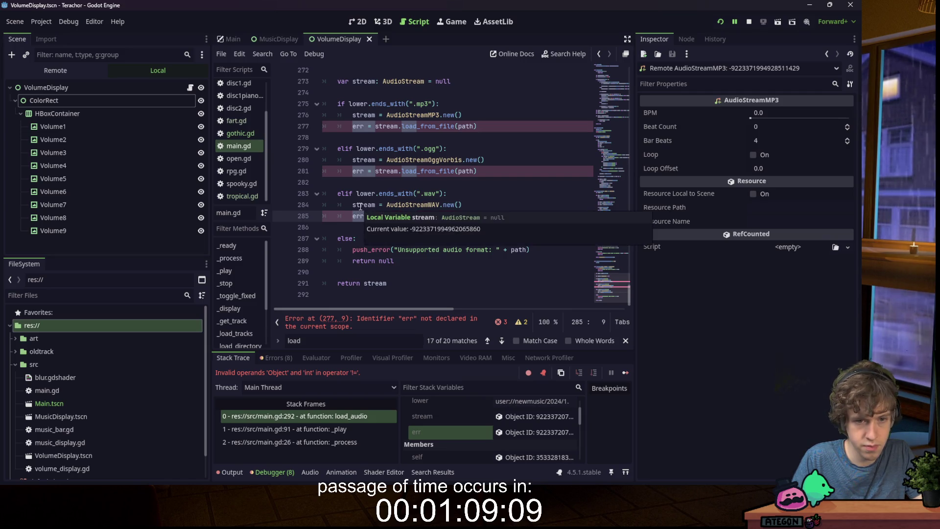
{"action": "left_click", "coordinate": [419, 216], "text": "ctrl"}
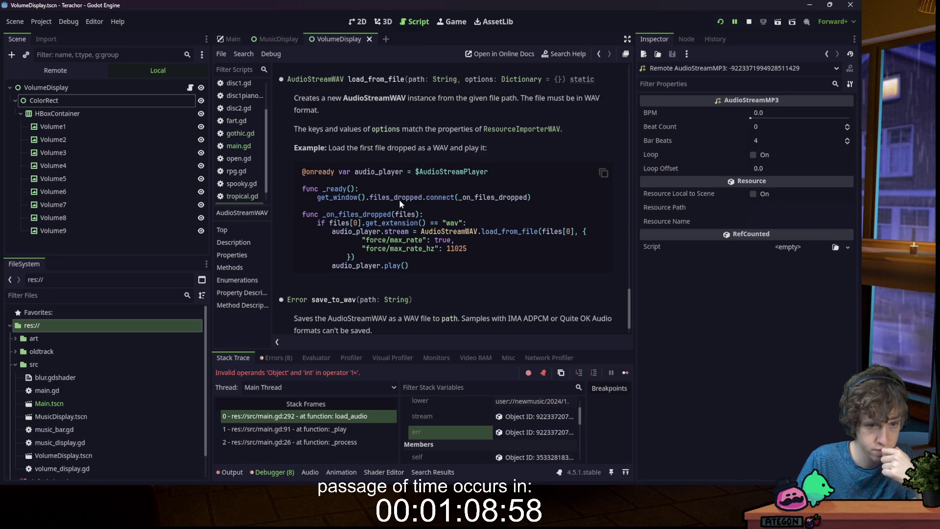
- Move the load_from_file(path) call from line 285 onto the WAV stream line, replacing .new()
{"action": "double_click", "coordinate": [490, 231]}
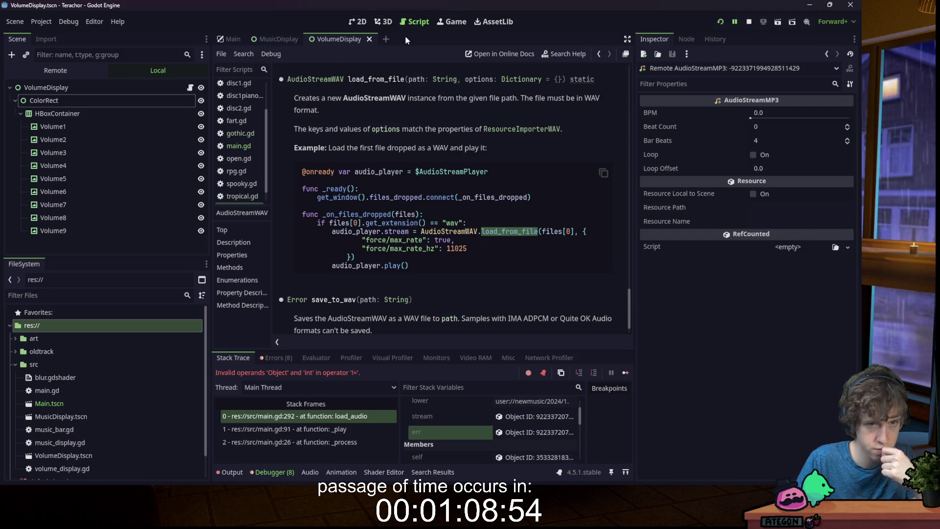
{"action": "left_click", "coordinate": [245, 148]}
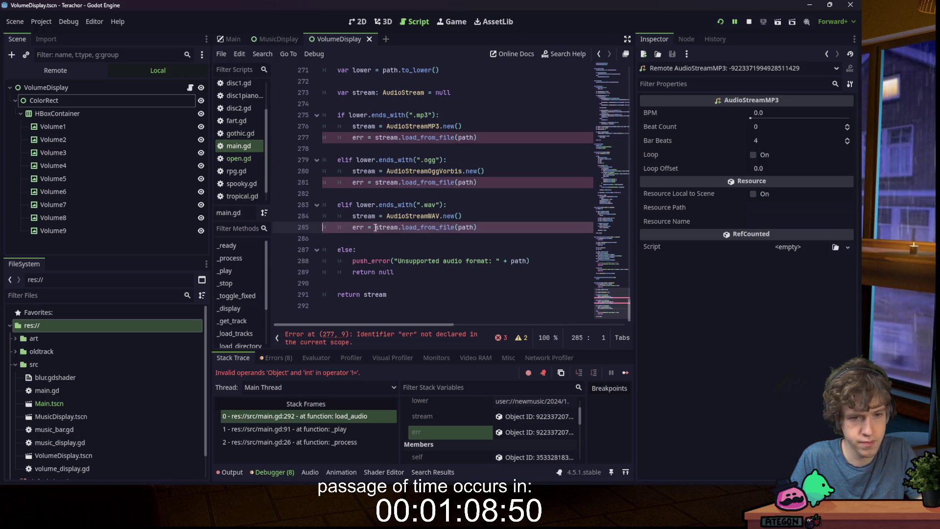
{"action": "mouse_move", "coordinate": [376, 228]}
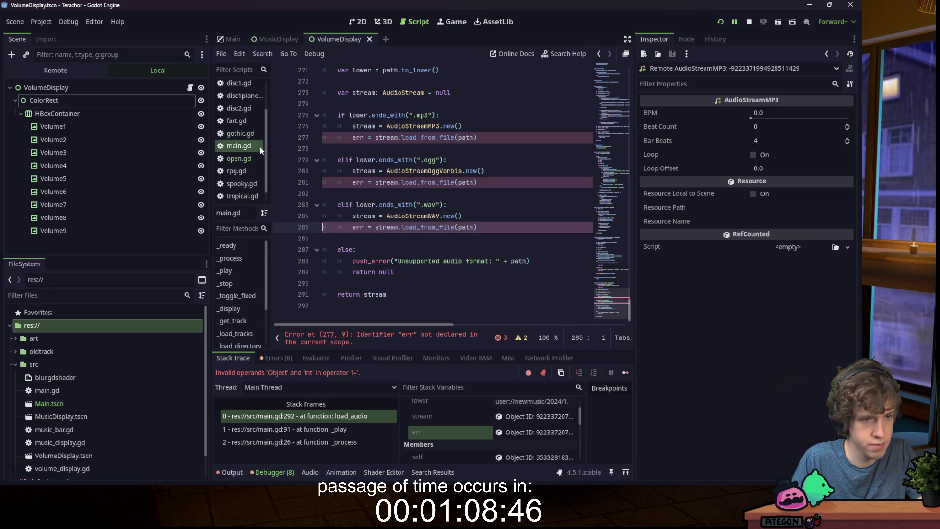
{"action": "left_click_drag", "start_coordinate": [478, 227], "coordinate": [398, 227]}
{"action": "key", "text": "ctrl+c"}
{"action": "key", "text": "BackSpace"}
{"action": "left_click_drag", "start_coordinate": [462, 218], "coordinate": [440, 217]}
{"action": "key", "text": "ctrl+v"}
- Check the AudioStreamWAV documentation's load_from_file entry against main.gd
{"action": "left_click", "coordinate": [422, 216], "text": "ctrl"}
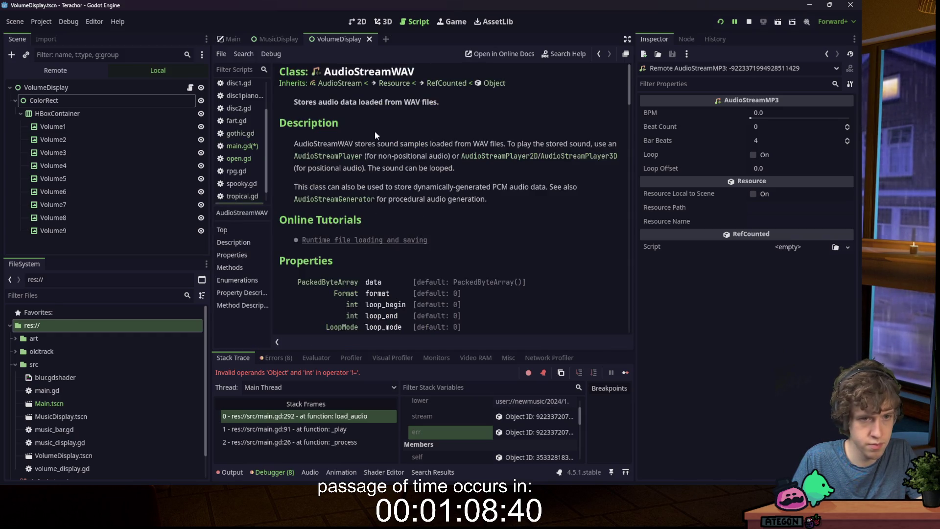
{"action": "scroll", "coordinate": [354, 142], "scroll_direction": "down", "scroll_amount": 3}
{"action": "left_click", "coordinate": [245, 146]}
{"action": "left_click", "coordinate": [450, 218], "text": "ctrl"}
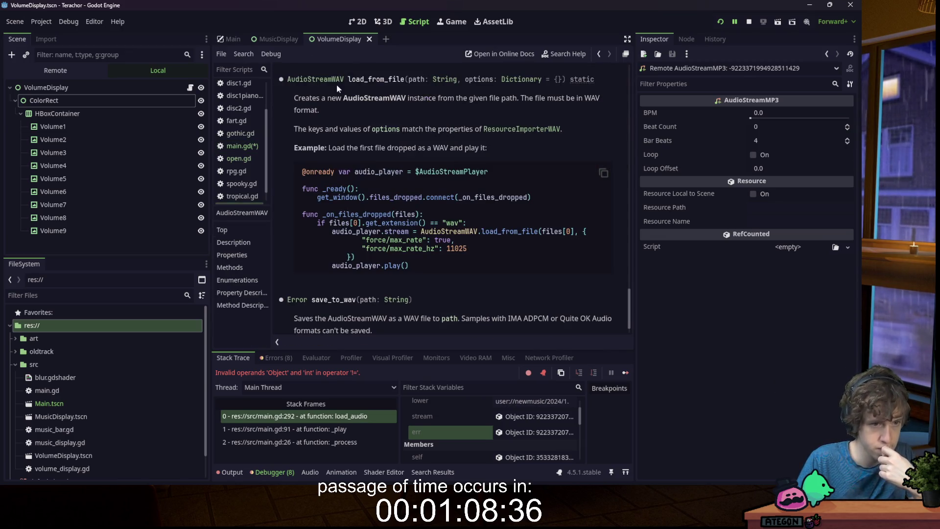
{"action": "left_click", "coordinate": [242, 146]}
- Delete the leftover .new() and err lines so the Ogg and MP3 branches call load_from_file(path)
{"action": "left_click_drag", "start_coordinate": [554, 229], "coordinate": [554, 222]}
{"action": "key", "text": "BackSpace"}
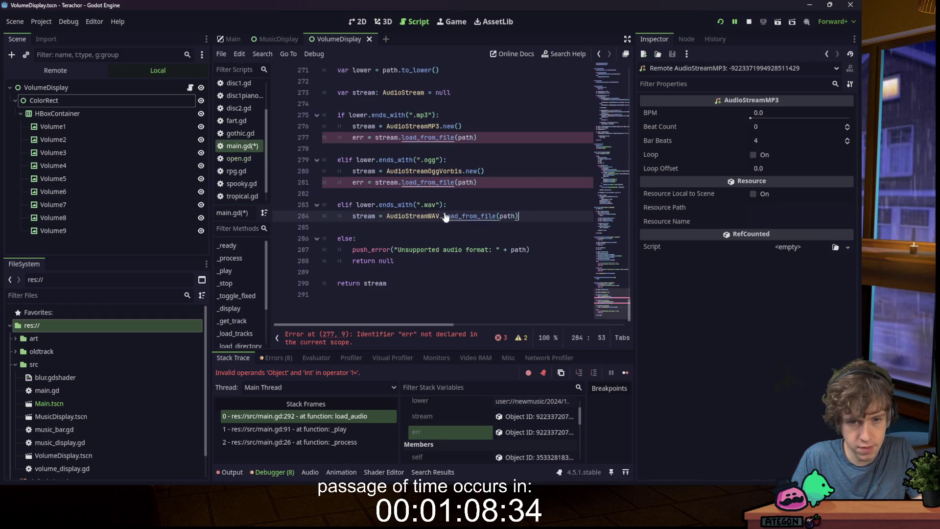
{"action": "left_click_drag", "start_coordinate": [398, 183], "coordinate": [463, 171]}
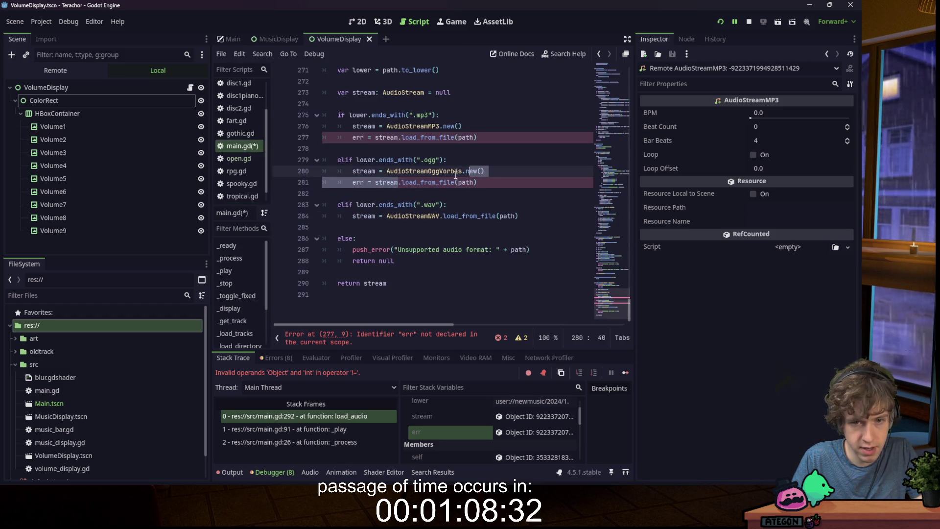
{"action": "key", "text": "BackSpace"}
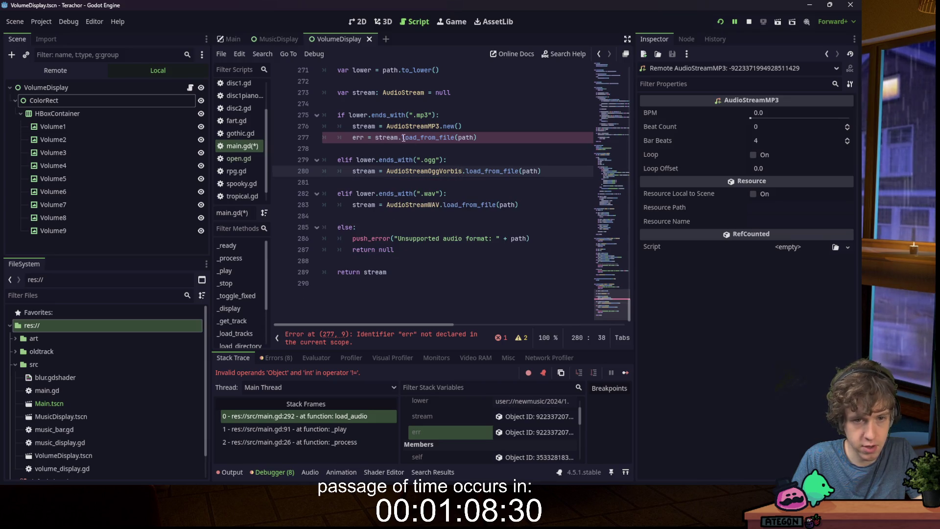
{"action": "left_click_drag", "start_coordinate": [399, 139], "coordinate": [437, 127]}
{"action": "key", "text": "BackSpace"}
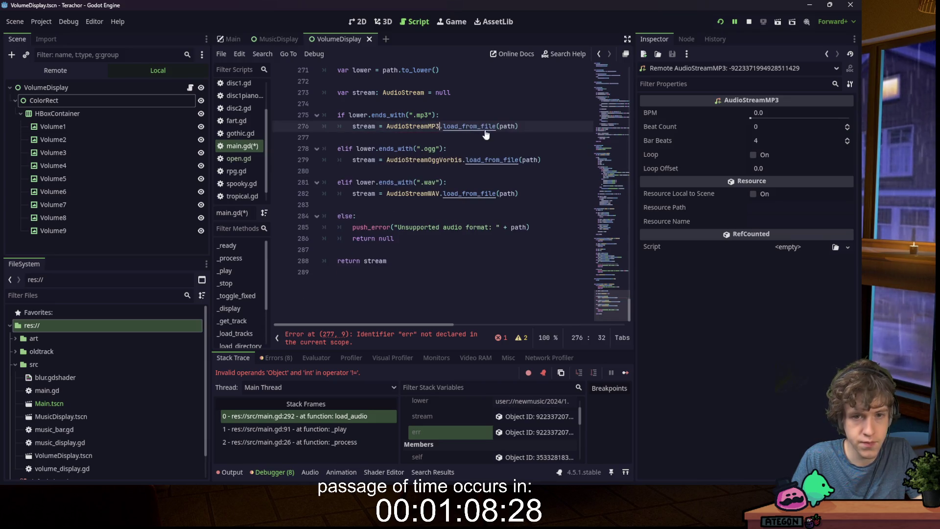
- Relaunch the game in debug to test the audio loading fix
{"action": "scroll", "coordinate": [514, 168], "scroll_direction": "up", "scroll_amount": 3}
{"action": "left_click", "coordinate": [548, 131]}
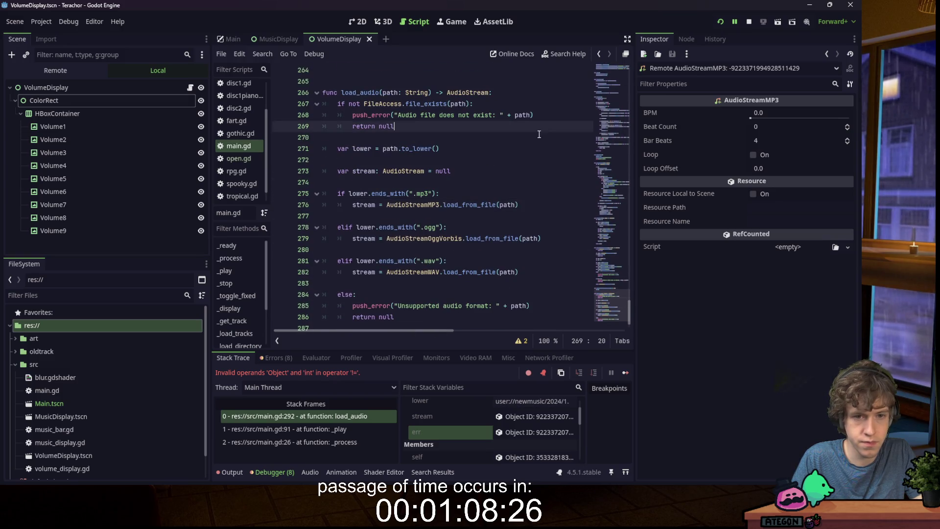
{"action": "scroll", "coordinate": [511, 146], "scroll_direction": "down", "scroll_amount": 3}
{"action": "left_click", "coordinate": [507, 129]}
{"action": "left_click", "coordinate": [460, 259]}
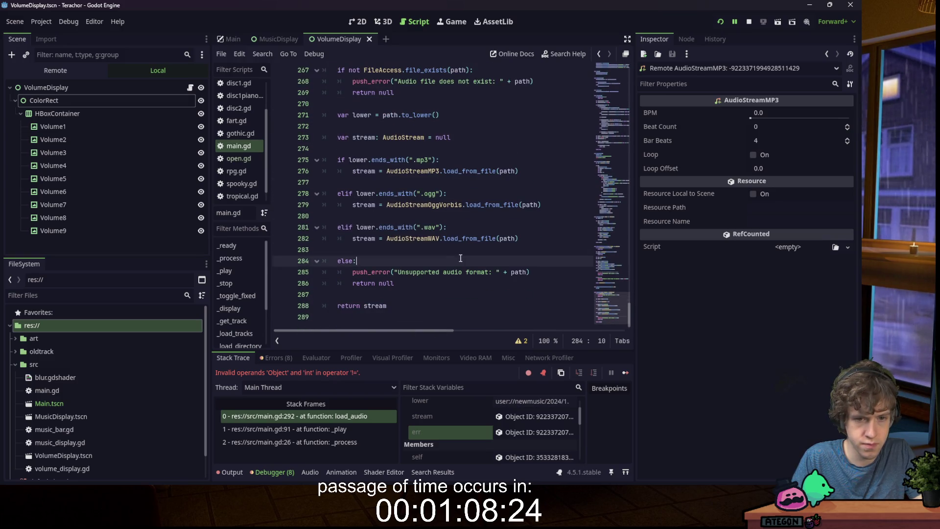
{"action": "left_click", "coordinate": [720, 21]}
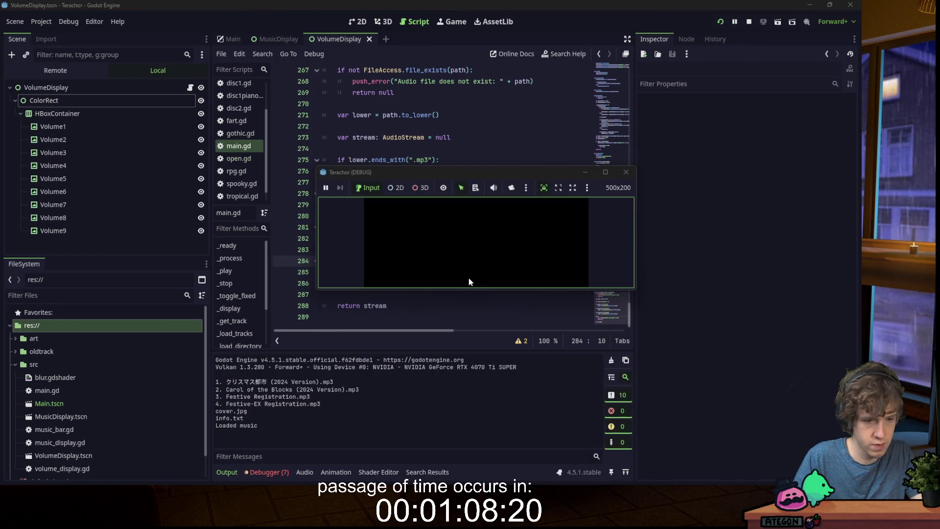
{"action": "left_click", "coordinate": [514, 216]}
{"action": "scroll", "coordinate": [514, 216], "scroll_direction": "up", "scroll_amount": 2}
- Stop the game and change song.thumbnail to song.cover on lines 75 and 76 of music_display.gd
{"action": "left_click", "coordinate": [750, 23]}
{"action": "left_click", "coordinate": [751, 23]}
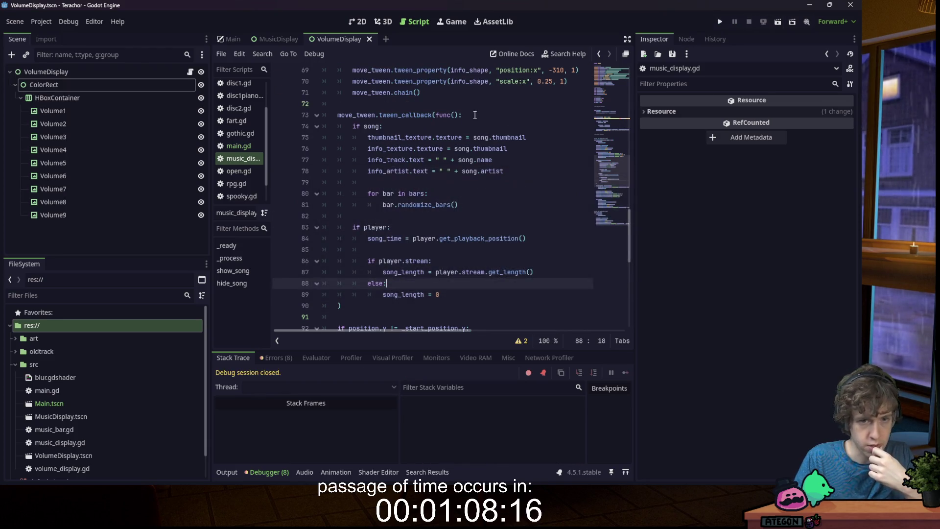
{"action": "left_click", "coordinate": [457, 138]}
{"action": "double_click", "coordinate": [448, 138]}
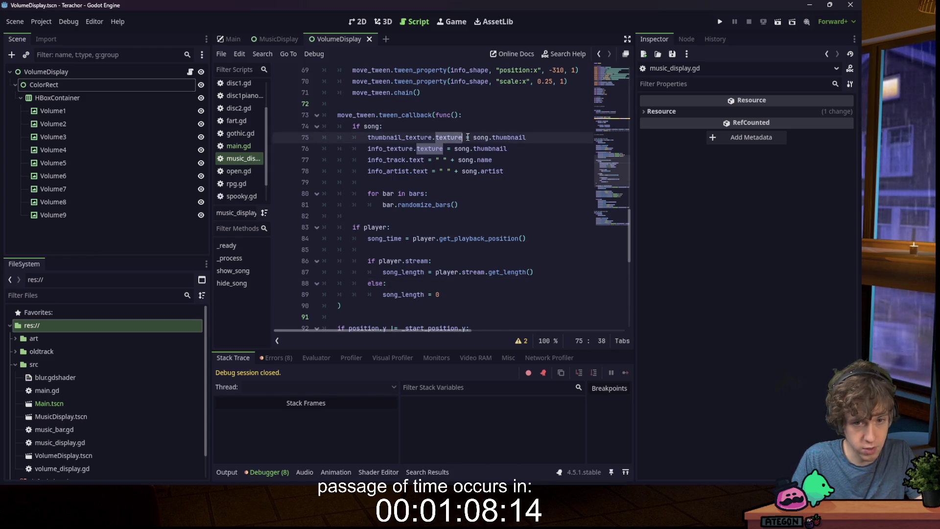
{"action": "double_click", "coordinate": [512, 137]}
{"action": "type", "text": "cover"}
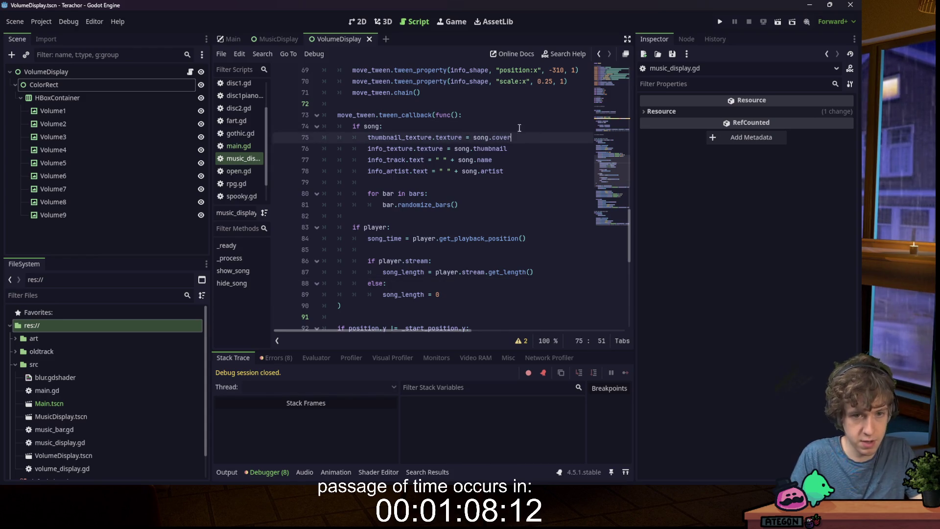
{"action": "double_click", "coordinate": [490, 148]}
{"action": "type", "text": "cover"}
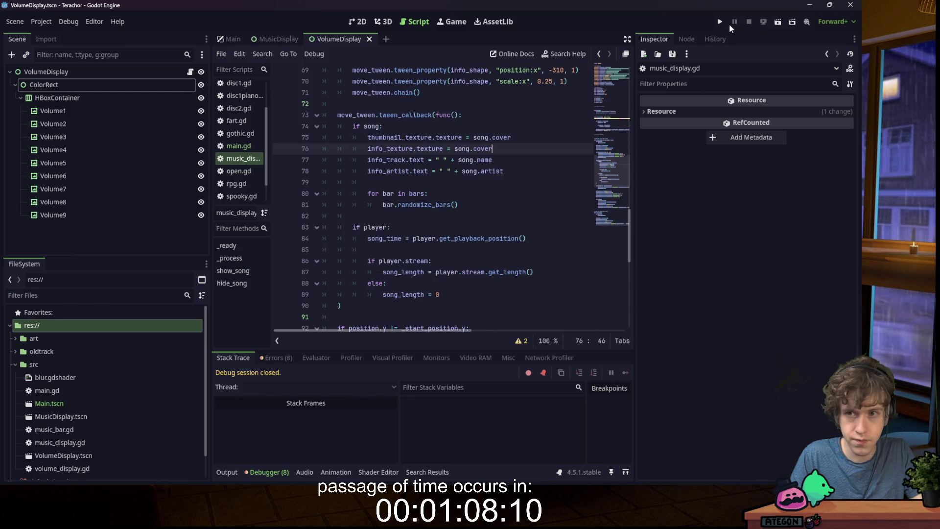
- Rerun the game to test the cover change, stopping it after the new error
{"action": "left_click", "coordinate": [720, 22]}
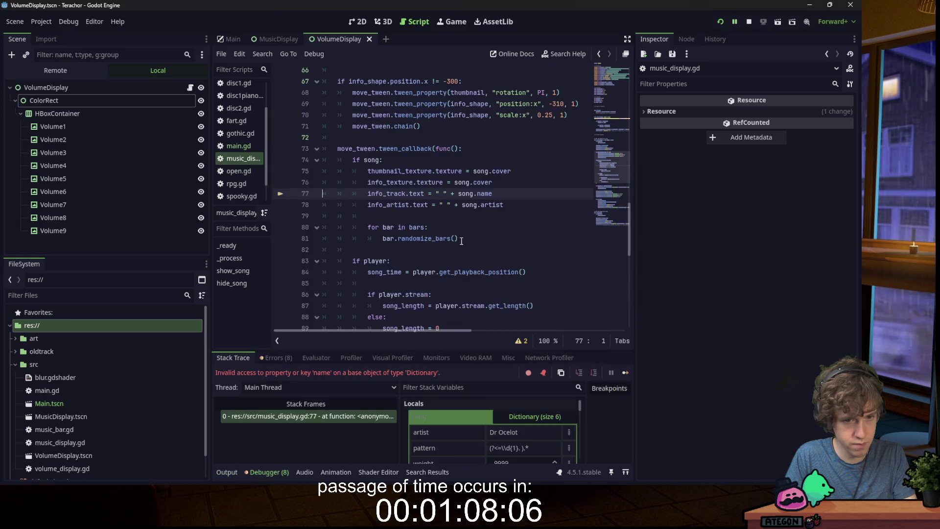
{"action": "left_click", "coordinate": [749, 22]}
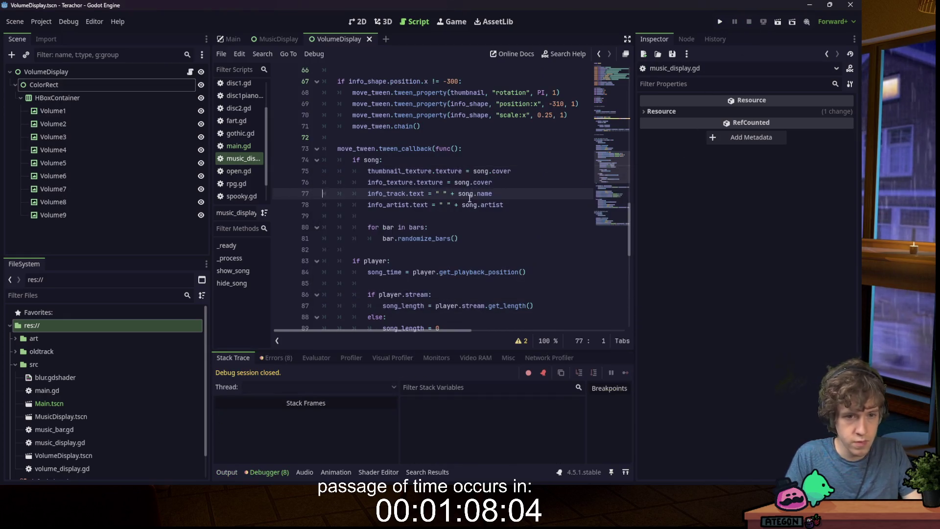
{"action": "double_click", "coordinate": [484, 193]}
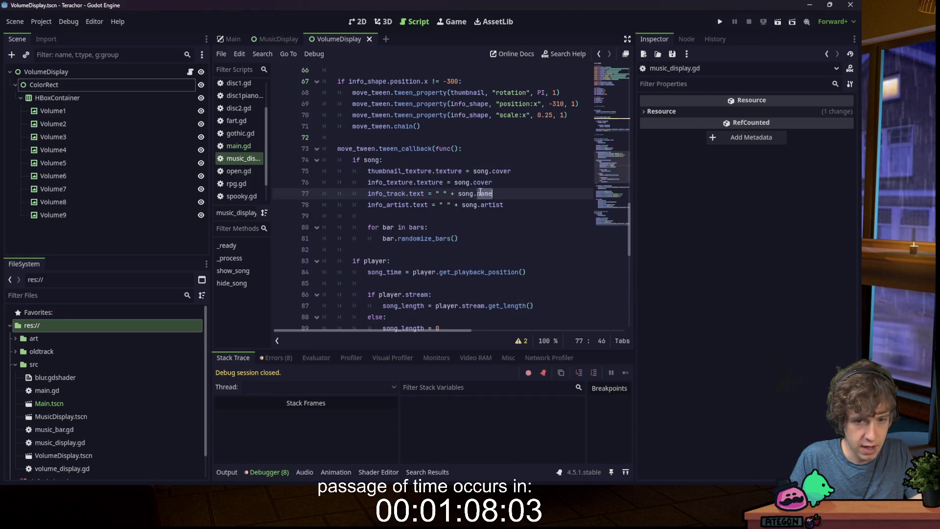
{"action": "left_click", "coordinate": [240, 146]}
{"action": "left_click", "coordinate": [254, 160]}
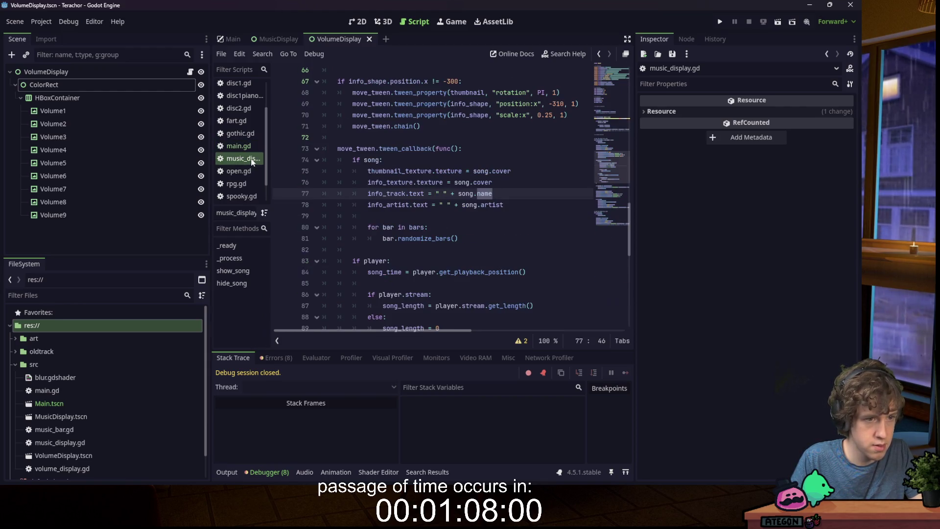
- Open main.gd at the _load_directory loop that collects .mp3, .ogg and .wav files
{"action": "scroll", "coordinate": [379, 142], "scroll_direction": "down", "scroll_amount": 4}
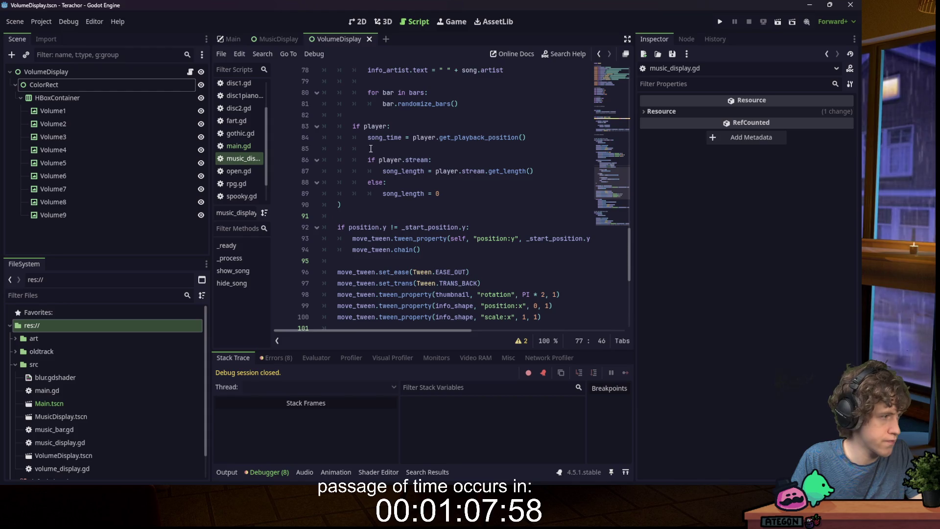
{"action": "scroll", "coordinate": [243, 146], "scroll_direction": "down", "scroll_amount": 1}
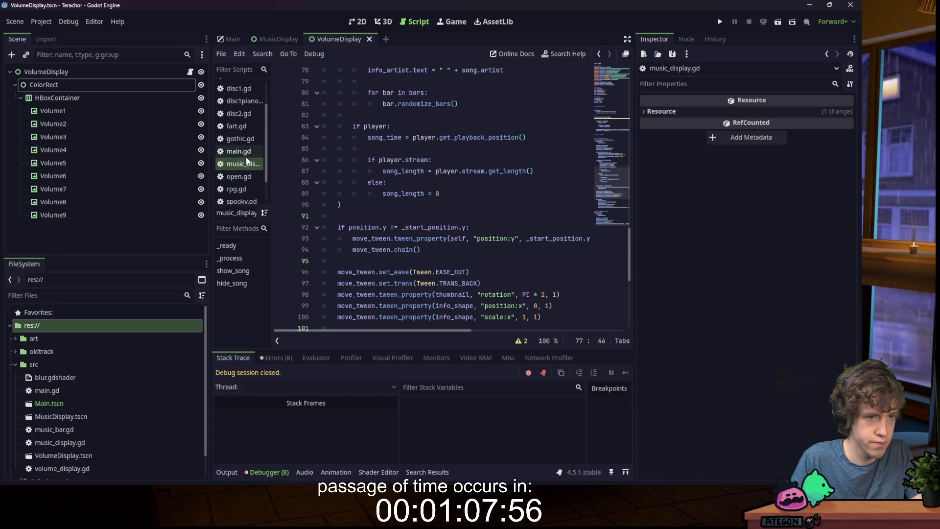
{"action": "scroll", "coordinate": [245, 146], "scroll_direction": "up", "scroll_amount": 3}
{"action": "scroll", "coordinate": [246, 146], "scroll_direction": "down", "scroll_amount": 1}
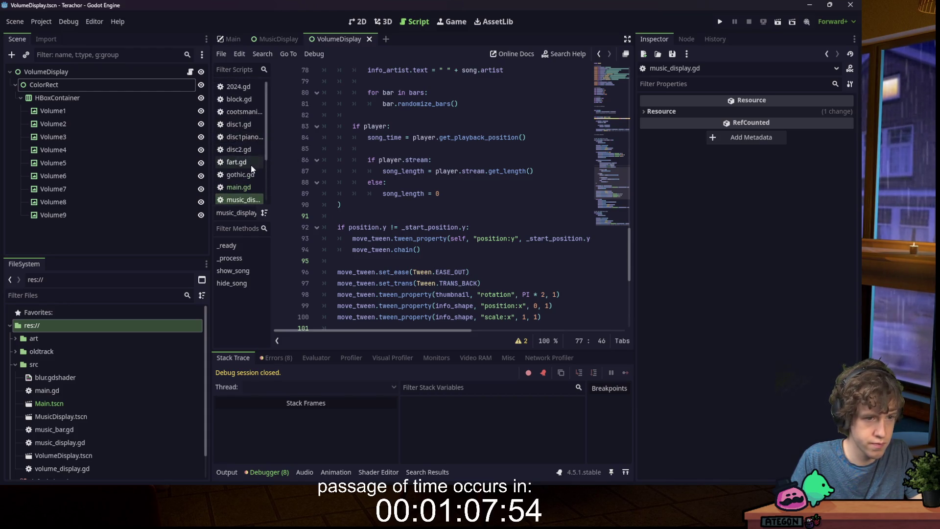
{"action": "left_click", "coordinate": [239, 172]}
{"action": "left_click", "coordinate": [437, 193]}
{"action": "left_click_drag", "start_coordinate": [612, 307], "coordinate": [619, 225]}
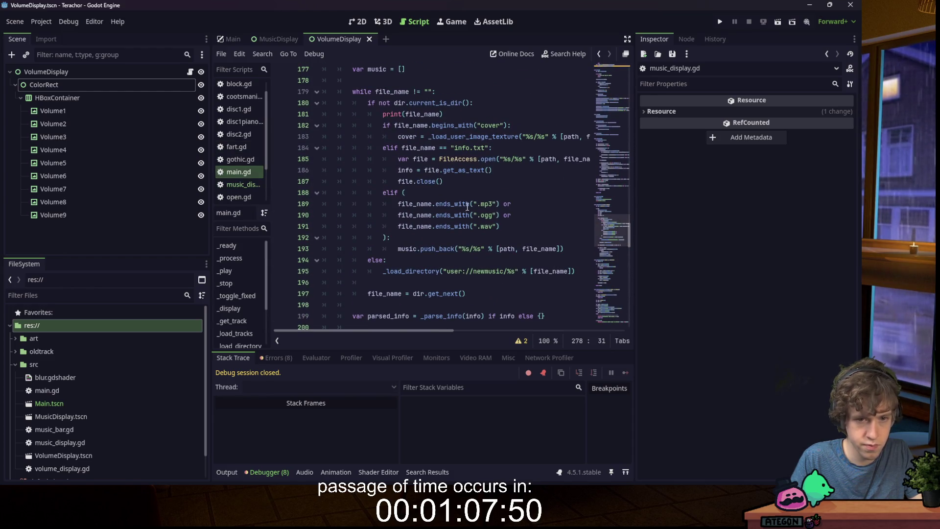
- Add a new line 207 reading track_info.name = in the track loop
{"action": "left_click", "coordinate": [504, 171]}
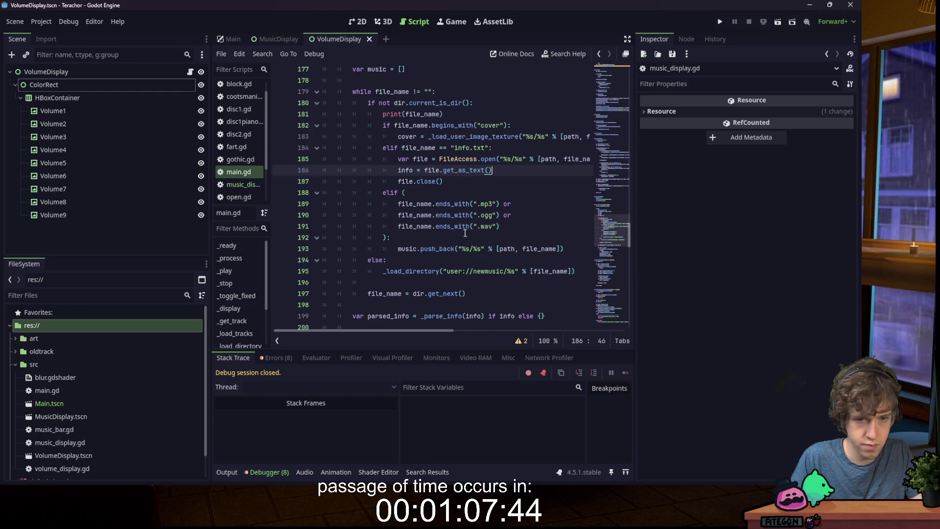
{"action": "scroll", "coordinate": [476, 184], "scroll_direction": "down", "scroll_amount": 4}
{"action": "left_click", "coordinate": [476, 255]}
{"action": "key", "text": "Return"}
{"action": "type", "text": "track_info.."}
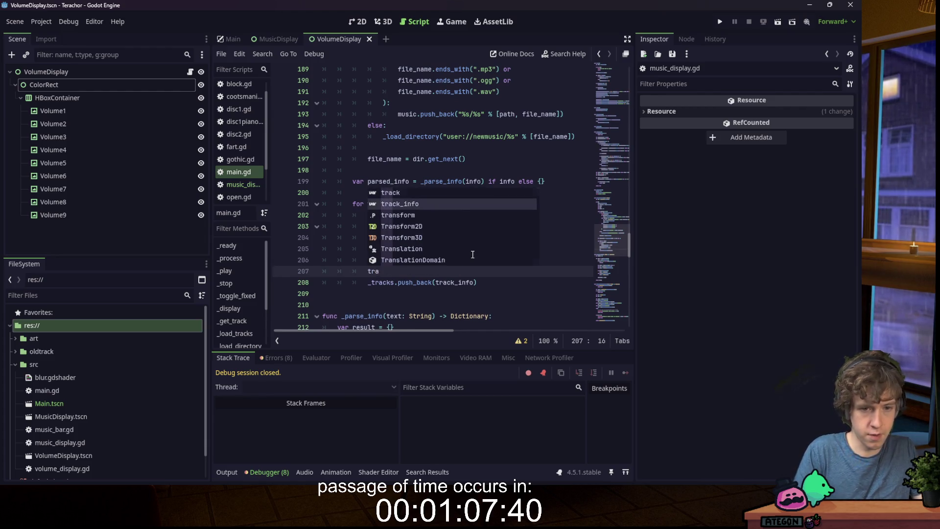
{"action": "key", "text": "BackSpace"}
{"action": "type", "text": "name = name"}
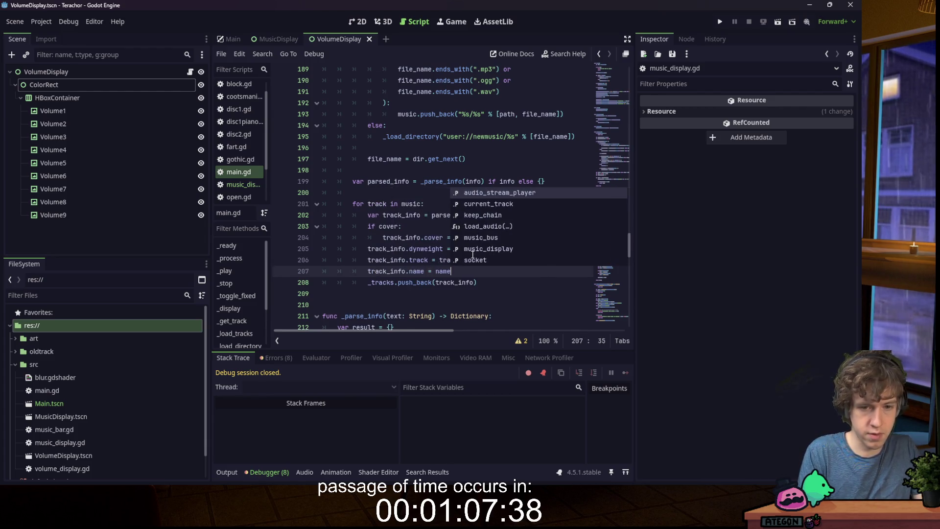
{"action": "key", "text": "BackSpace"}
{"action": "key", "text": "BackSpace"}
{"action": "key", "text": "BackSpace"}
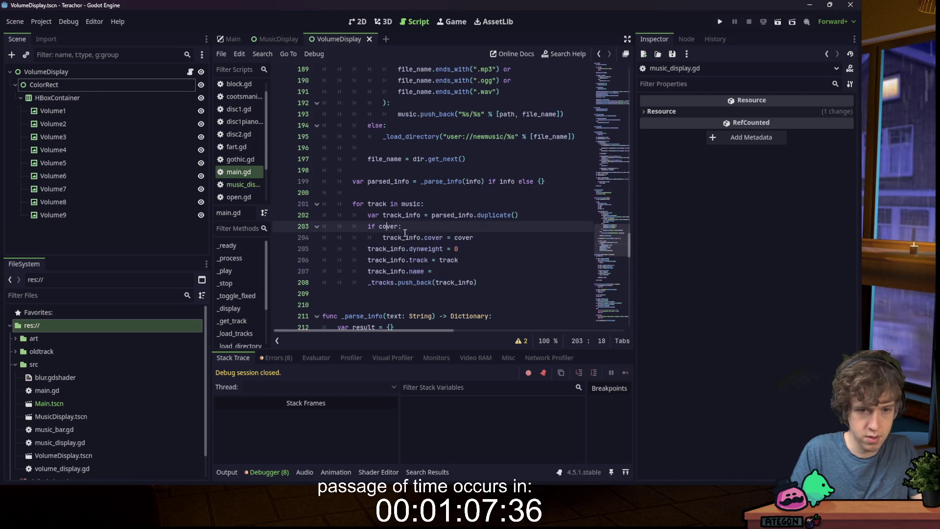
{"action": "left_click", "coordinate": [482, 270]}
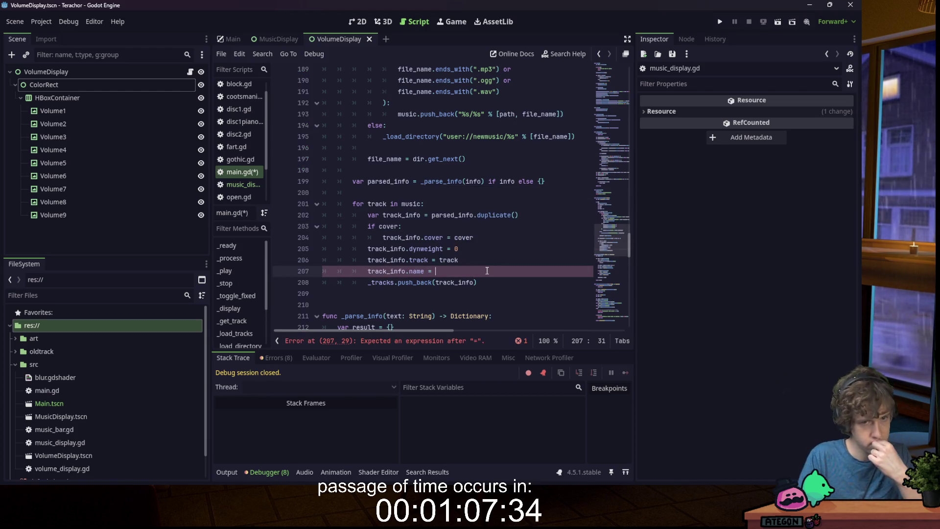
- Comment out the unfinished line 207 with Ctrl+K and save main.gd
{"action": "scroll", "coordinate": [488, 271], "scroll_direction": "up", "scroll_amount": 4}
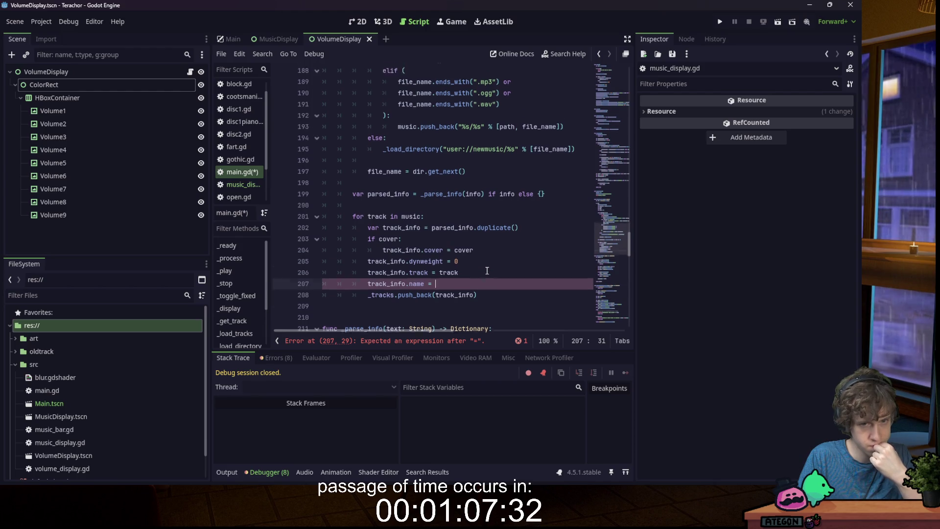
{"action": "scroll", "coordinate": [488, 271], "scroll_direction": "down", "scroll_amount": 3}
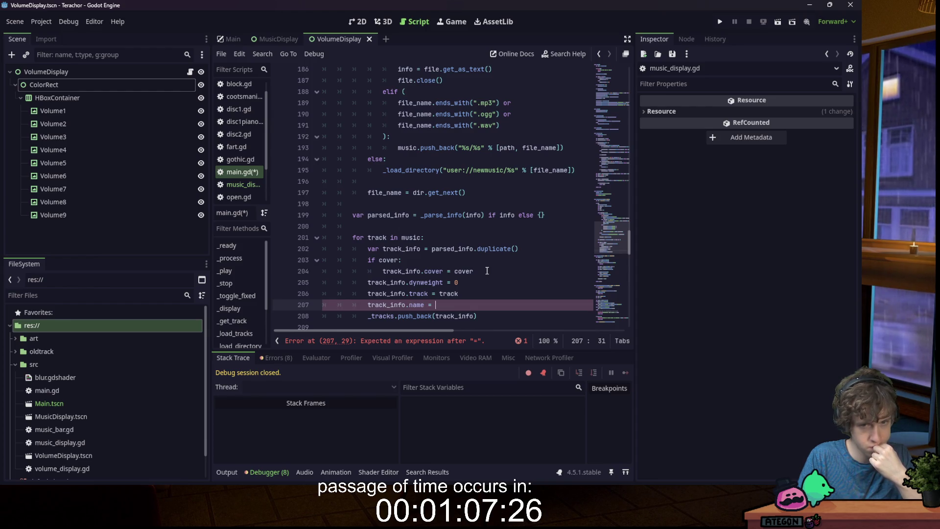
{"action": "scroll", "coordinate": [487, 271], "scroll_direction": "down", "scroll_amount": 1}
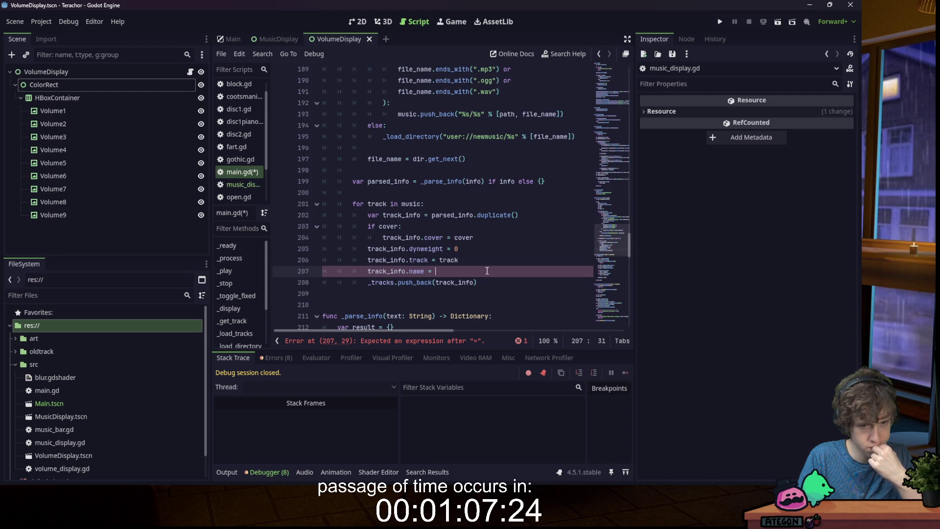
{"action": "scroll", "coordinate": [487, 270], "scroll_direction": "up", "scroll_amount": 5}
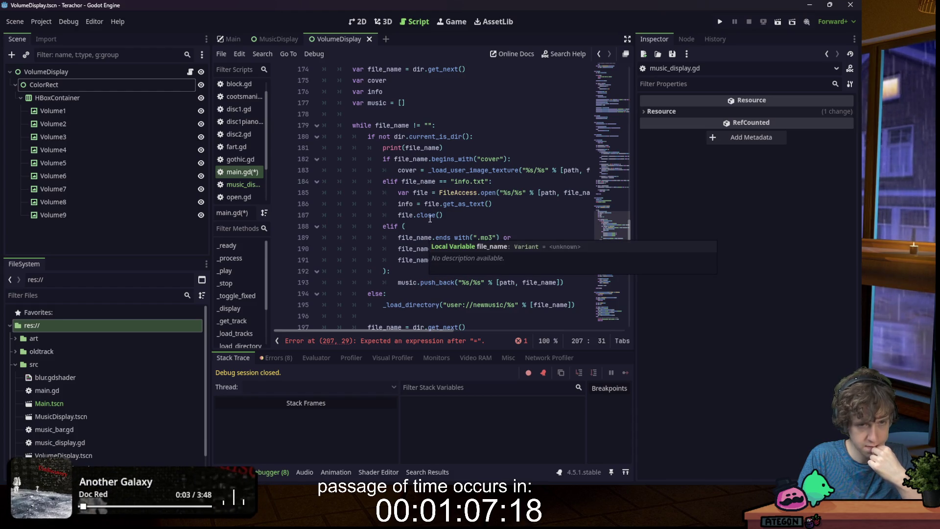
{"action": "scroll", "coordinate": [429, 225], "scroll_direction": "down", "scroll_amount": 5}
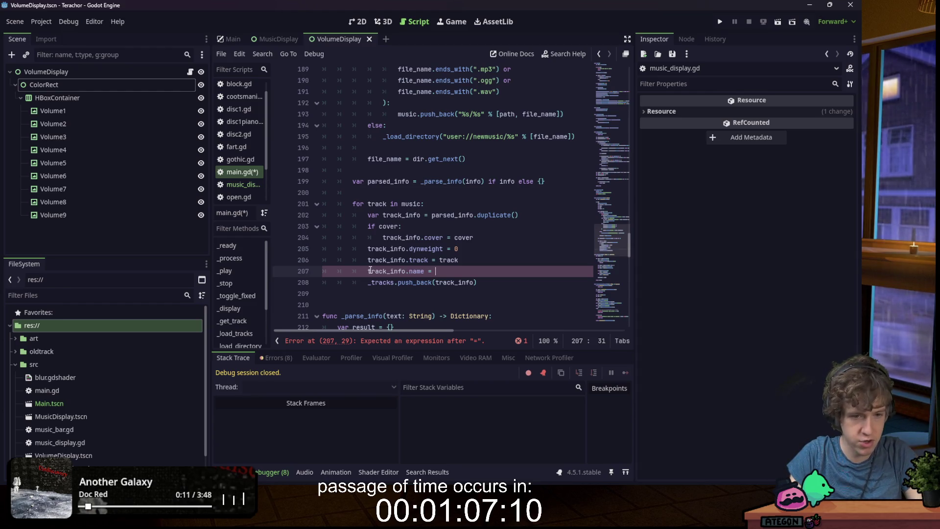
{"action": "key", "text": "ctrl+k"}
{"action": "key", "text": "ctrl+s"}
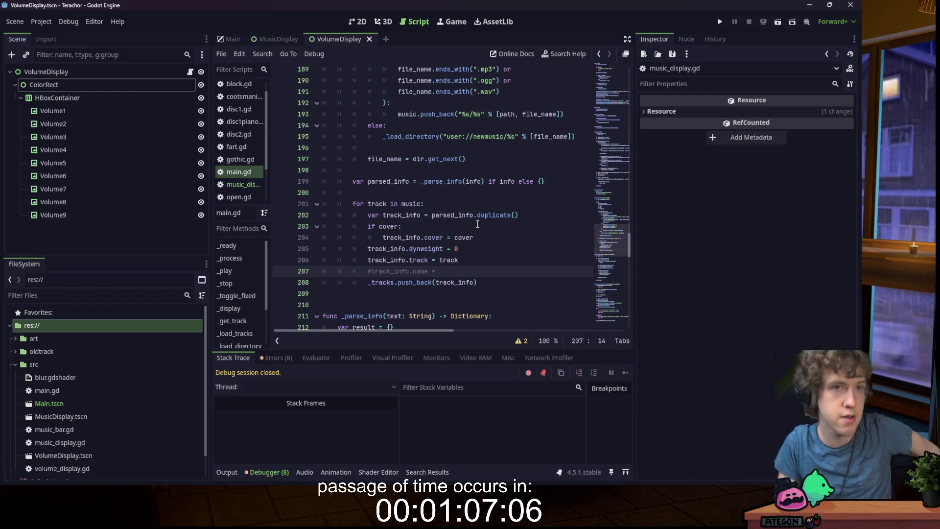
- Switch to the Gamedle browser window and maximize it
{"action": "mouse_move", "coordinate": [365, 488]}
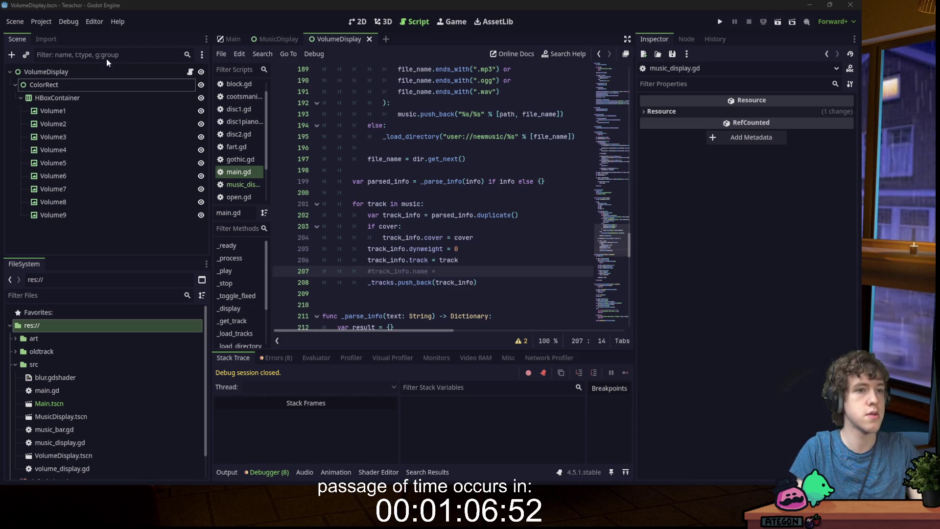
{"action": "key", "text": "alt+Tab"}
{"action": "double_click", "coordinate": [339, 11]}
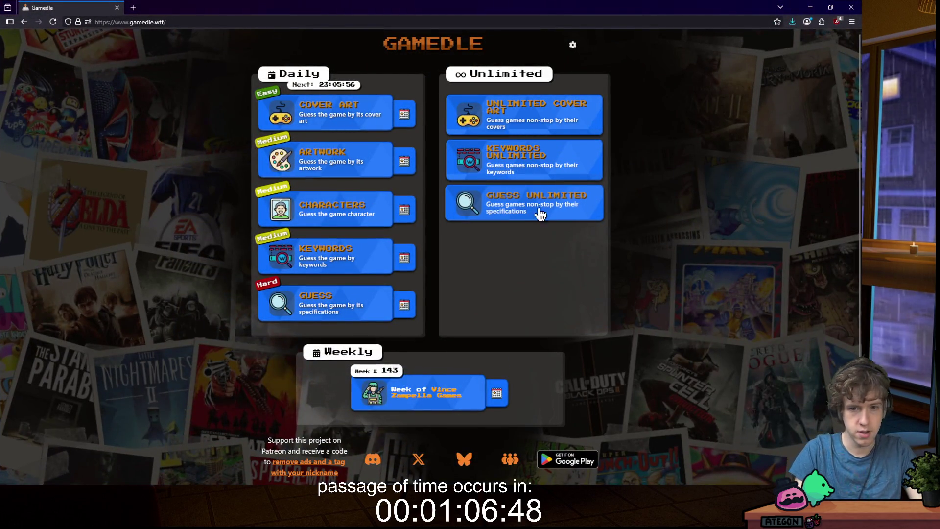
- Start Guess Unlimited on Normal difficulty, guess Portal, then enter further game guesses
{"action": "left_click", "coordinate": [470, 204]}
{"action": "left_click", "coordinate": [446, 252]}
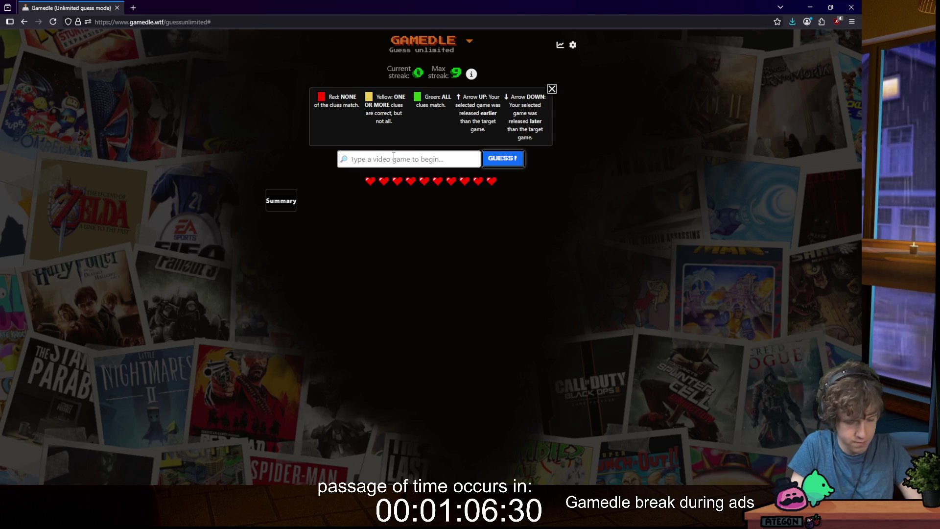
{"action": "type", "text": "p"}
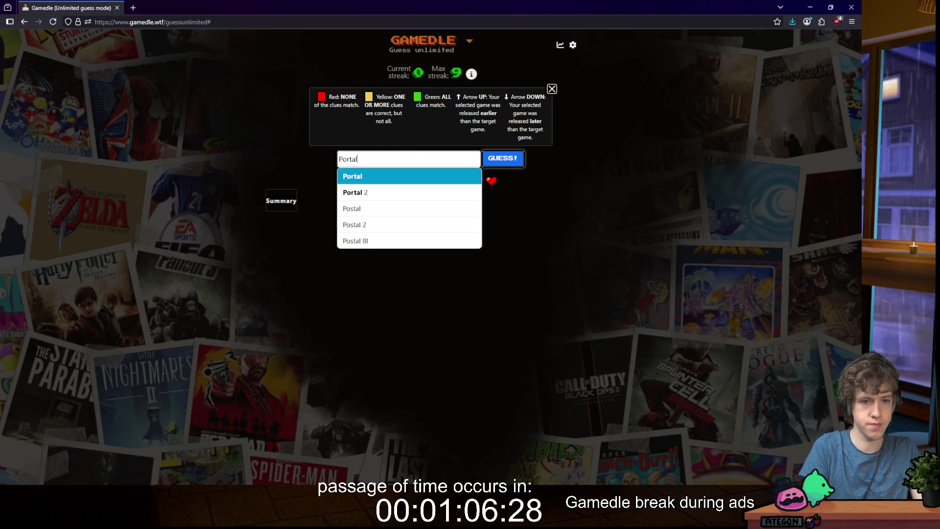
{"action": "key", "text": "Return"}
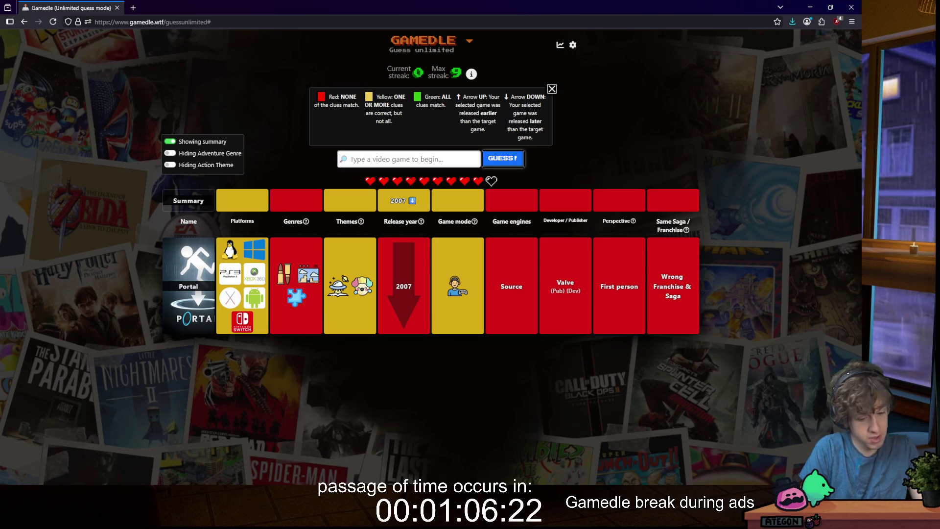
{"action": "type", "text": "gears"}
{"action": "key", "text": "BackSpace"}
{"action": "key", "text": "BackSpace"}
{"action": "key", "text": "BackSpace"}
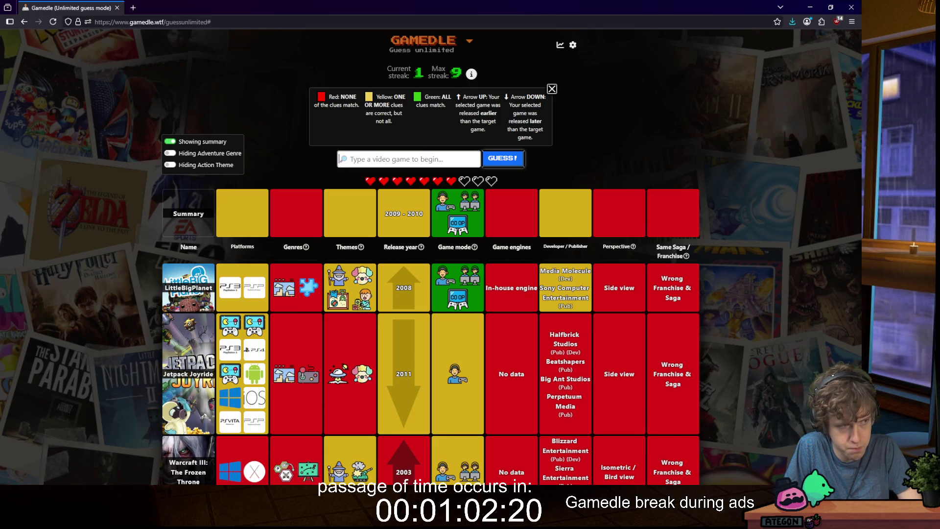
- Guess Burnout Paradise from the 'burnout' suggestions
{"action": "type", "text": "burnout"}
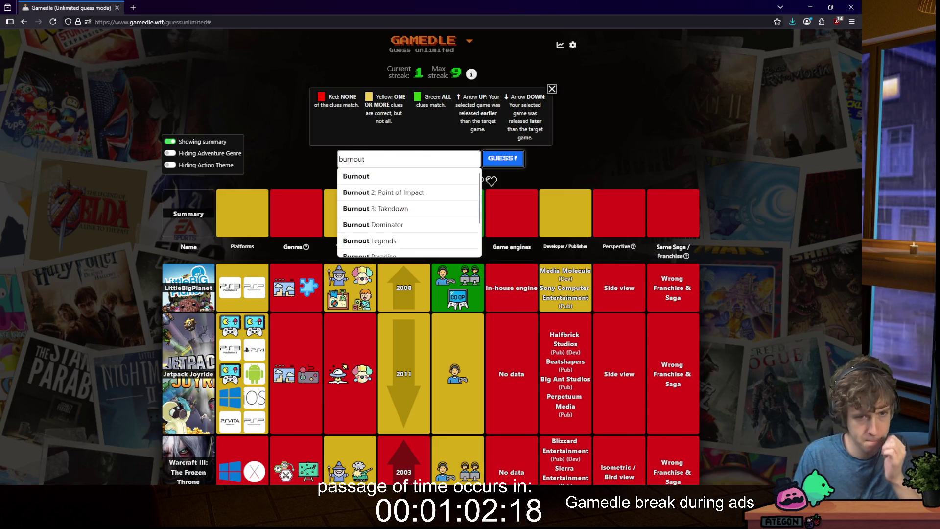
{"action": "key", "text": "Down"}
{"action": "key", "text": "Down"}
{"action": "key", "text": "Down"}
{"action": "key", "text": "Down"}
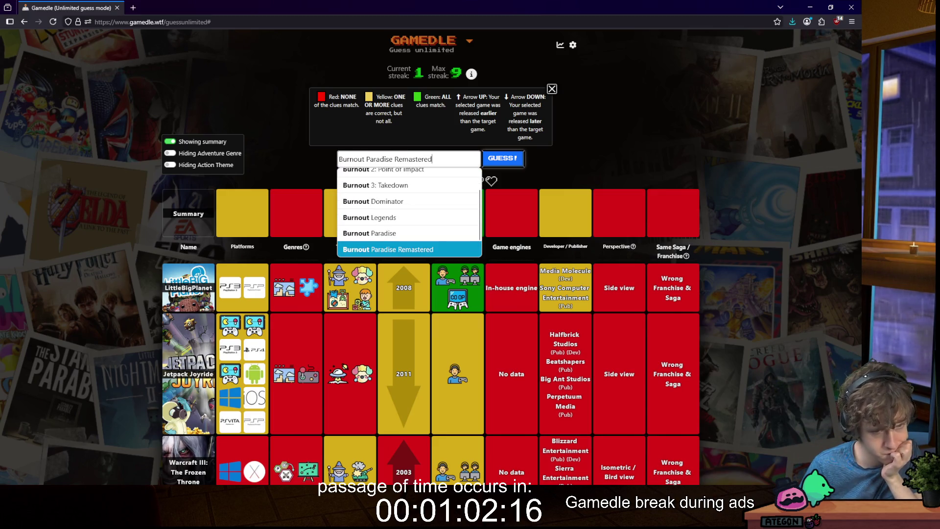
{"action": "key", "text": "Up"}
{"action": "key", "text": "Up"}
{"action": "key", "text": "Down"}
{"action": "key", "text": "Down"}
{"action": "key", "text": "Down"}
{"action": "key", "text": "Up"}
{"action": "key", "text": "Up"}
{"action": "key", "text": "Down"}
{"action": "key", "text": "Down"}
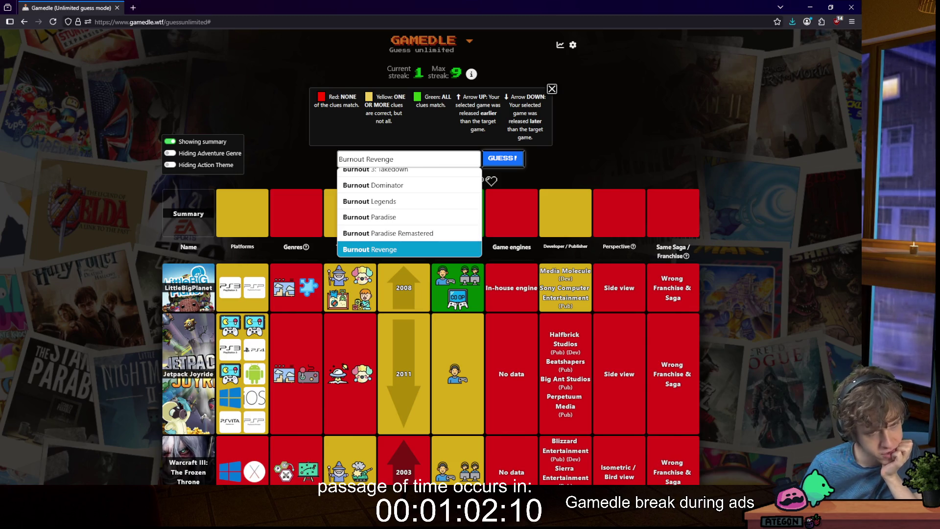
{"action": "key", "text": "Up"}
{"action": "key", "text": "Up"}
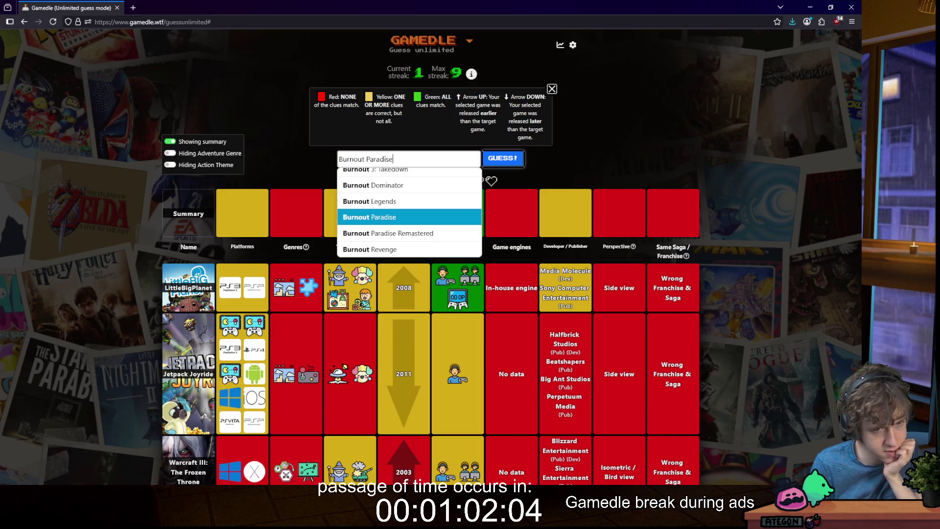
{"action": "key", "text": "Return"}
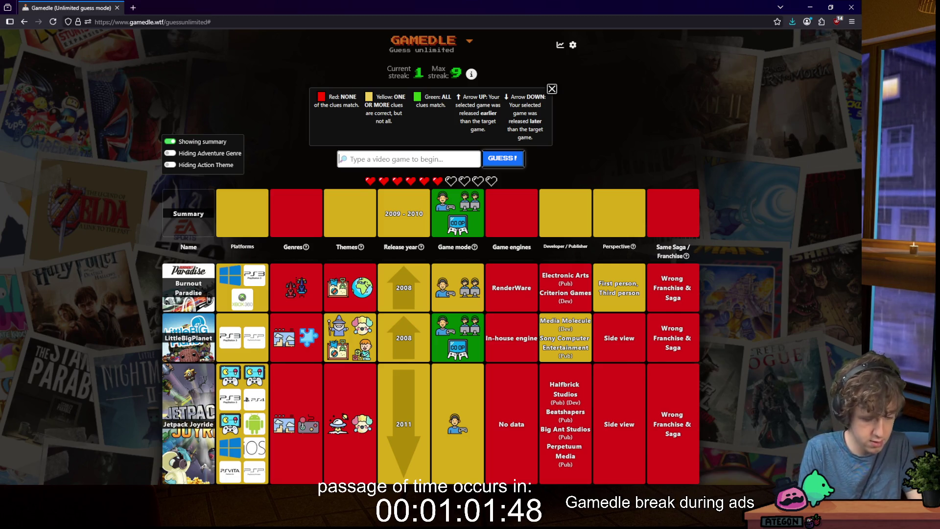
- Guess Killzone 2 and spend the one-time clue to reveal the developer/publisher
{"action": "type", "text": "killzone"}
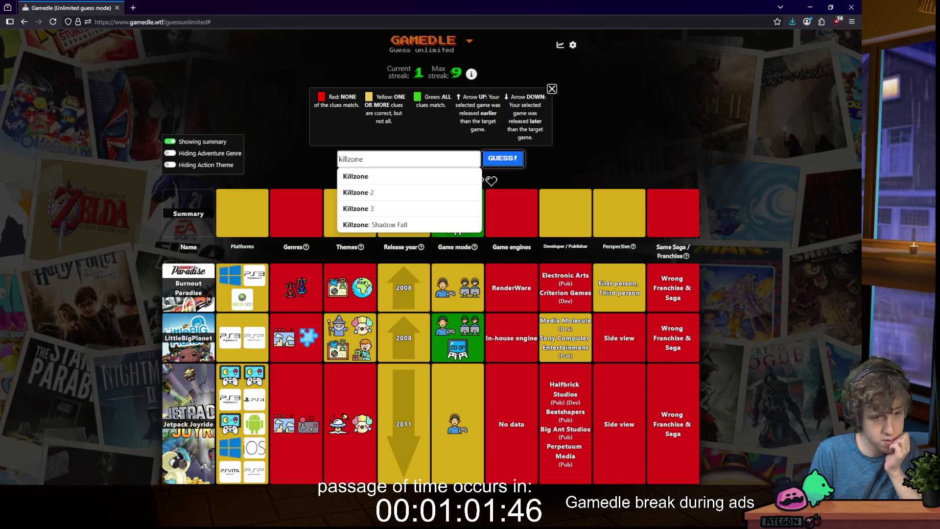
{"action": "key", "text": "Down"}
{"action": "key", "text": "Down"}
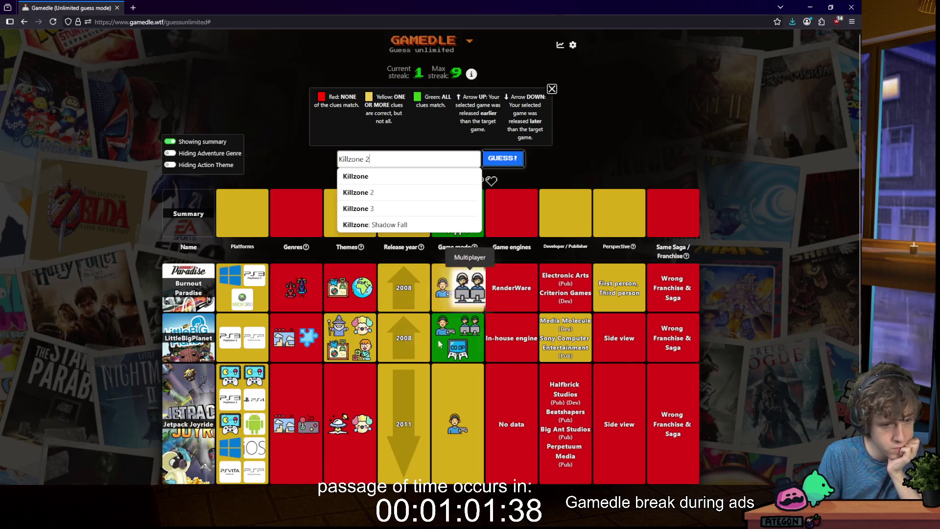
{"action": "scroll", "coordinate": [343, 389], "scroll_direction": "down", "scroll_amount": 3}
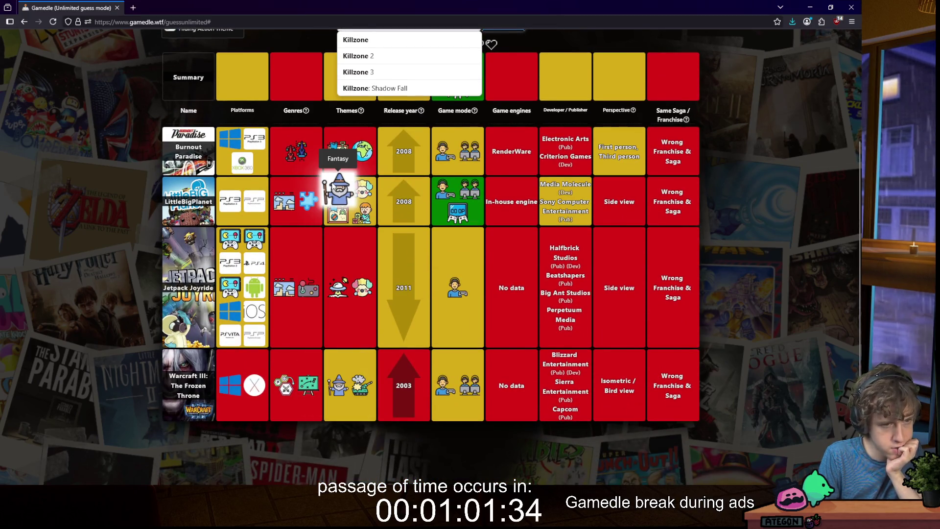
{"action": "scroll", "coordinate": [333, 186], "scroll_direction": "up", "scroll_amount": 2}
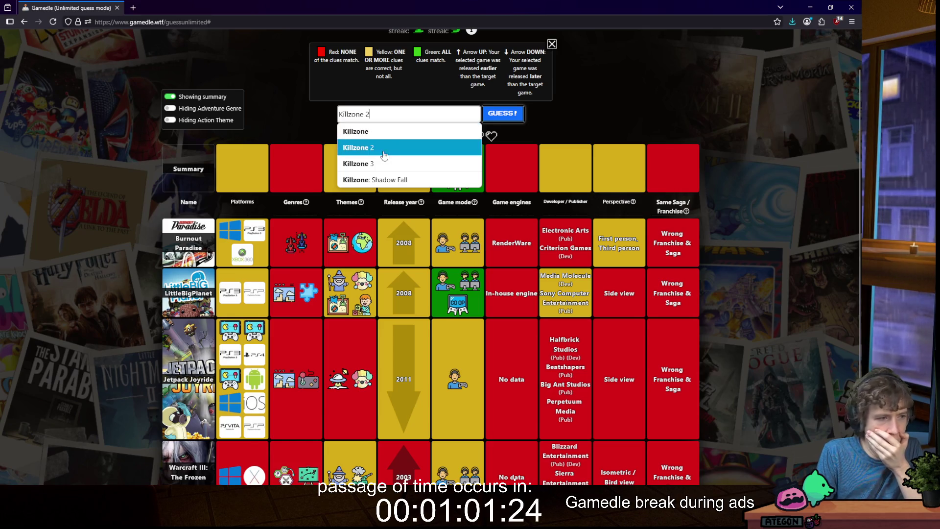
{"action": "left_click", "coordinate": [509, 116]}
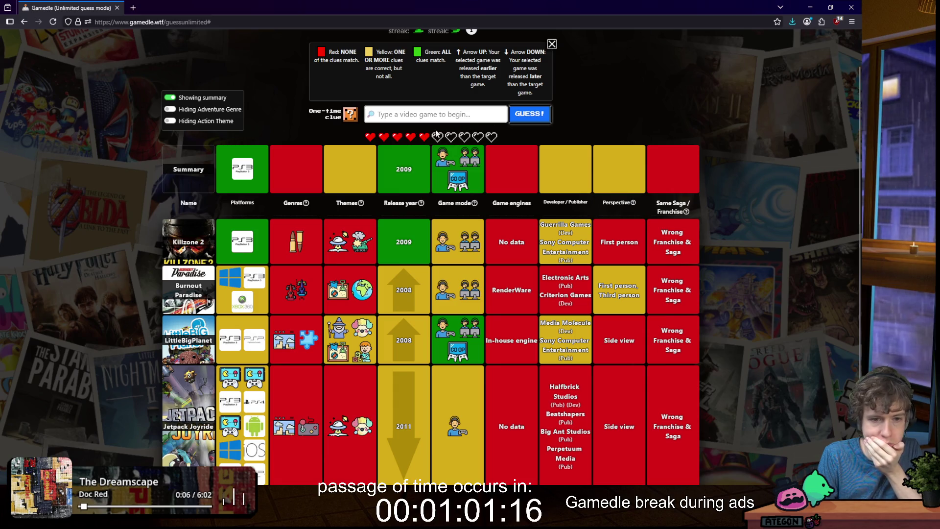
{"action": "left_click", "coordinate": [350, 115]}
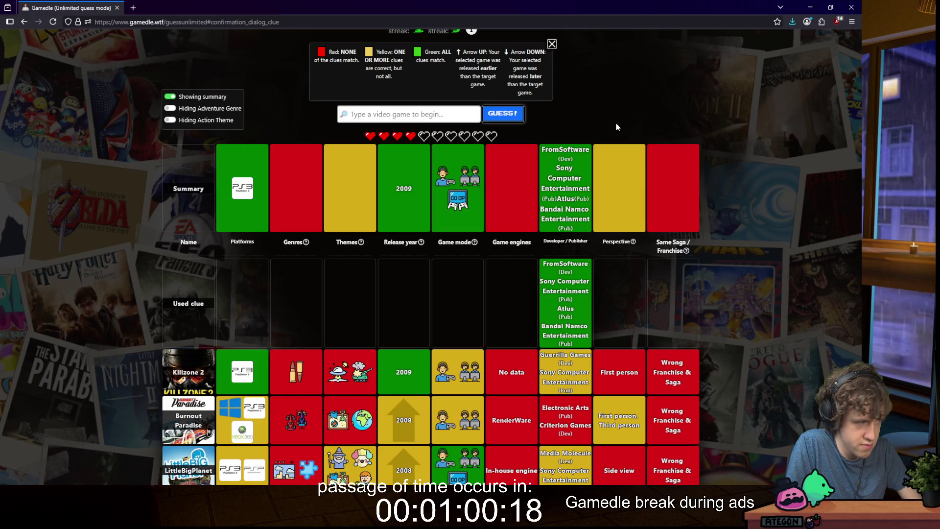
- Guess Bloodborne, then Demon's Souls (original) to solve the round
{"action": "type", "text": "bl"}
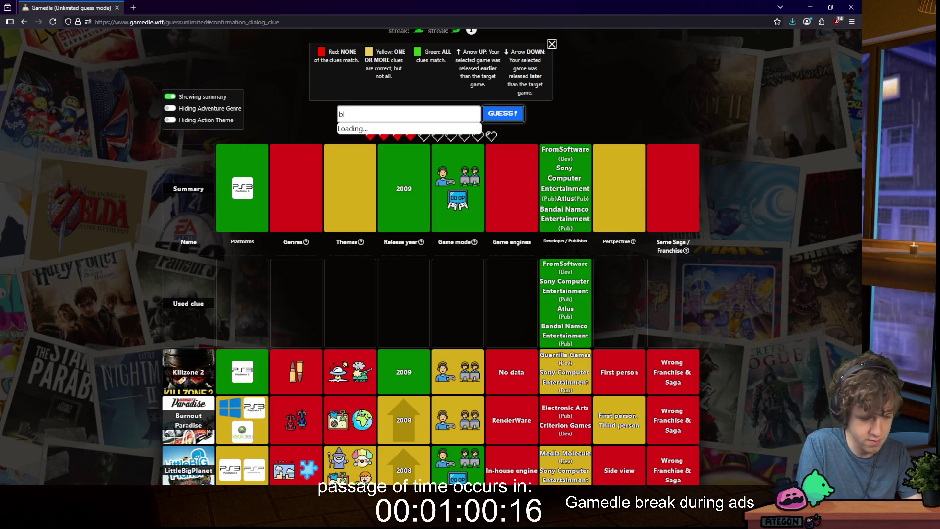
{"action": "type", "text": "oodborne"}
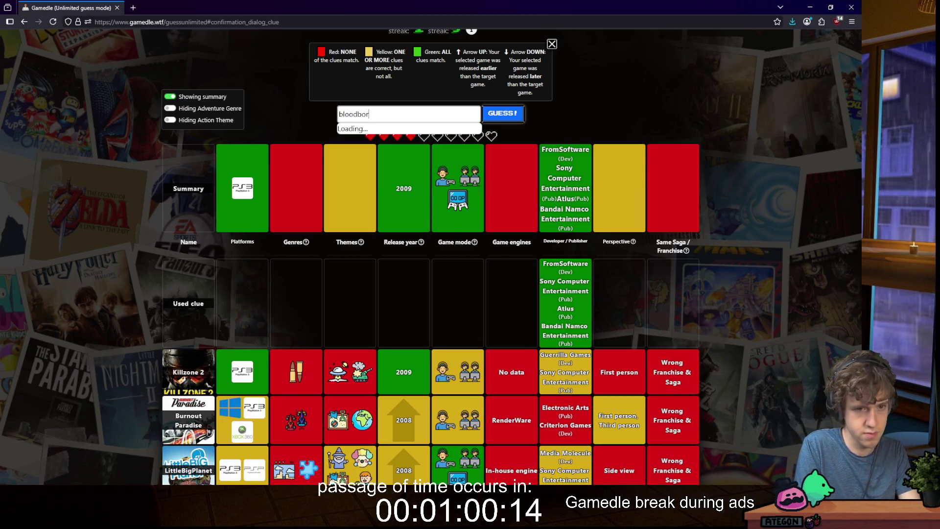
{"action": "key", "text": "Down"}
{"action": "key", "text": "Return"}
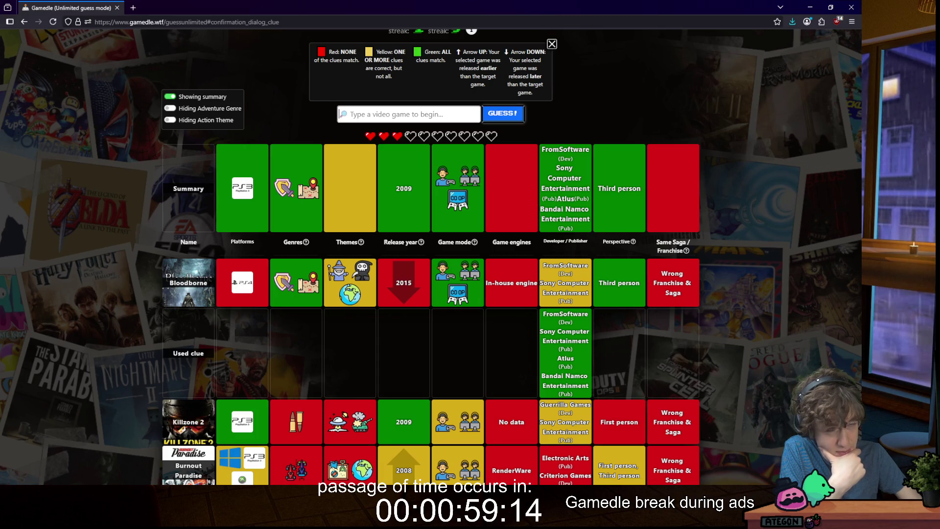
{"action": "type", "text": "demons"}
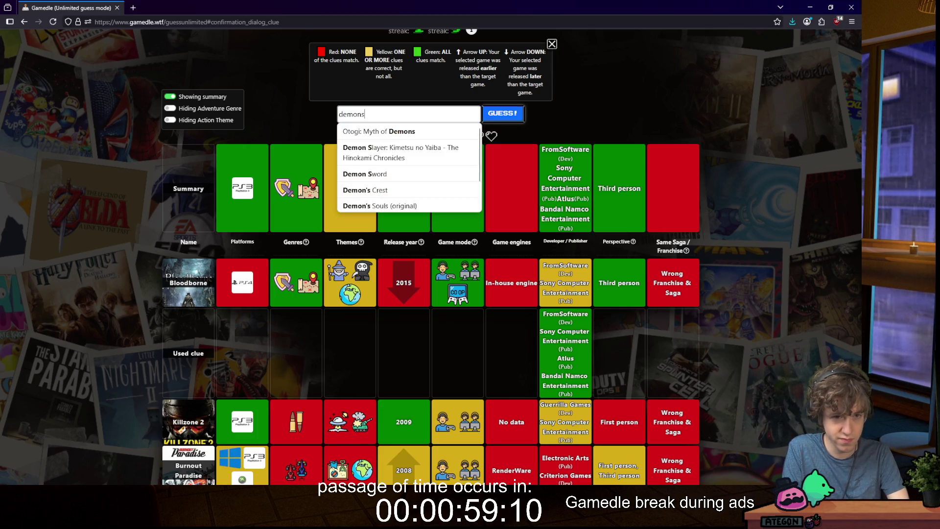
{"action": "key", "text": "Down"}
{"action": "key", "text": "Down"}
{"action": "key", "text": "Down"}
{"action": "key", "text": "Up"}
{"action": "key", "text": "Up"}
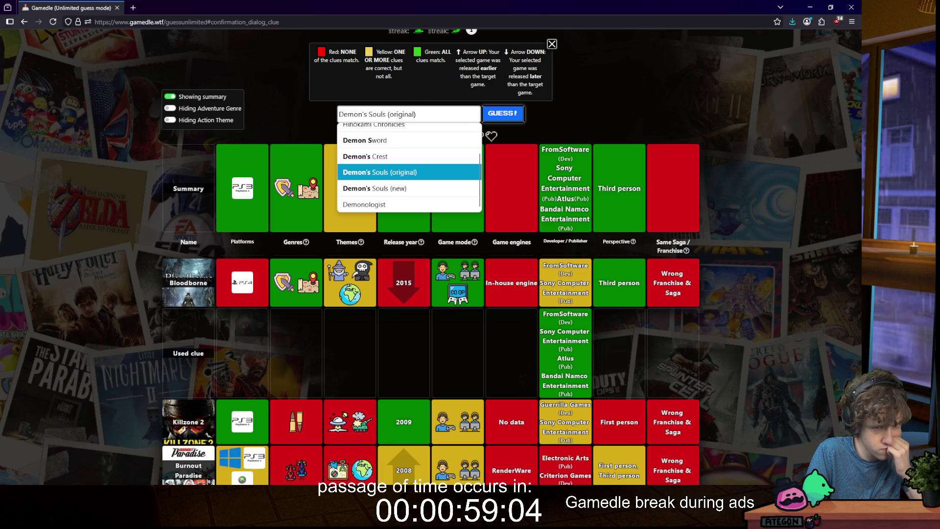
{"action": "key", "text": "Return"}
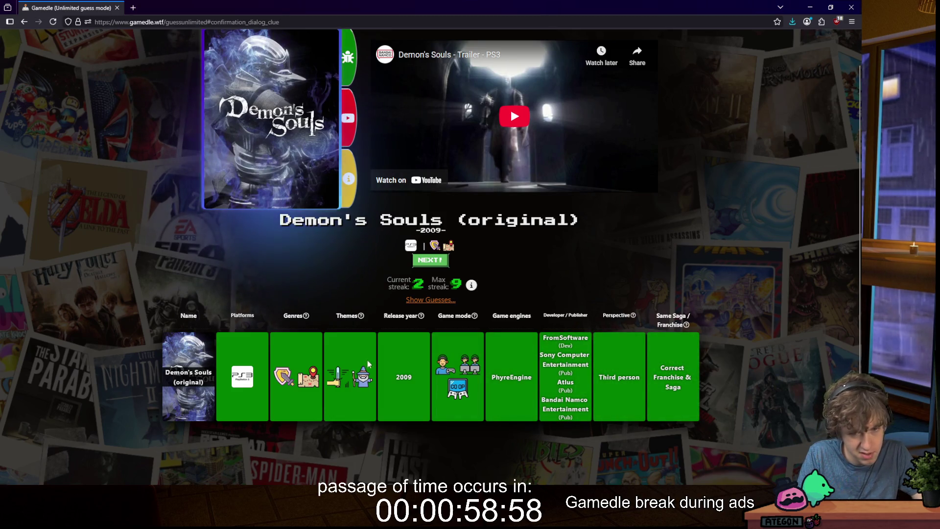
- Check the column help icons and scroll through the guess table below the Demon's Souls (original) result
{"action": "mouse_move", "coordinate": [312, 321]}
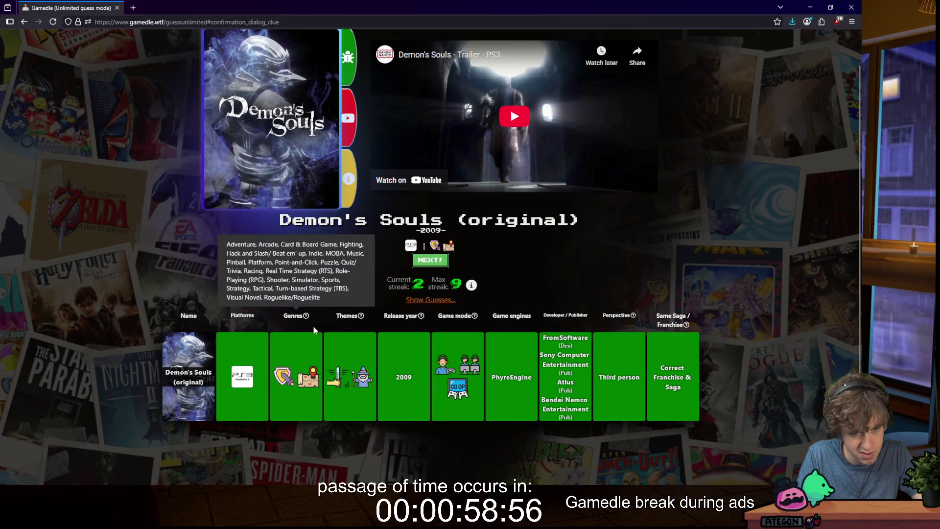
{"action": "mouse_move", "coordinate": [402, 330]}
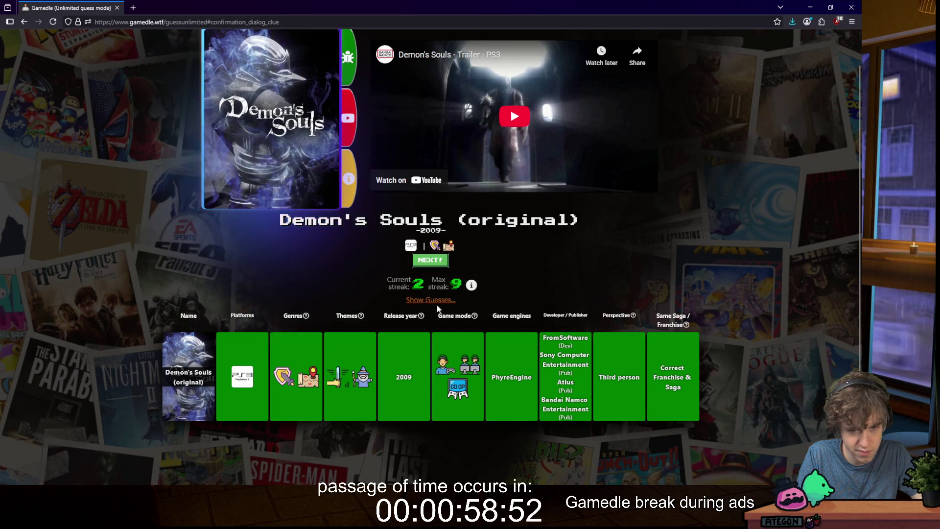
{"action": "scroll", "coordinate": [345, 296], "scroll_direction": "down", "scroll_amount": 5}
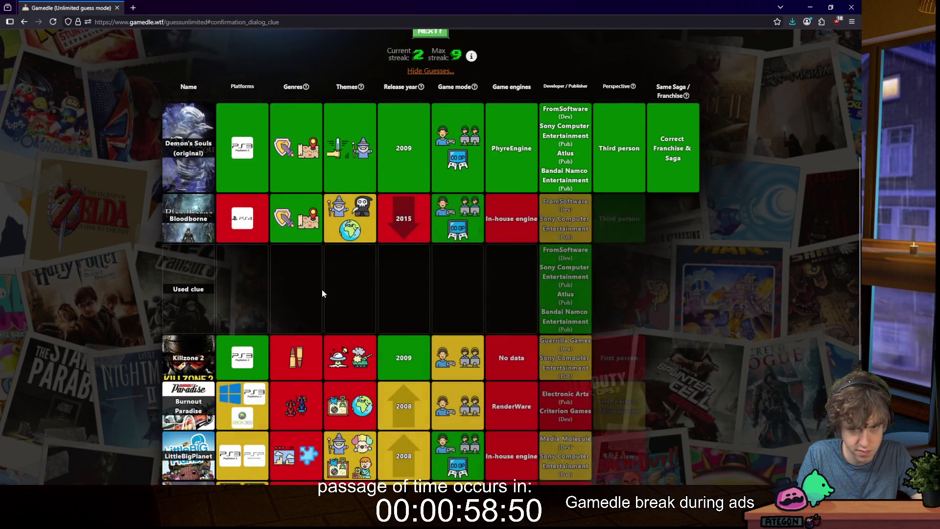
{"action": "scroll", "coordinate": [338, 302], "scroll_direction": "down", "scroll_amount": 2}
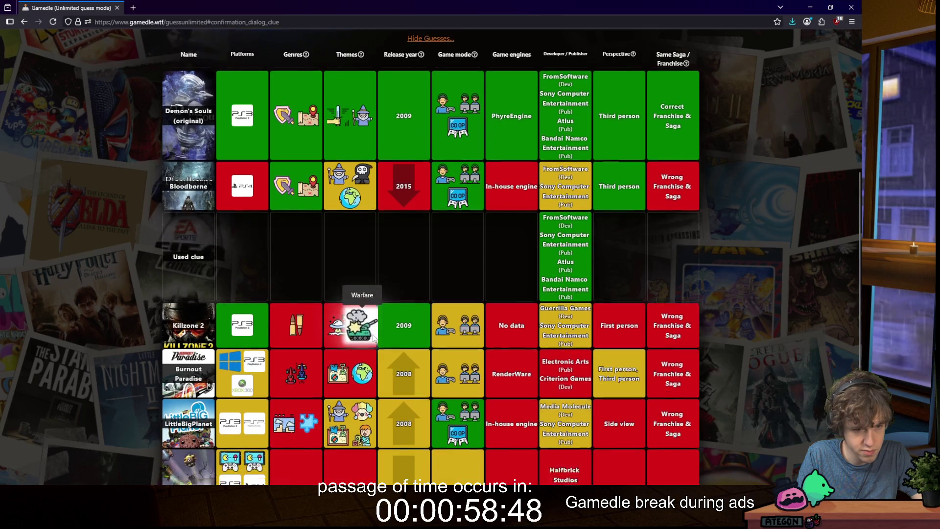
{"action": "scroll", "coordinate": [369, 326], "scroll_direction": "up", "scroll_amount": 2}
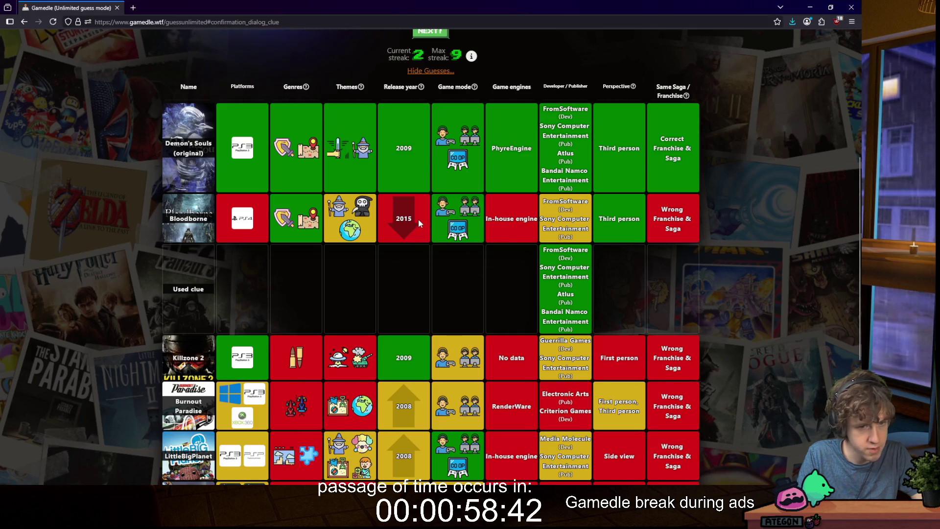
{"action": "scroll", "coordinate": [389, 158], "scroll_direction": "down", "scroll_amount": 1}
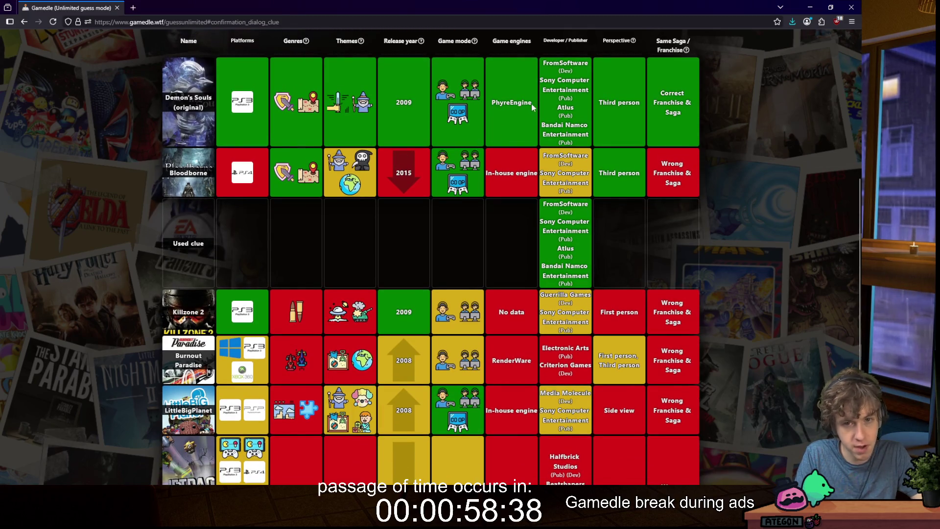
{"action": "scroll", "coordinate": [492, 156], "scroll_direction": "down", "scroll_amount": 2}
{"action": "scroll", "coordinate": [492, 152], "scroll_direction": "down", "scroll_amount": 2}
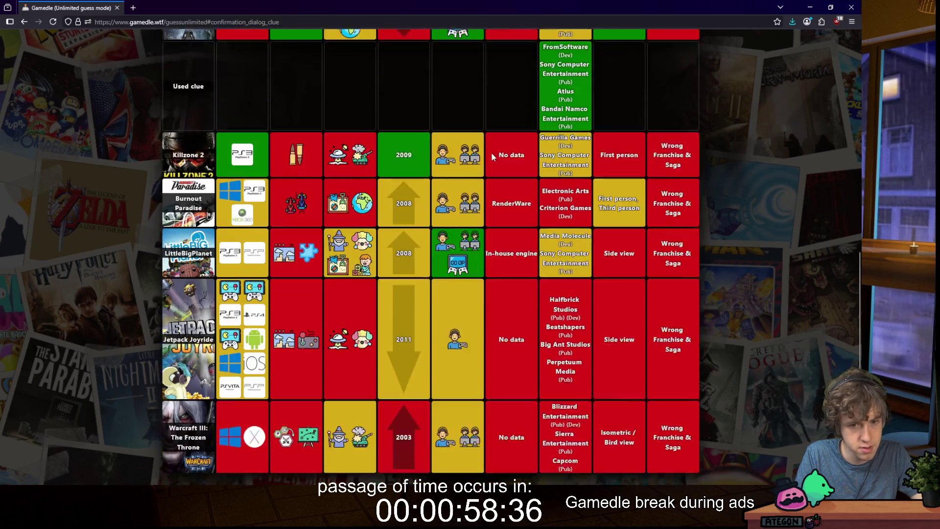
{"action": "scroll", "coordinate": [489, 152], "scroll_direction": "up", "scroll_amount": 6}
{"action": "scroll", "coordinate": [489, 151], "scroll_direction": "up", "scroll_amount": 1}
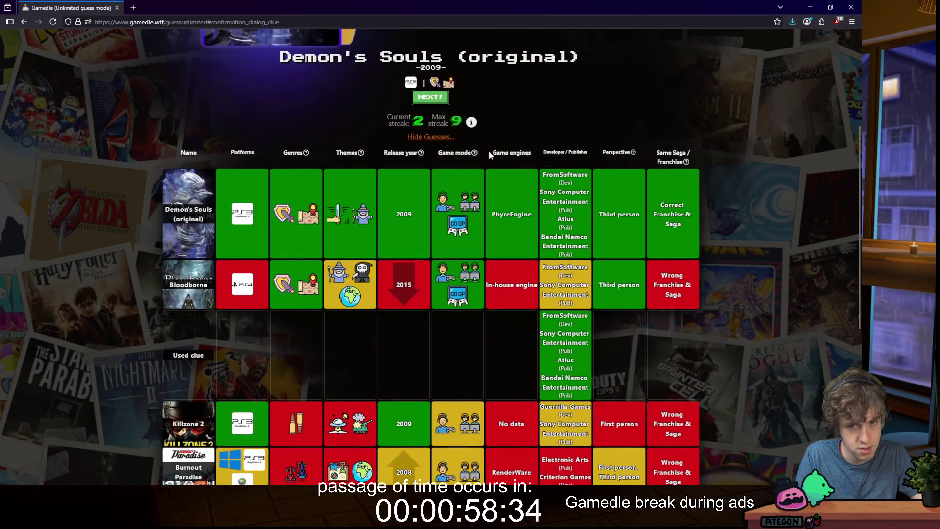
{"action": "scroll", "coordinate": [488, 152], "scroll_direction": "down", "scroll_amount": 7}
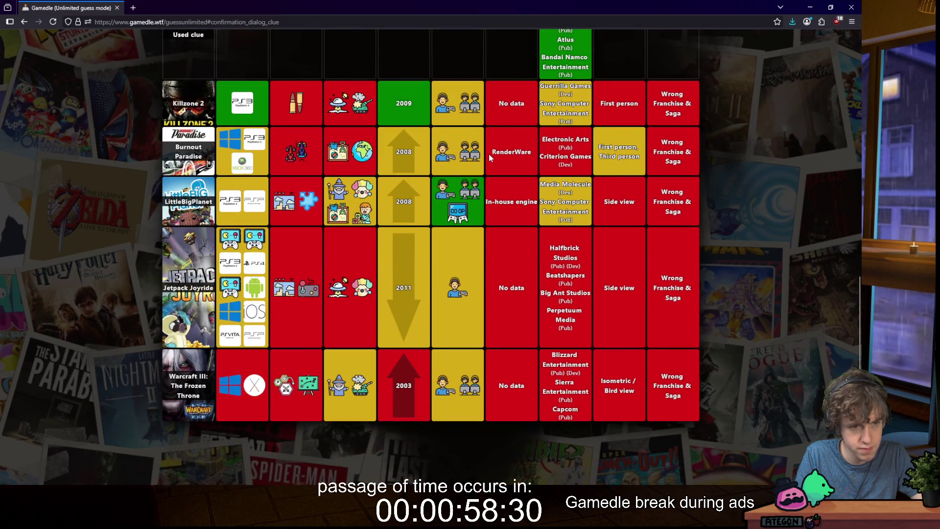
{"action": "scroll", "coordinate": [489, 154], "scroll_direction": "up", "scroll_amount": 7}
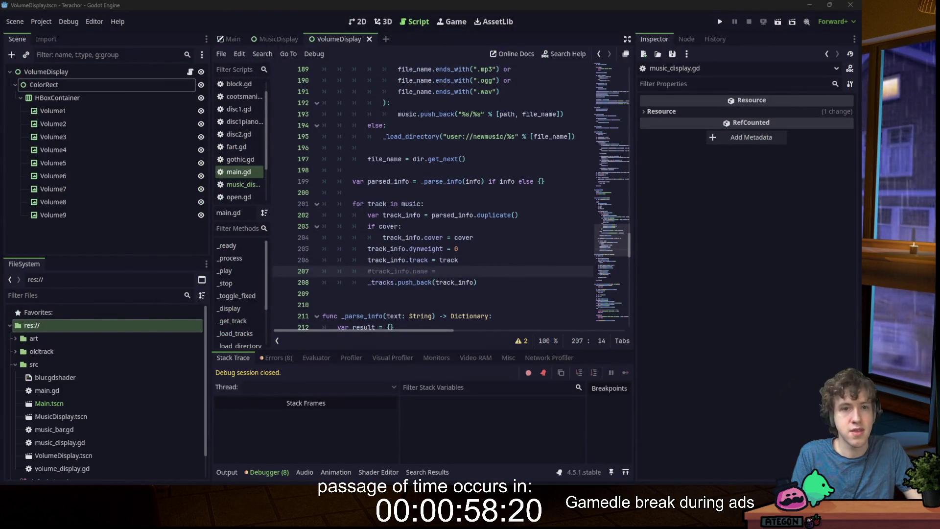
- Uncomment line 207, complete it as track_info.name = track, save, and run the project
{"action": "key", "text": "BackSpace"}
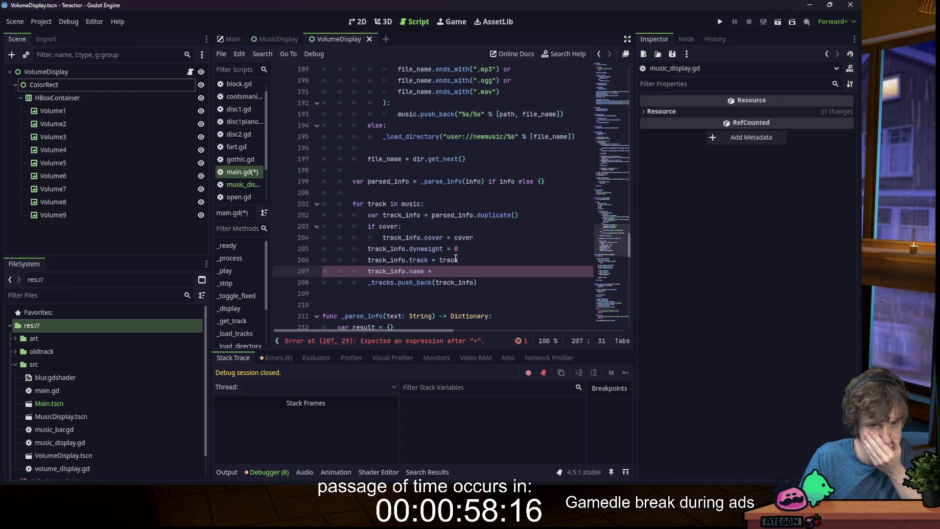
{"action": "scroll", "coordinate": [433, 203], "scroll_direction": "up", "scroll_amount": 1}
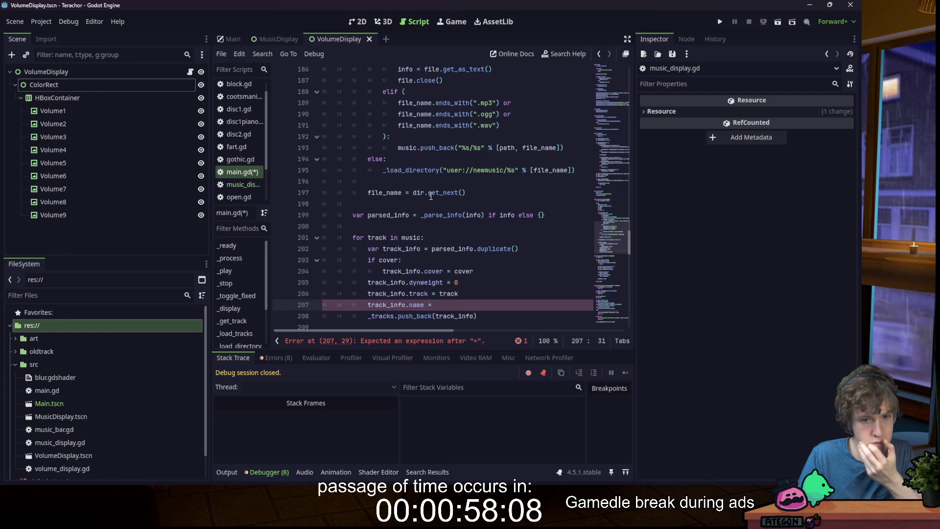
{"action": "type", "text": "track"}
{"action": "key", "text": "ctrl+s"}
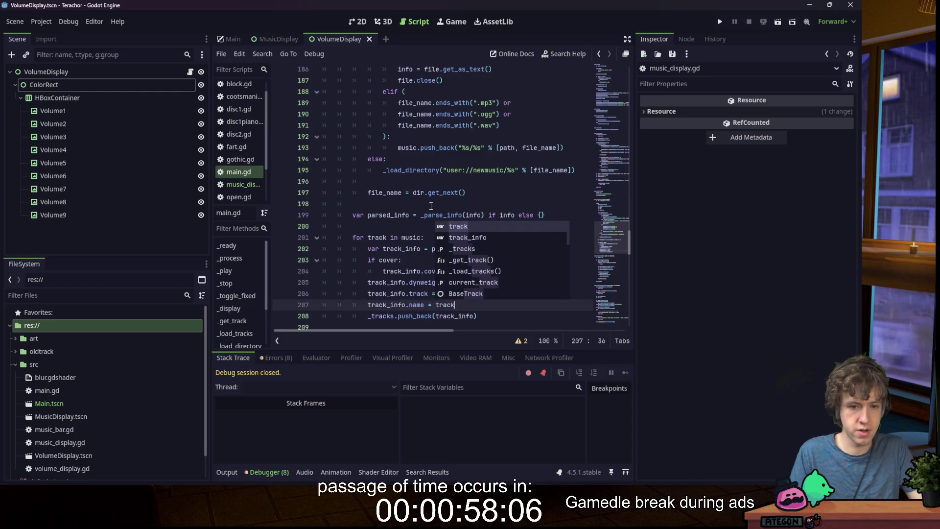
{"action": "left_click", "coordinate": [438, 181]}
{"action": "left_click", "coordinate": [720, 22]}
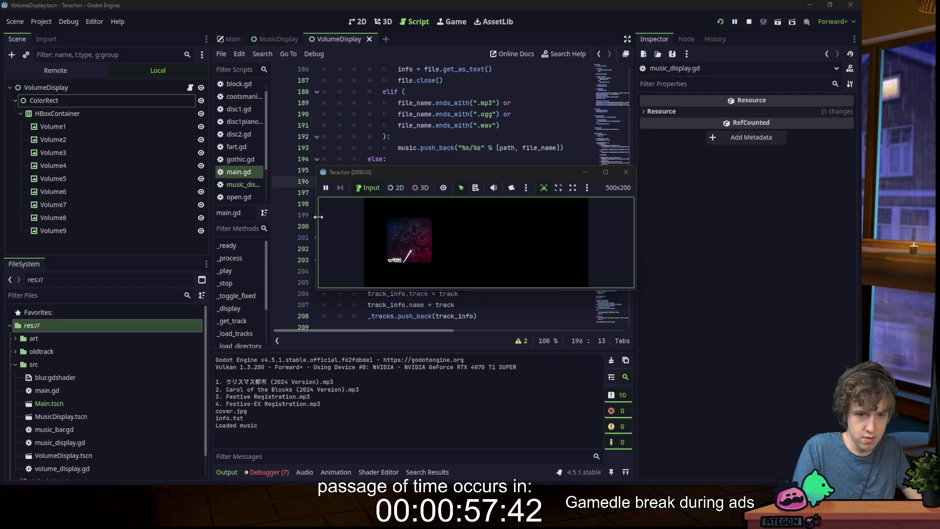
- Close the debug game window and spin the Effects name wheel, which lands on Mead
{"action": "left_click", "coordinate": [626, 172]}
{"action": "left_click", "coordinate": [503, 190]}
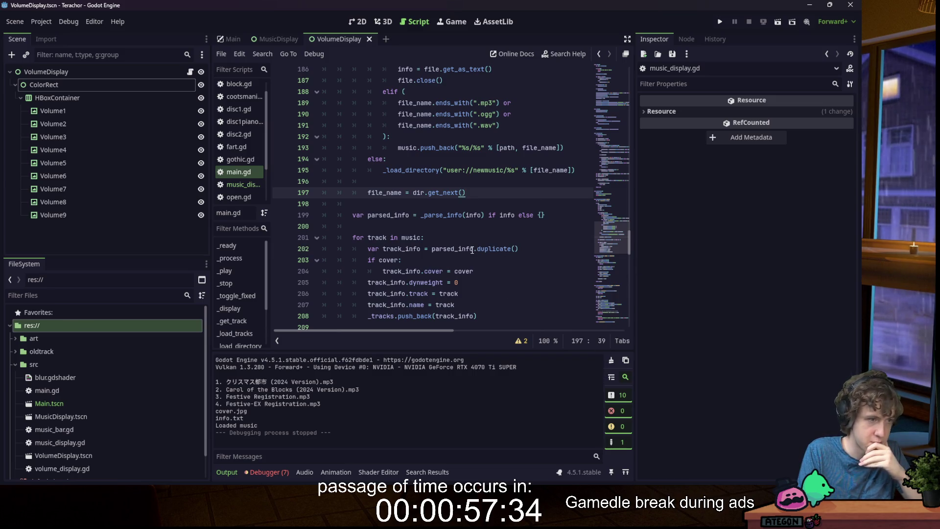
{"action": "left_click", "coordinate": [559, 217]}
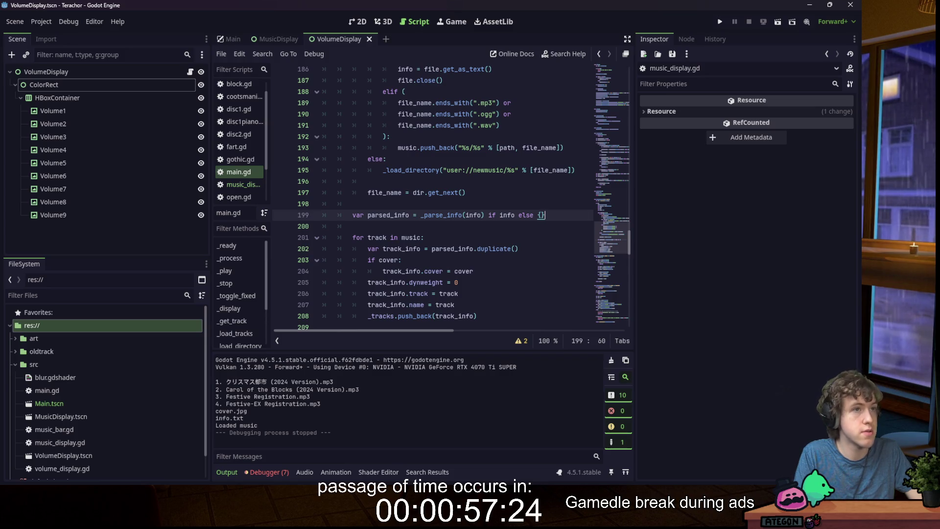
{"action": "key", "text": "alt+Tab"}
{"action": "left_click", "coordinate": [462, 210]}
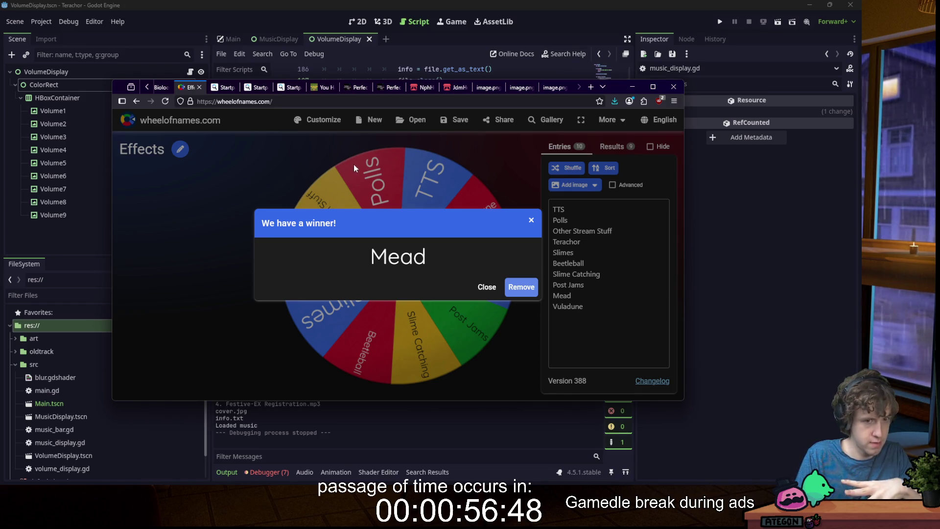
- Minimize the Wheel of Names browser window to return to the Godot script editor
{"action": "left_click", "coordinate": [633, 86]}
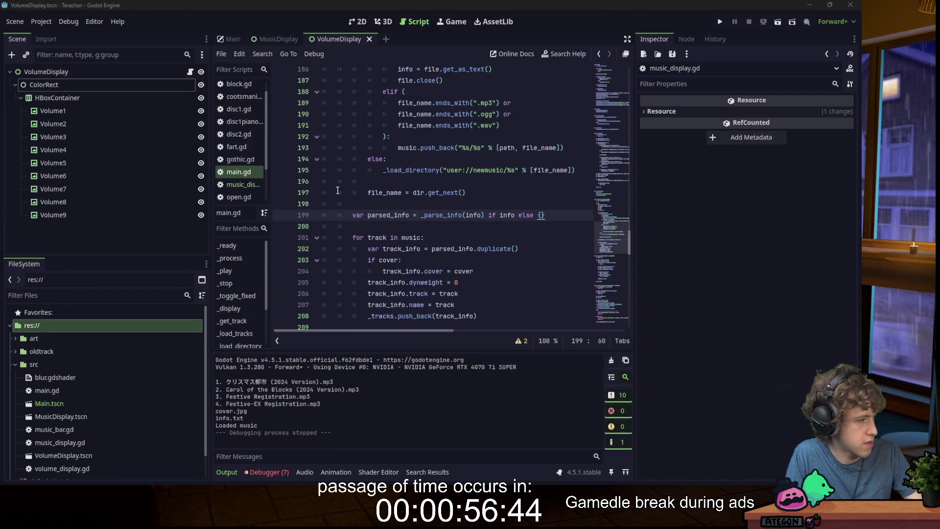
{"action": "mouse_move", "coordinate": [365, 472]}
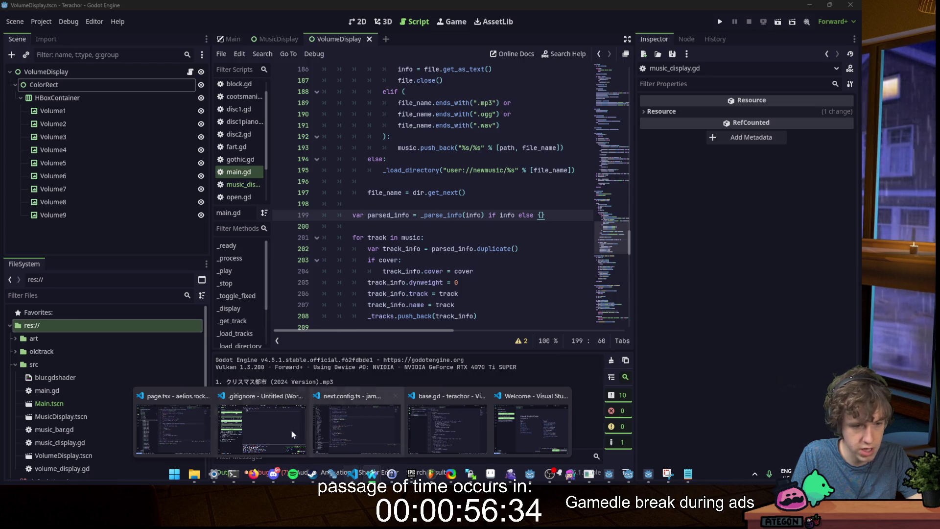
- Open beetleball/beetles/page.tsx from the Explorer and place the caret in the onball TableCell code
{"action": "left_click", "coordinate": [262, 426]}
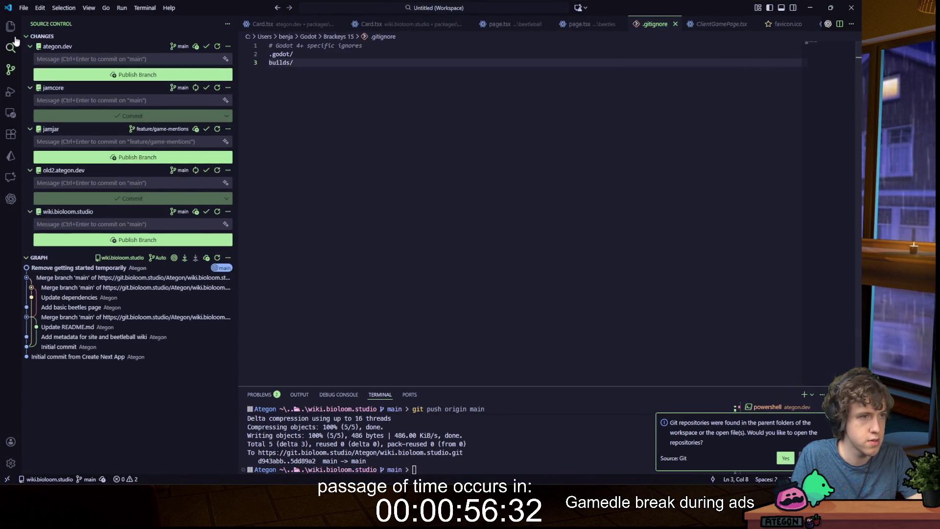
{"action": "left_click", "coordinate": [10, 26]}
{"action": "scroll", "coordinate": [133, 245], "scroll_direction": "down", "scroll_amount": 2}
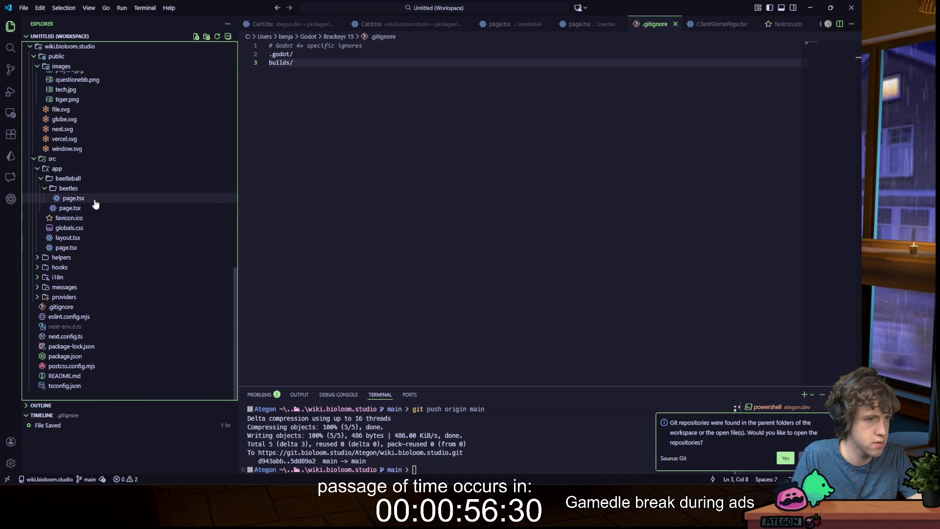
{"action": "left_click", "coordinate": [73, 198]}
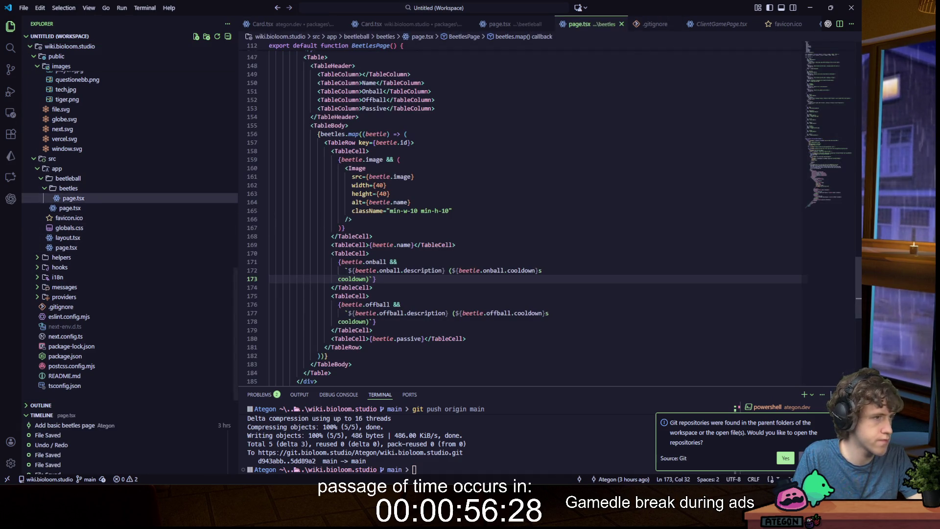
{"action": "left_click", "coordinate": [537, 236]}
{"action": "left_click", "coordinate": [397, 262]}
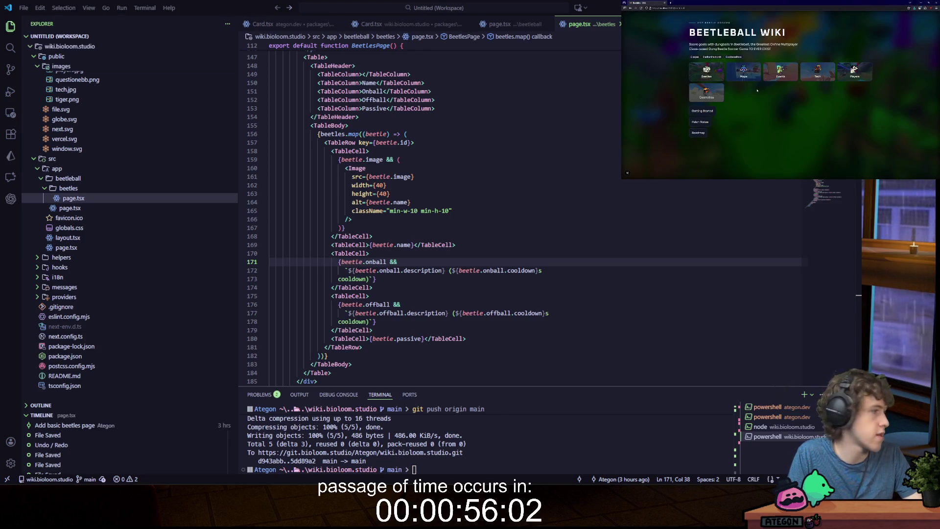
- Bring up the wiki's Beetles ability table, then return the caret to line 174 of page.tsx
{"action": "left_click", "coordinate": [707, 72]}
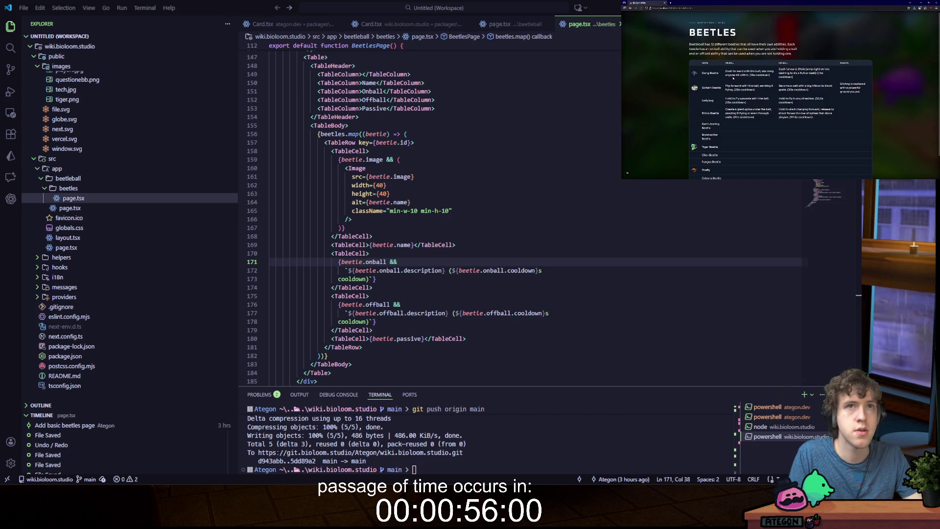
{"action": "scroll", "coordinate": [728, 42], "scroll_direction": "down", "scroll_amount": 1}
{"action": "scroll", "coordinate": [728, 42], "scroll_direction": "up", "scroll_amount": 1}
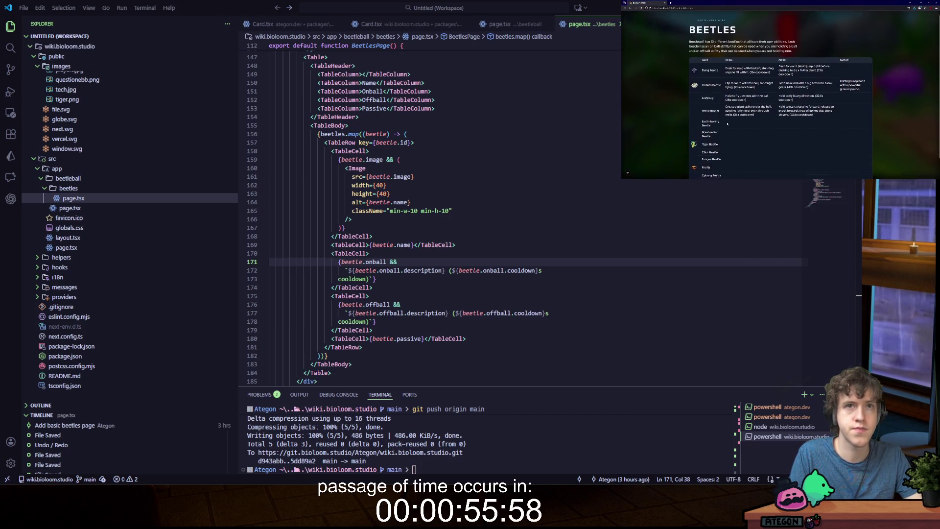
{"action": "scroll", "coordinate": [728, 42], "scroll_direction": "down", "scroll_amount": 1}
{"action": "mouse_move", "coordinate": [311, 476]}
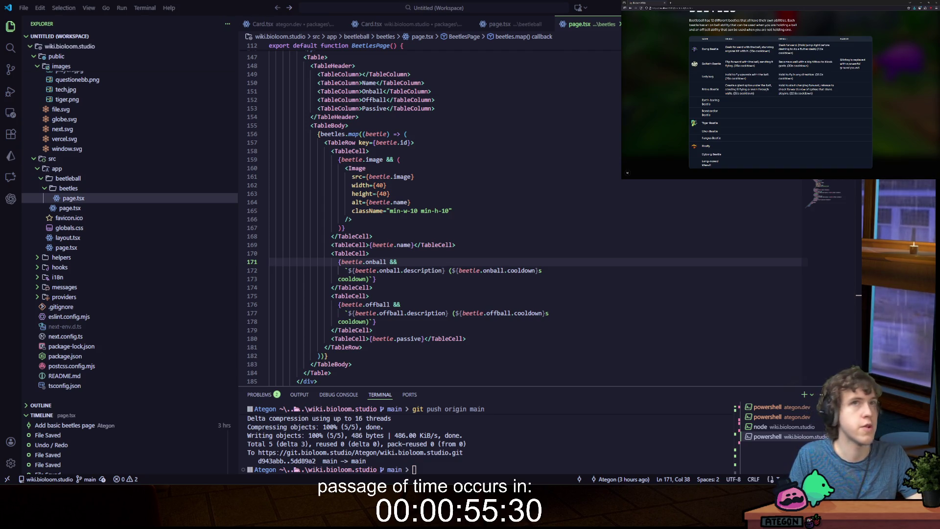
{"action": "left_click", "coordinate": [456, 302]}
{"action": "left_click", "coordinate": [451, 289]}
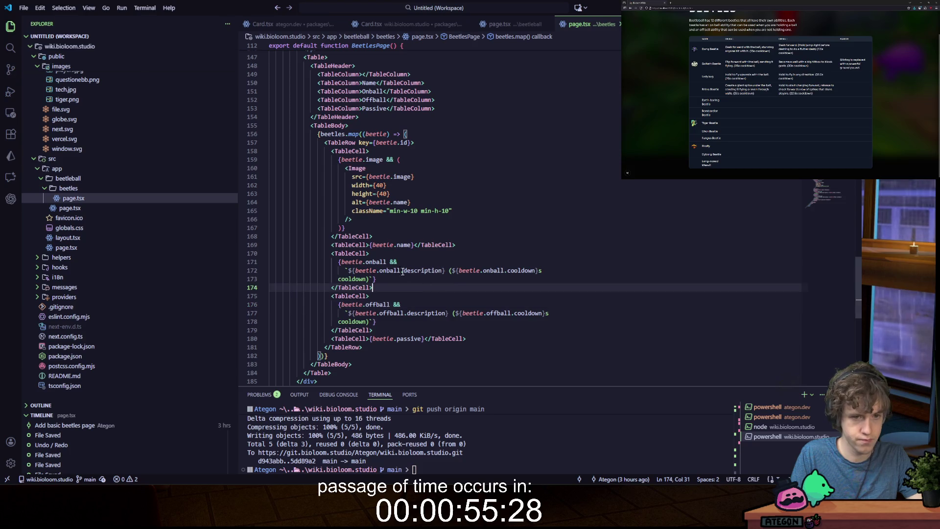
- Copy the Rhino Beetle's offball and onball blocks under the Earth-boring Beetle name and save
{"action": "scroll", "coordinate": [444, 209], "scroll_direction": "up", "scroll_amount": 5}
{"action": "scroll", "coordinate": [444, 209], "scroll_direction": "up", "scroll_amount": 10}
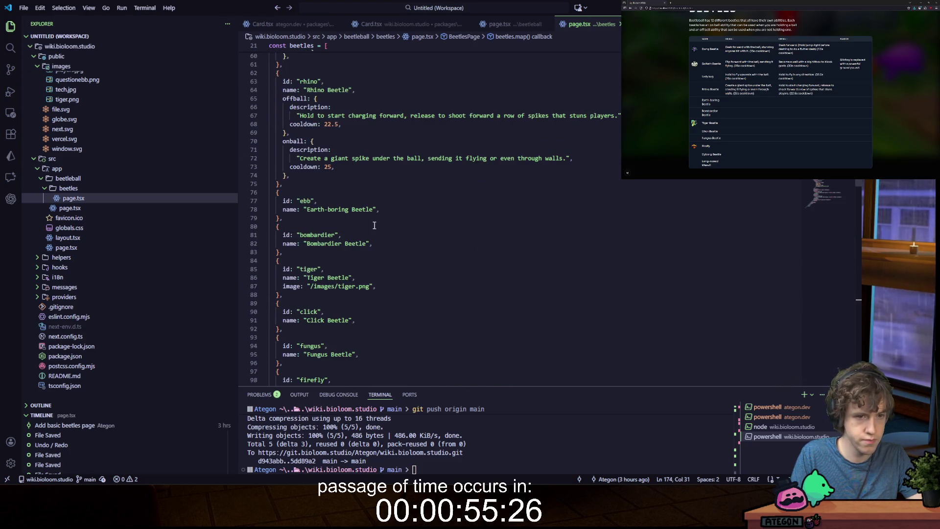
{"action": "left_click", "coordinate": [408, 205]}
{"action": "mouse_move", "coordinate": [290, 175]}
{"action": "left_mouse_down"}
{"action": "mouse_move", "coordinate": [298, 107]}
{"action": "mouse_move", "coordinate": [283, 98]}
{"action": "left_mouse_up"}
{"action": "key", "text": "ctrl+c"}
{"action": "left_click", "coordinate": [388, 207]}
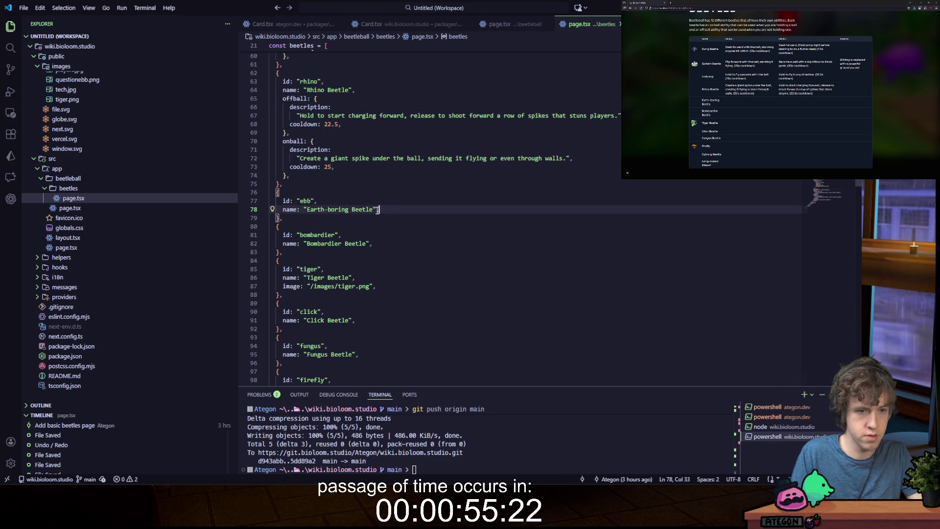
{"action": "key", "text": "Return"}
{"action": "key", "text": "ctrl+v"}
{"action": "key", "text": "ctrl+s"}
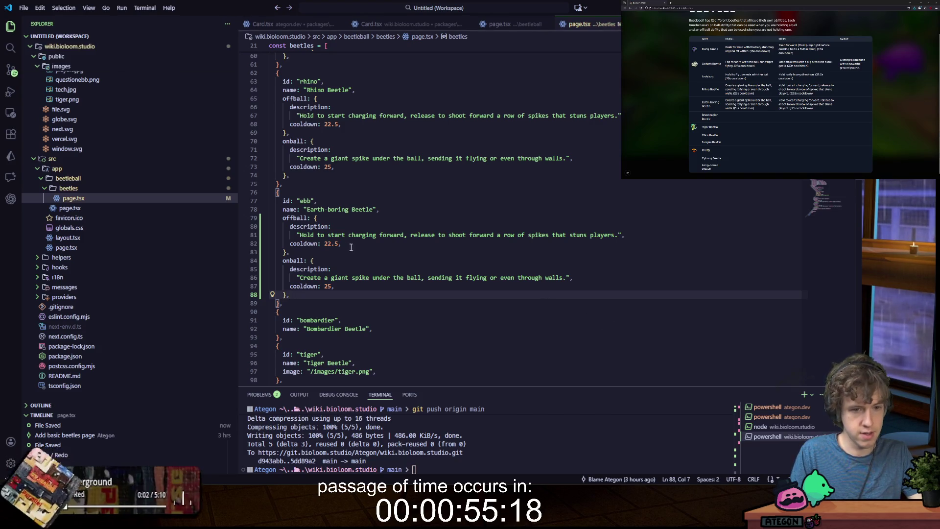
- Set the Earth-boring Beetle's offball cooldown to 40 and onball cooldown to 35
{"action": "left_click_drag", "start_coordinate": [323, 244], "coordinate": [338, 244]}
{"action": "type", "text": "40"}
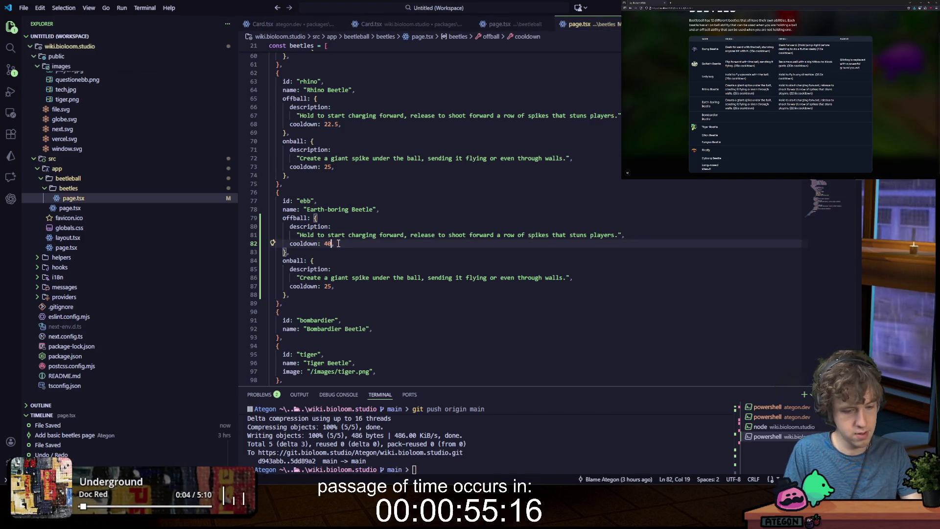
{"action": "key", "text": "Down"}
{"action": "key", "text": "Down"}
{"action": "key", "text": "Down"}
{"action": "key", "text": "BackSpace"}
{"action": "key", "text": "BackSpace"}
{"action": "type", "text": "35"}
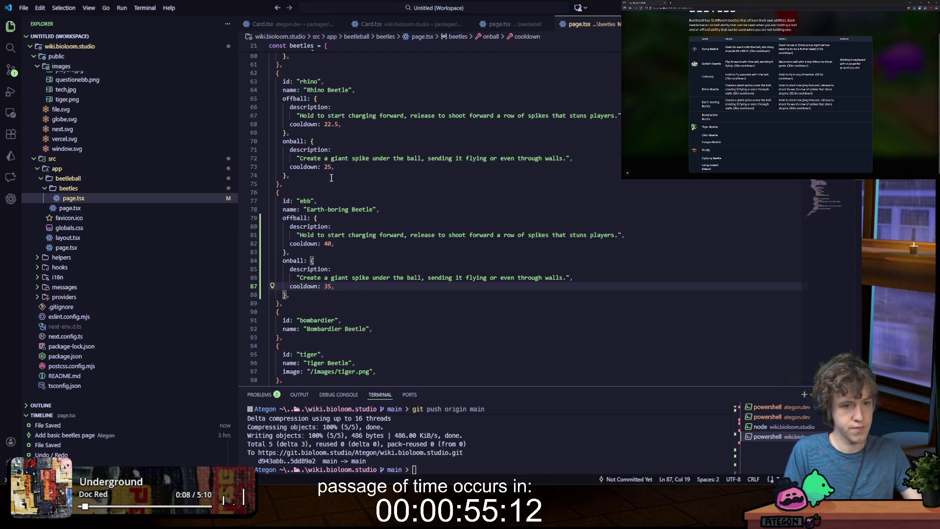
- Write the dig offball description, ending 'Reactivate to pull everything nearby underground and back out the hole', and save
{"action": "left_click_drag", "start_coordinate": [300, 235], "coordinate": [618, 236]}
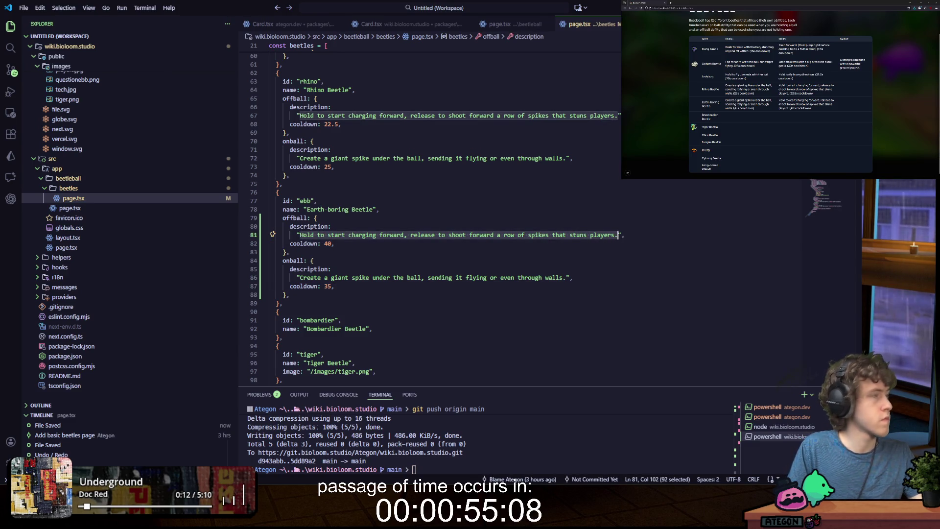
{"action": "type", "text": "Dig a ho"}
{"action": "key", "text": "BackSpace"}
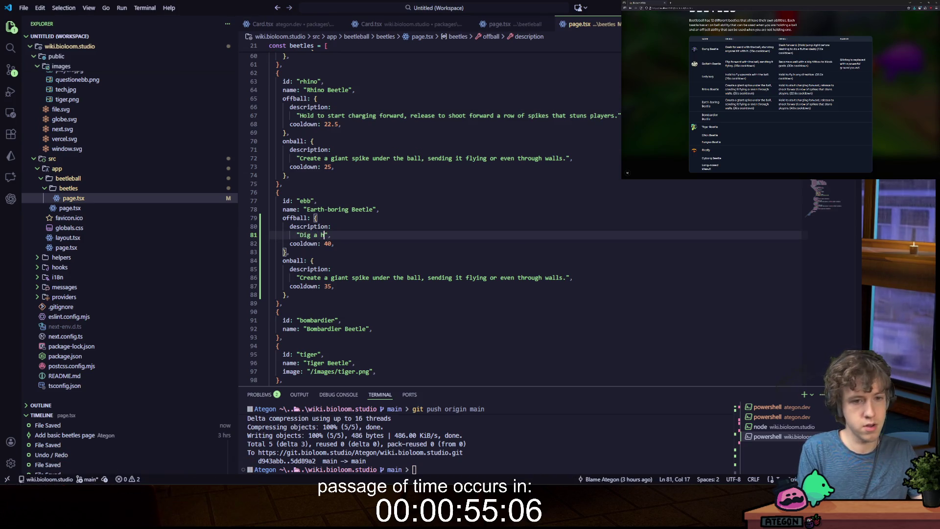
{"action": "type", "text": "le an"}
{"action": "key", "text": "BackSpace"}
{"action": "key", "text": "BackSpace"}
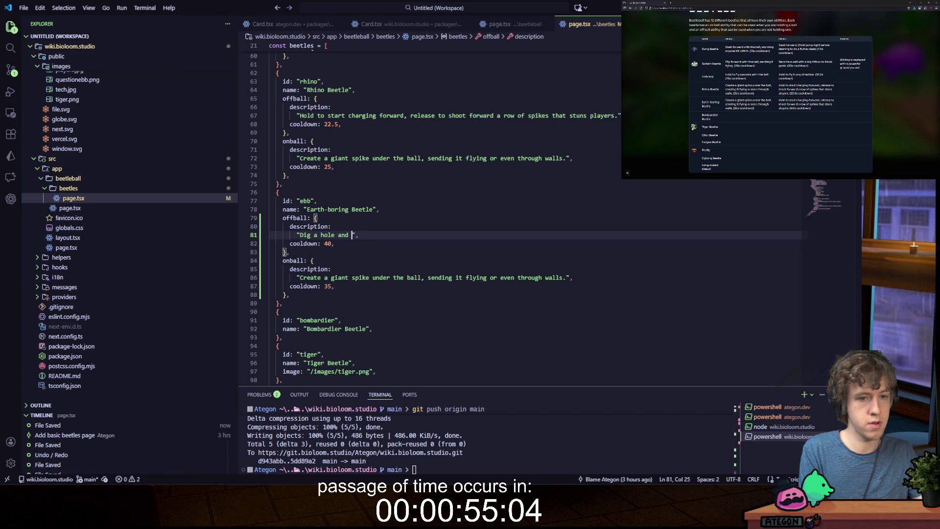
{"action": "key", "text": "BackSpace"}
{"action": "key", "text": "BackSpace"}
{"action": "type", "text": "und"}
{"action": "type", "text": "erground"}
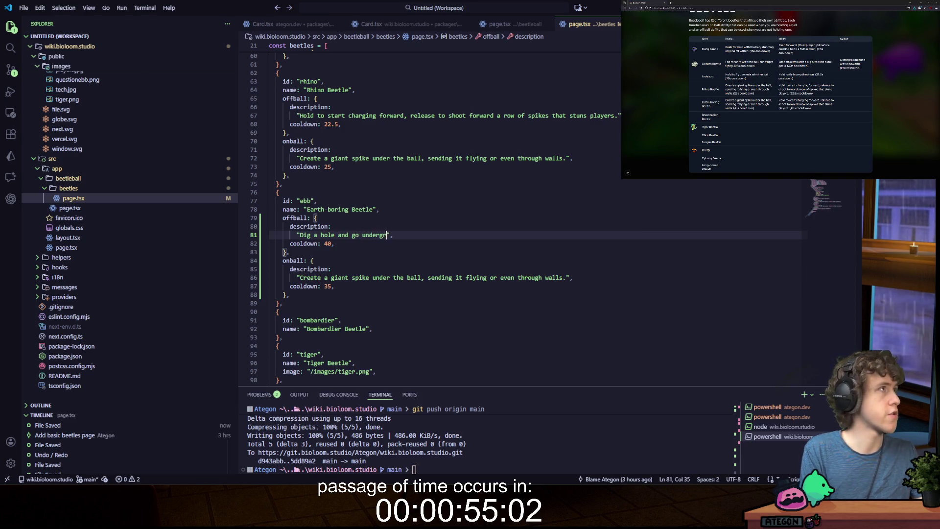
{"action": "type", "text": ". Reac"}
{"action": "type", "text": "tiva"}
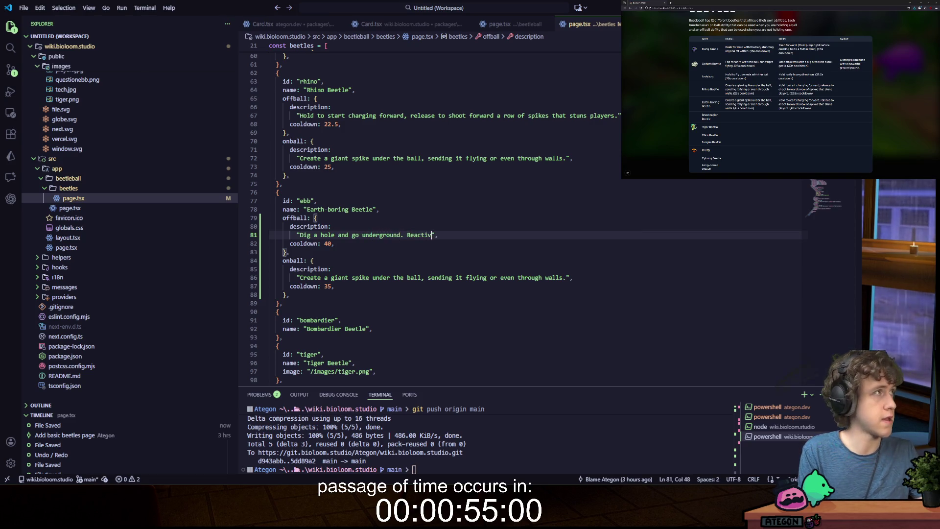
{"action": "type", "text": "te to pu"}
{"action": "type", "text": "ll every"}
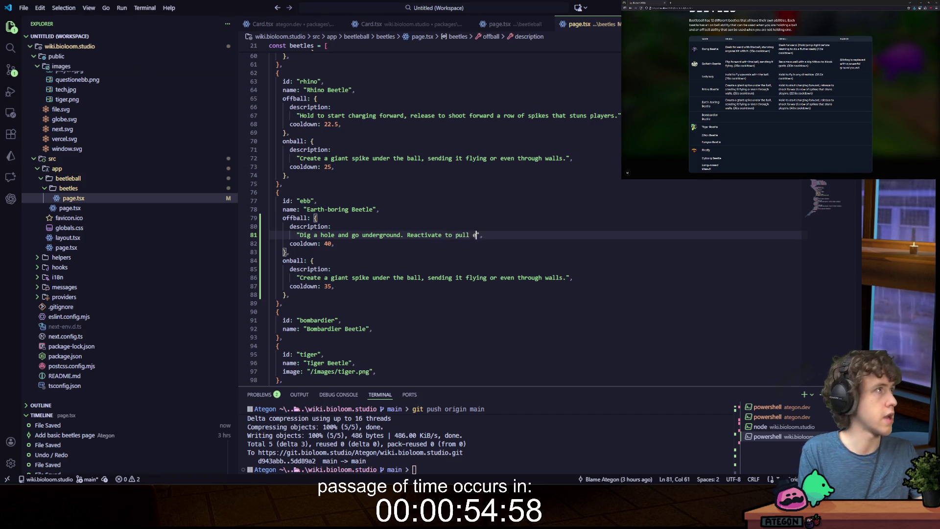
{"action": "type", "text": "thing nearb"}
{"action": "type", "text": "y unde"}
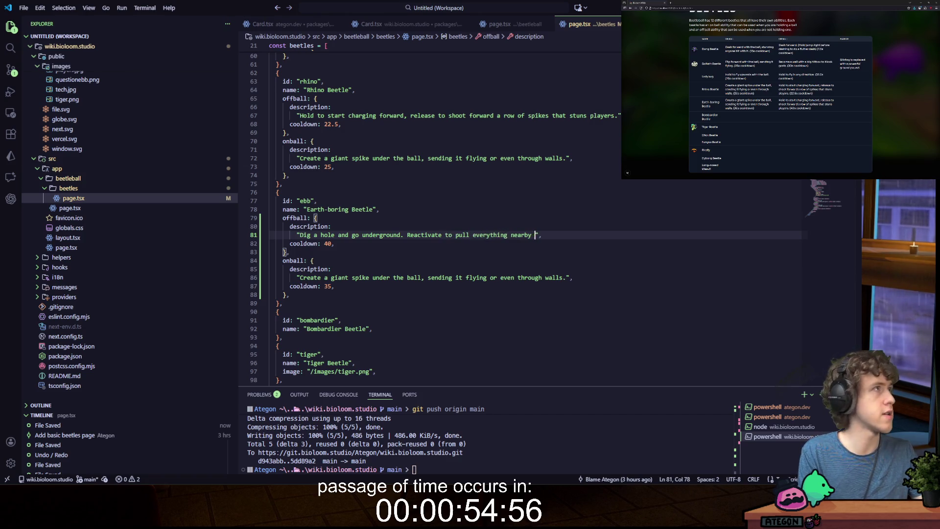
{"action": "type", "text": "rgroun"}
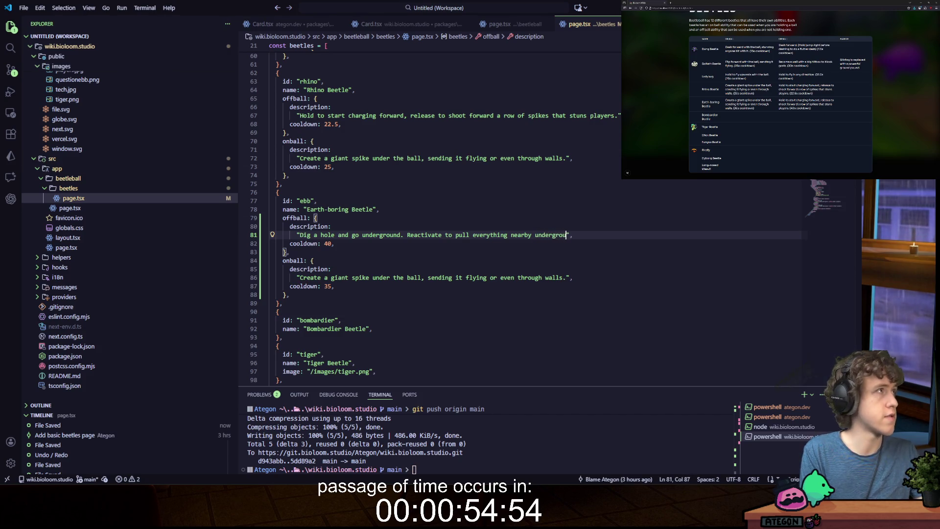
{"action": "type", "text": "d and back out the hole."}
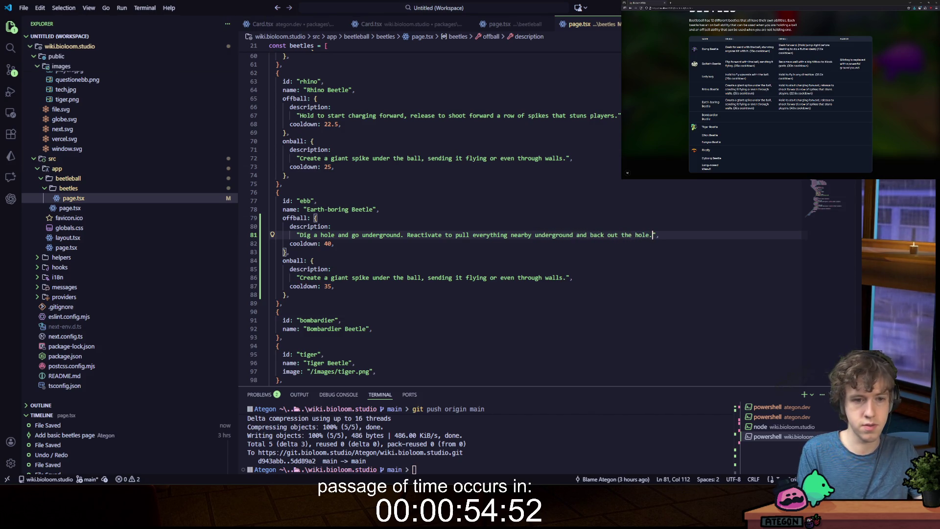
{"action": "key", "text": "ctrl+s"}
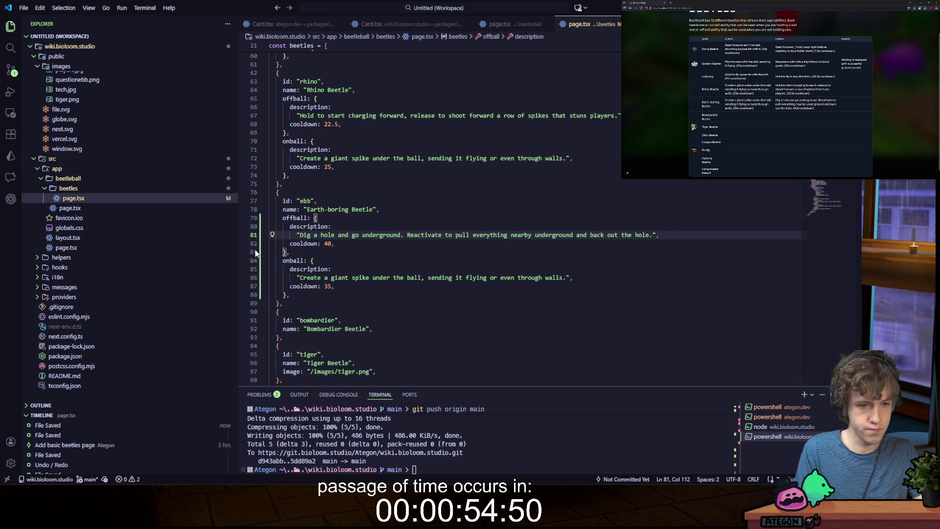
- Replace the onball text with 'Hold to create a dirt ramp under the ball.' and save
{"action": "left_click_drag", "start_coordinate": [298, 278], "coordinate": [566, 277]}
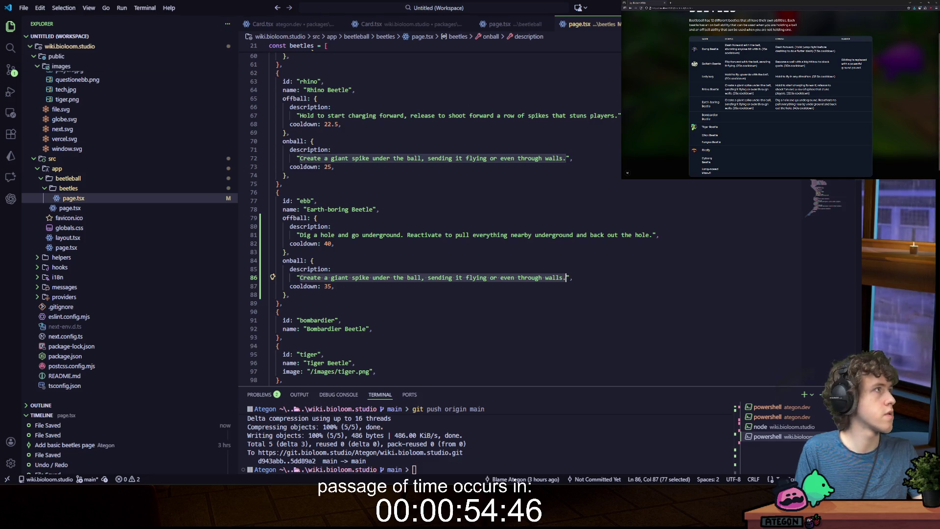
{"action": "type", "text": "Hold to crea"}
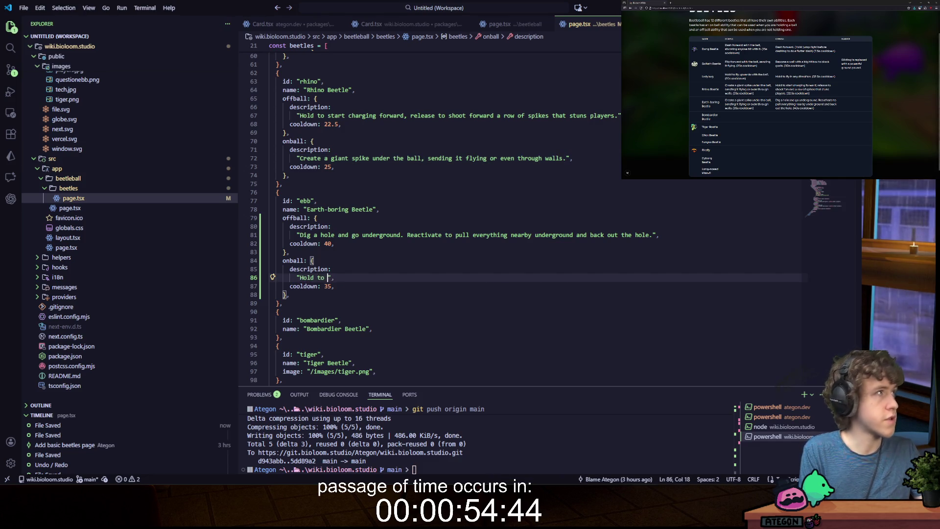
{"action": "type", "text": "te a dirt ramp un"}
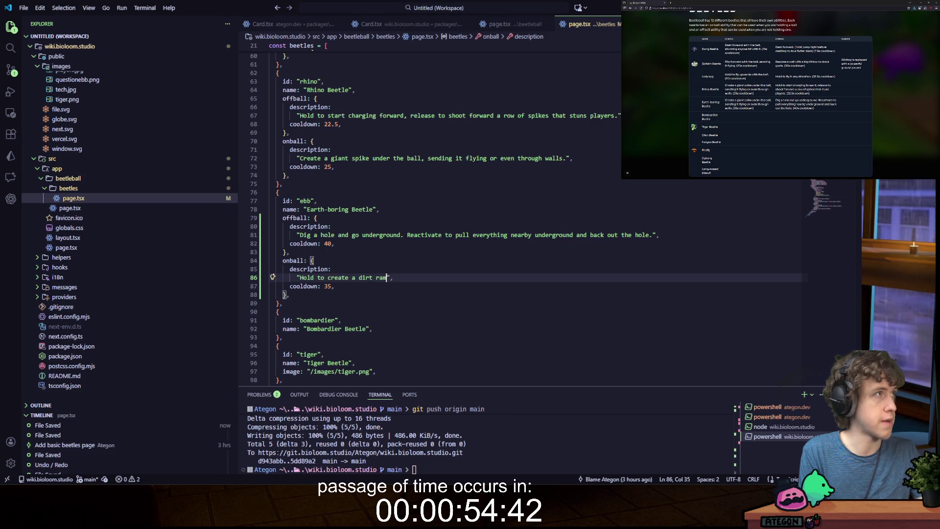
{"action": "type", "text": "der the ball"}
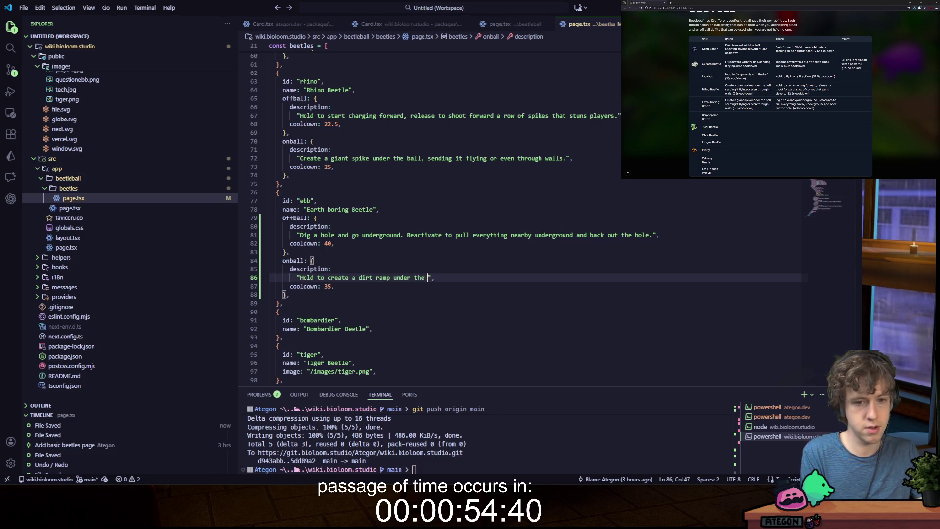
{"action": "type", "text": "."}
{"action": "key", "text": "ctrl+s"}
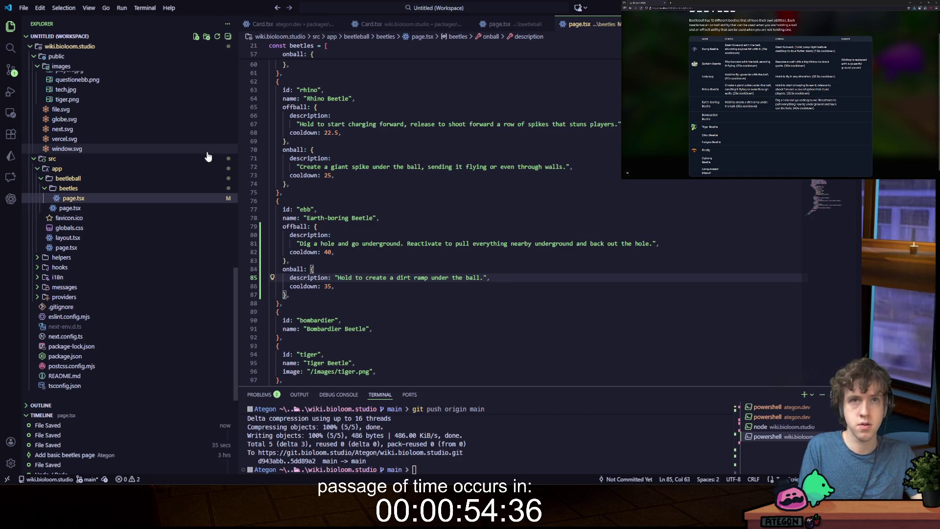
{"action": "scroll", "coordinate": [325, 229], "scroll_direction": "down", "scroll_amount": 2}
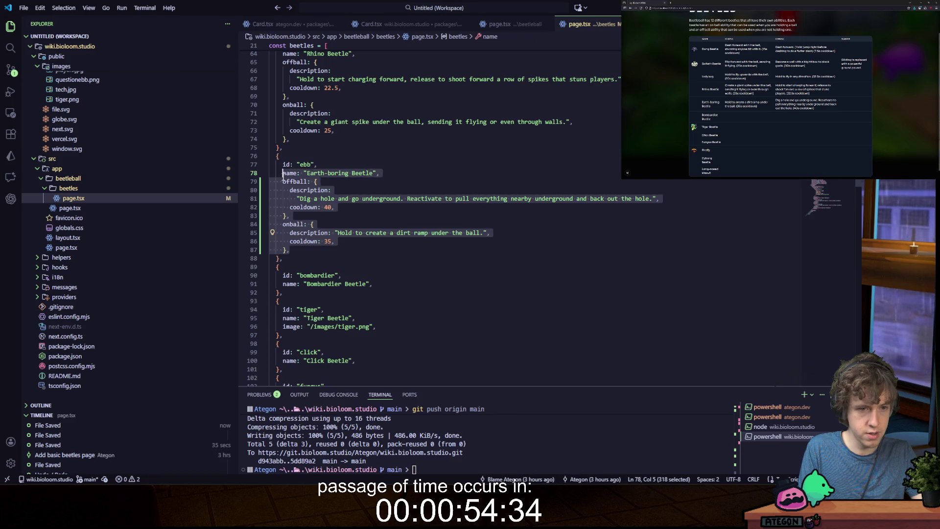
{"action": "left_click", "coordinate": [399, 289]}
- Paste the ability blocks under Bombardier Beetle, clear both descriptions and set both cooldowns to x
{"action": "left_click", "coordinate": [400, 285]}
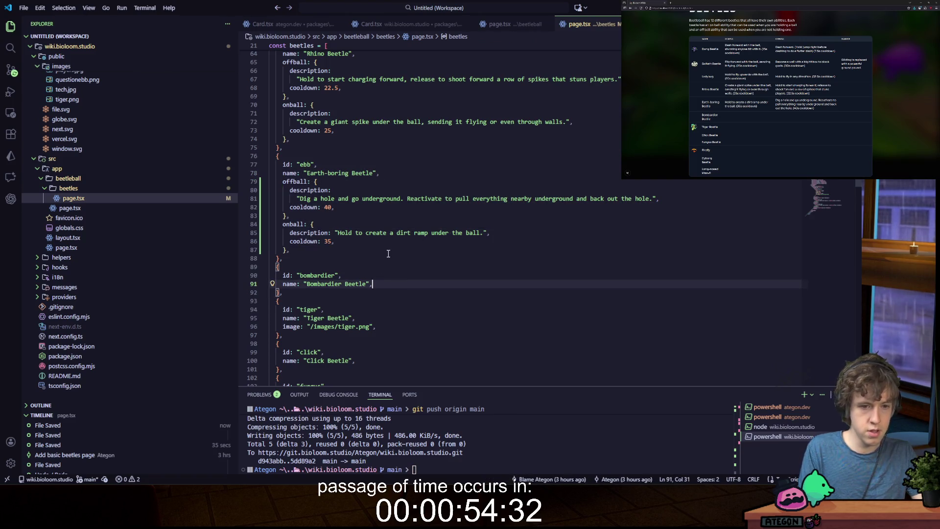
{"action": "key", "text": "ctrl+v"}
{"action": "left_click_drag", "start_coordinate": [300, 288], "coordinate": [652, 288]}
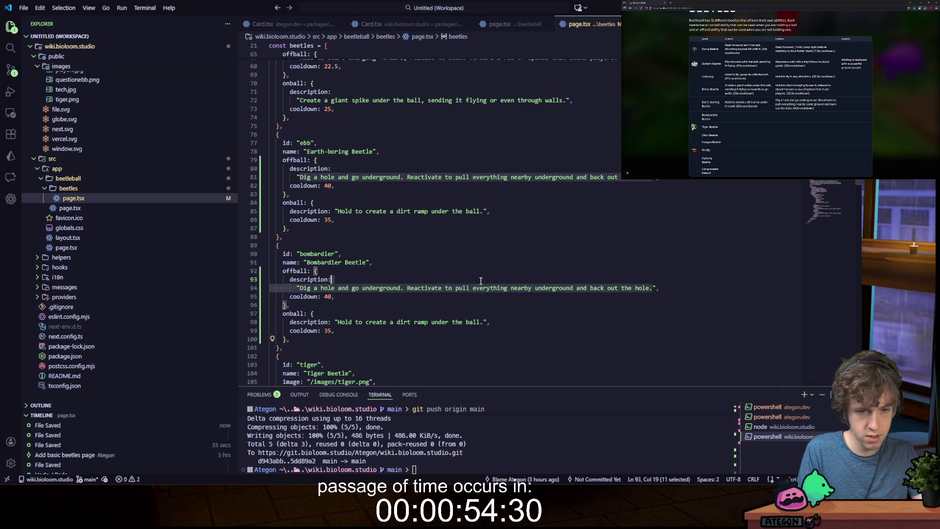
{"action": "key", "text": "BackSpace"}
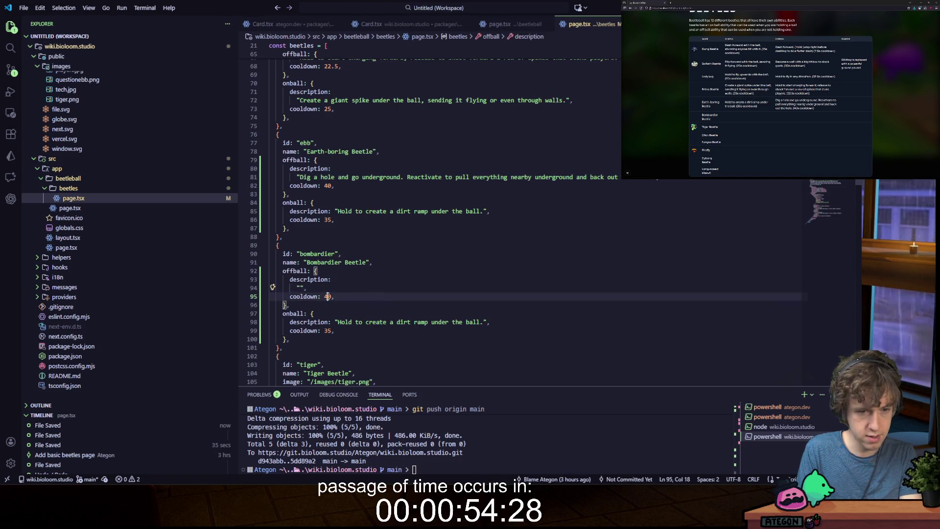
{"action": "left_click_drag", "start_coordinate": [337, 321], "coordinate": [484, 321]}
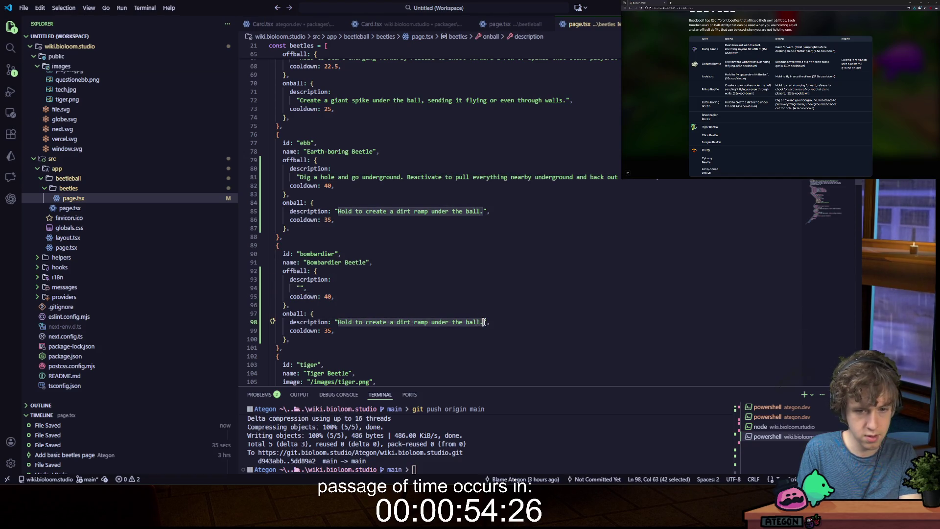
{"action": "key", "text": "BackSpace"}
{"action": "double_click", "coordinate": [327, 297]}
{"action": "type", "text": "x"}
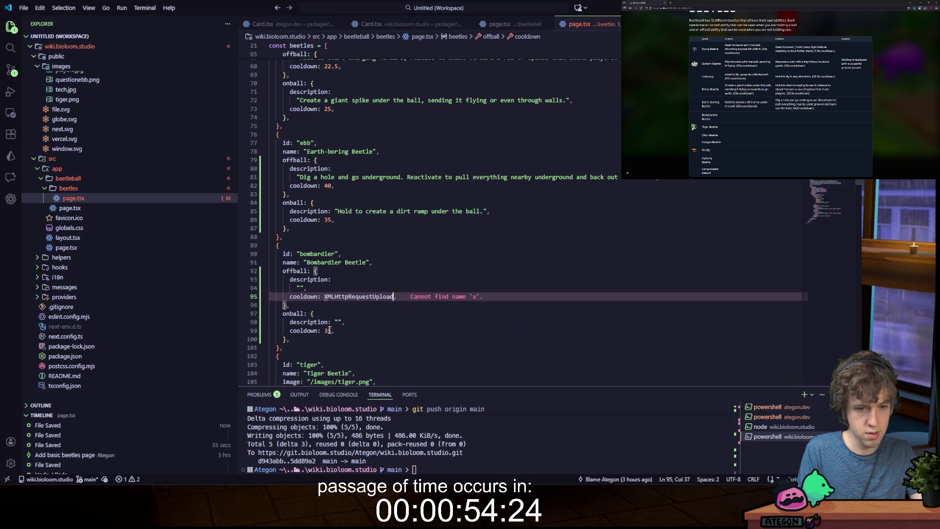
{"action": "double_click", "coordinate": [328, 331]}
{"action": "type", "text": "x"}
- Select Bombardier's blank offball/onball blocks as a reusable template
{"action": "left_click", "coordinate": [358, 321]}
{"action": "key", "text": "Down"}
{"action": "key", "text": "Down"}
{"action": "key", "text": "shift+Up"}
{"action": "key", "text": "shift+Up"}
{"action": "key", "text": "shift+Up"}
{"action": "key", "text": "shift+Home"}
{"action": "key", "text": "ctrl+c"}
- Paste the blank ability template into the Tiger Beetle entry
{"action": "scroll", "coordinate": [356, 292], "scroll_direction": "down", "scroll_amount": 5}
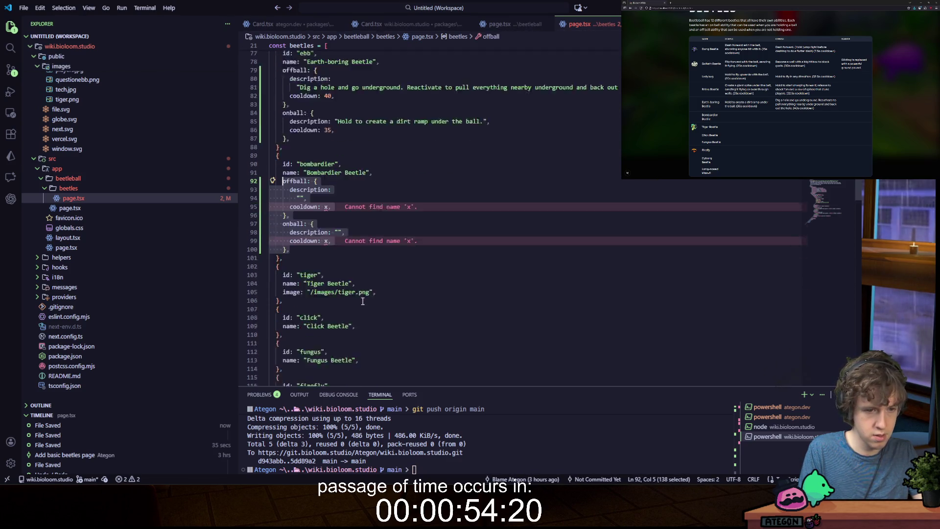
{"action": "left_click", "coordinate": [384, 248]}
{"action": "key", "text": "Return"}
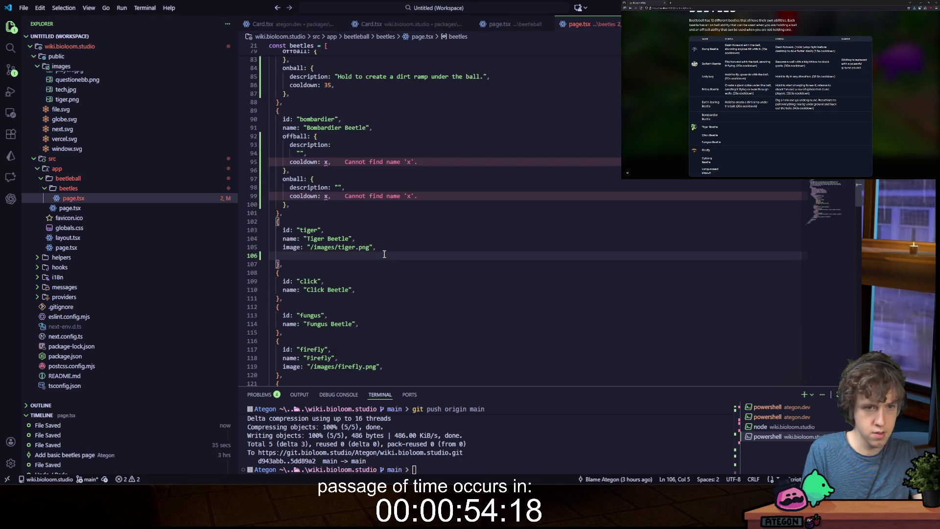
{"action": "key", "text": "BackSpace"}
{"action": "scroll", "coordinate": [385, 260], "scroll_direction": "up", "scroll_amount": 9}
{"action": "scroll", "coordinate": [387, 265], "scroll_direction": "up", "scroll_amount": 7}
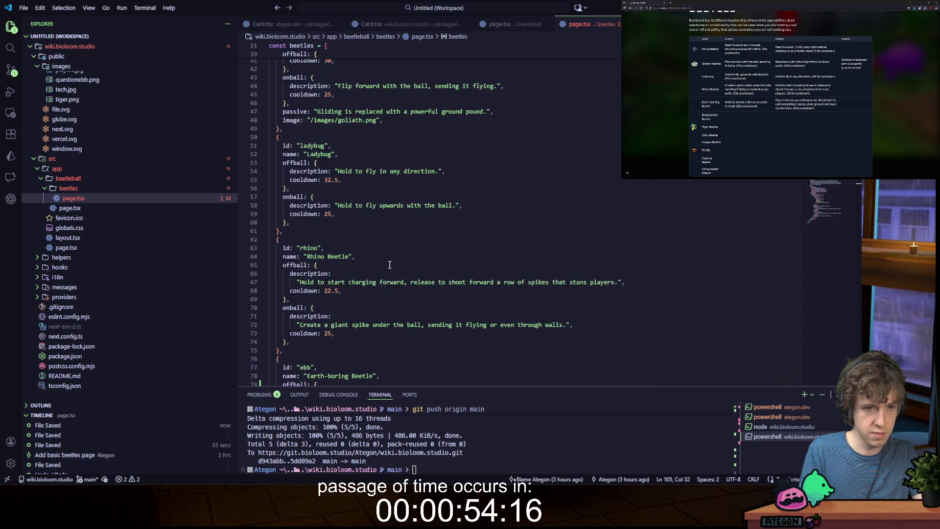
{"action": "scroll", "coordinate": [376, 287], "scroll_direction": "down", "scroll_amount": 12}
{"action": "scroll", "coordinate": [377, 287], "scroll_direction": "down", "scroll_amount": 6}
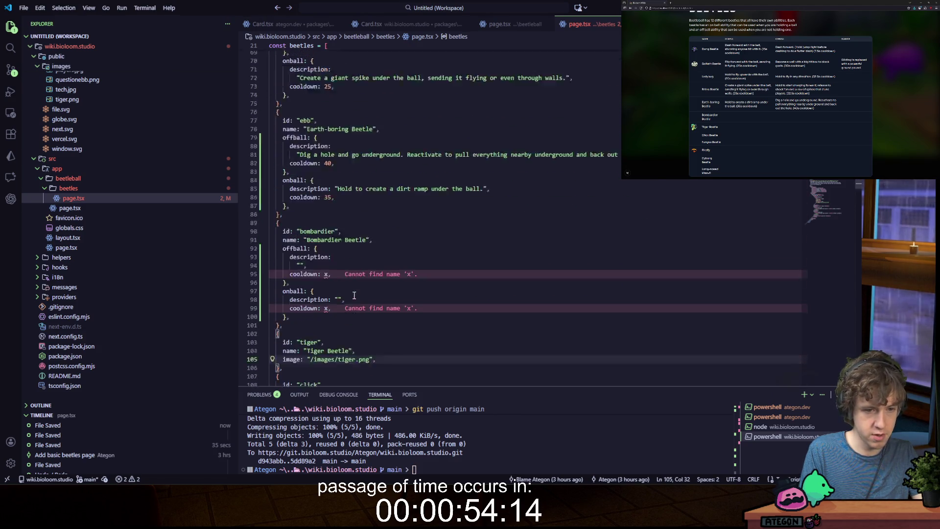
{"action": "left_click", "coordinate": [382, 233]}
{"action": "left_click", "coordinate": [412, 237]}
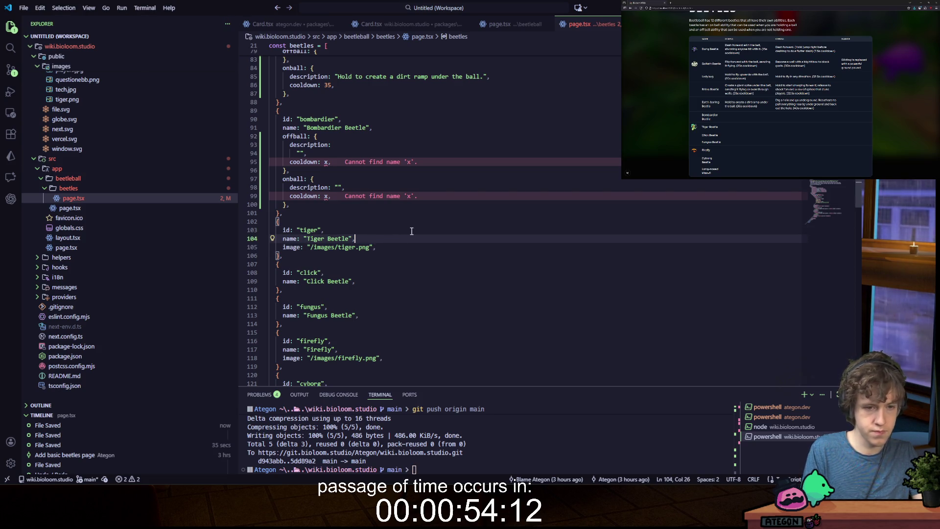
{"action": "key", "text": "ctrl+v"}
- Paste the blank ability template into the Click Beetle, Fungus Beetle and Firefly entries
{"action": "left_click", "coordinate": [382, 245]}
{"action": "key", "text": "Return"}
{"action": "key", "text": "ctrl+v"}
{"action": "scroll", "coordinate": [374, 230], "scroll_direction": "down", "scroll_amount": 5}
{"action": "left_click", "coordinate": [372, 224]}
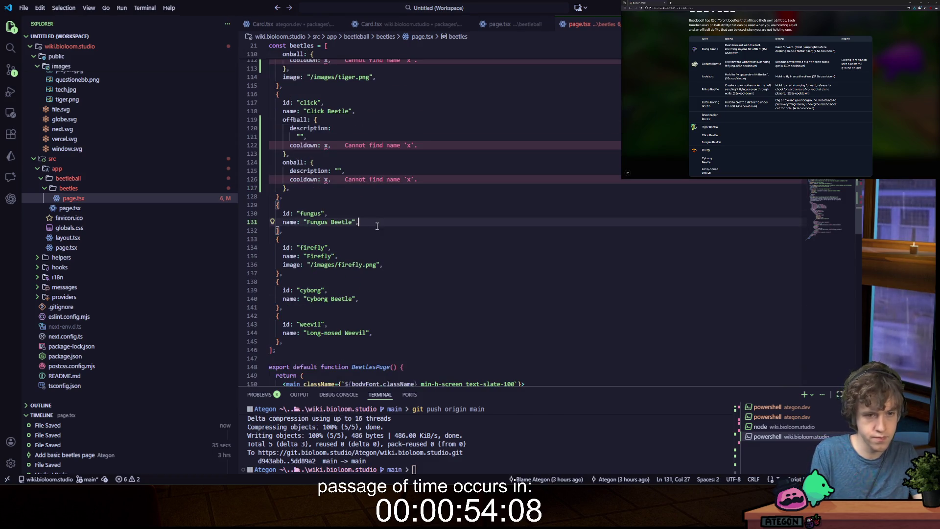
{"action": "key", "text": "Return"}
{"action": "key", "text": "ctrl+v"}
{"action": "scroll", "coordinate": [392, 230], "scroll_direction": "down", "scroll_amount": 4}
{"action": "left_click", "coordinate": [402, 232]}
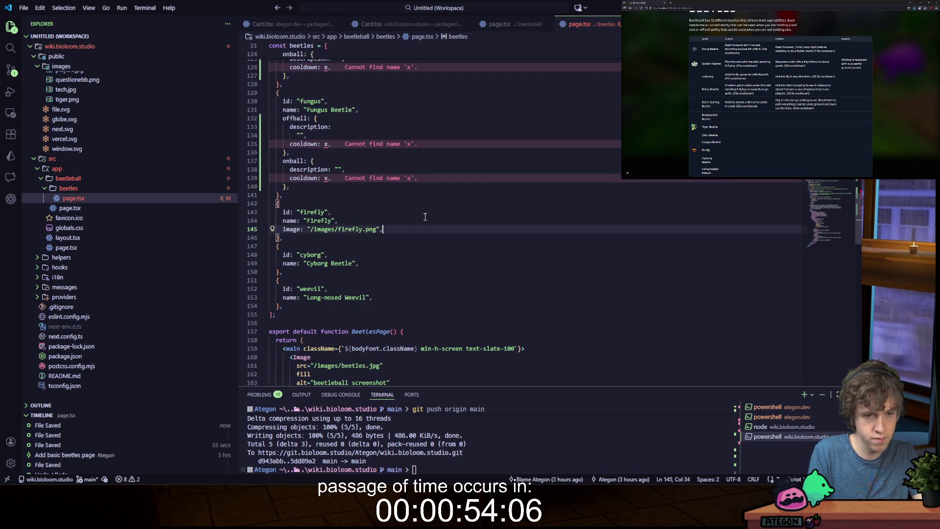
{"action": "key", "text": "Return"}
{"action": "key", "text": "ctrl+v"}
- Paste the blank ability template into the Cyborg Beetle and Long-nosed Weevil entries
{"action": "left_click", "coordinate": [380, 340]}
{"action": "scroll", "coordinate": [380, 340], "scroll_direction": "down", "scroll_amount": 6}
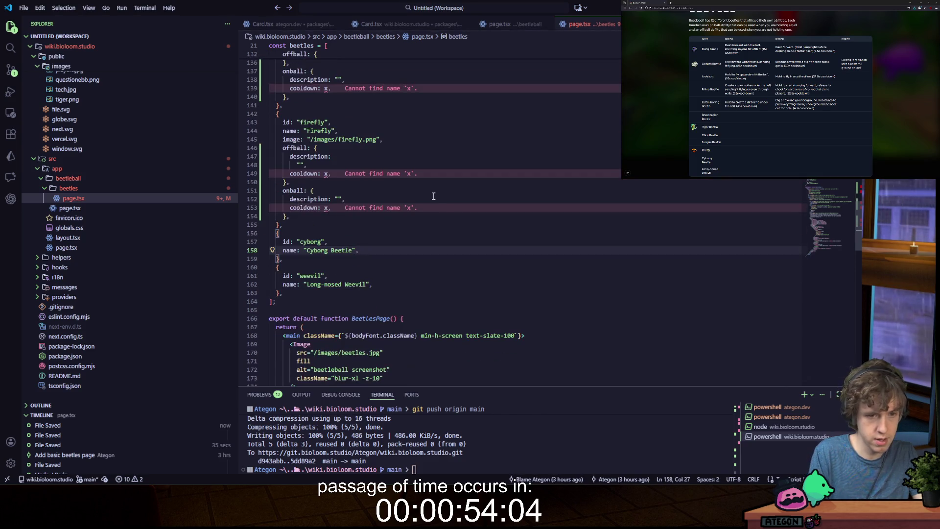
{"action": "key", "text": "Return"}
{"action": "key", "text": "ctrl+v"}
{"action": "left_click", "coordinate": [377, 296]}
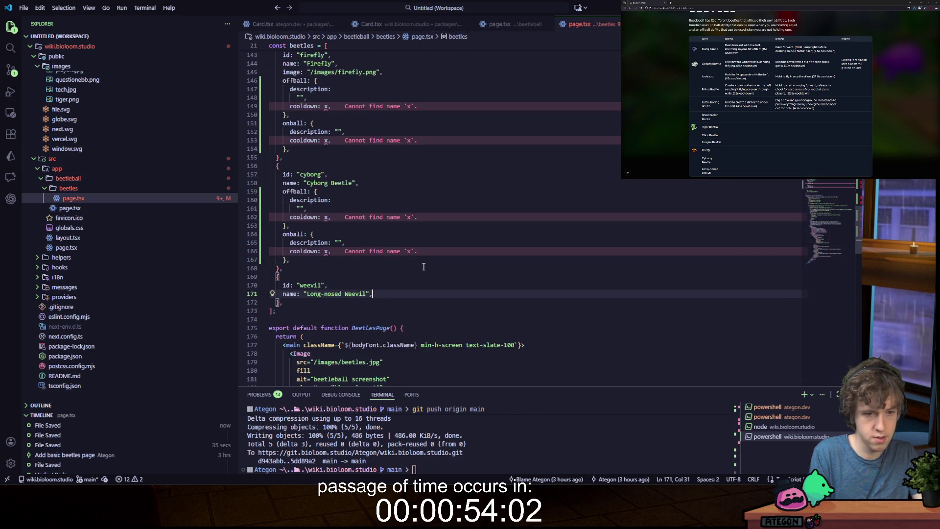
{"action": "key", "text": "Return"}
{"action": "key", "text": "ctrl+v"}
{"action": "scroll", "coordinate": [413, 281], "scroll_direction": "up", "scroll_amount": 20}
{"action": "scroll", "coordinate": [412, 282], "scroll_direction": "up", "scroll_amount": 2}
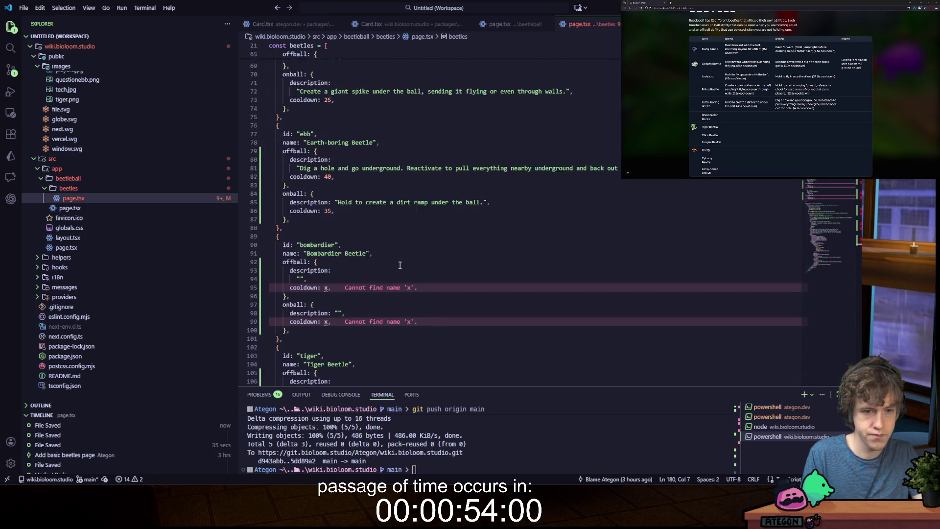
{"action": "left_click", "coordinate": [329, 243]}
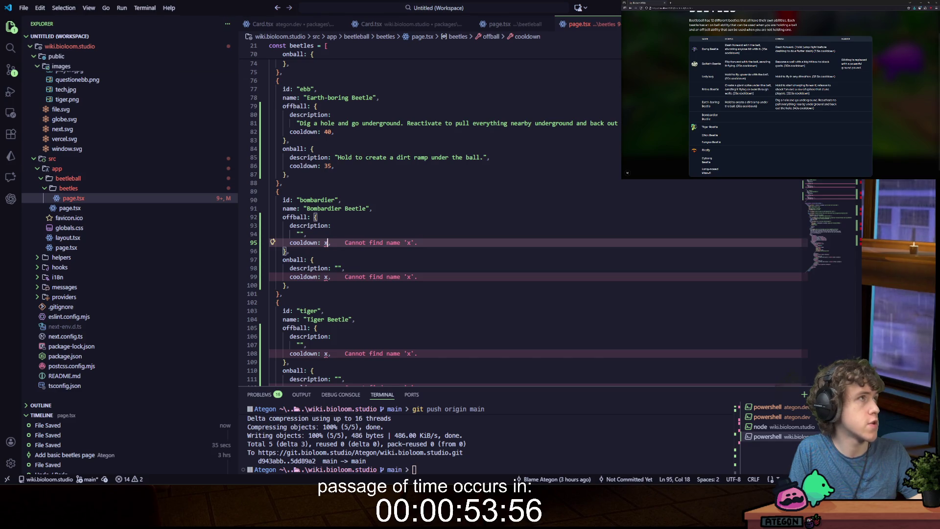
- Set Bombardier Beetle's offball cooldown to 27.5 and onball cooldown to 22.5
{"action": "key", "text": "BackSpace"}
{"action": "type", "text": "27.5"}
{"action": "key", "text": "Down"}
{"action": "key", "text": "Down"}
{"action": "key", "text": "Down"}
{"action": "key", "text": "Down"}
{"action": "key", "text": "Left"}
{"action": "key", "text": "BackSpace"}
{"action": "type", "text": "22.5"}
- Write Bombardier's liquid-bomb offball description and 'Hold to release a trail of slippery liquid behind the ball'
{"action": "left_click", "coordinate": [301, 234]}
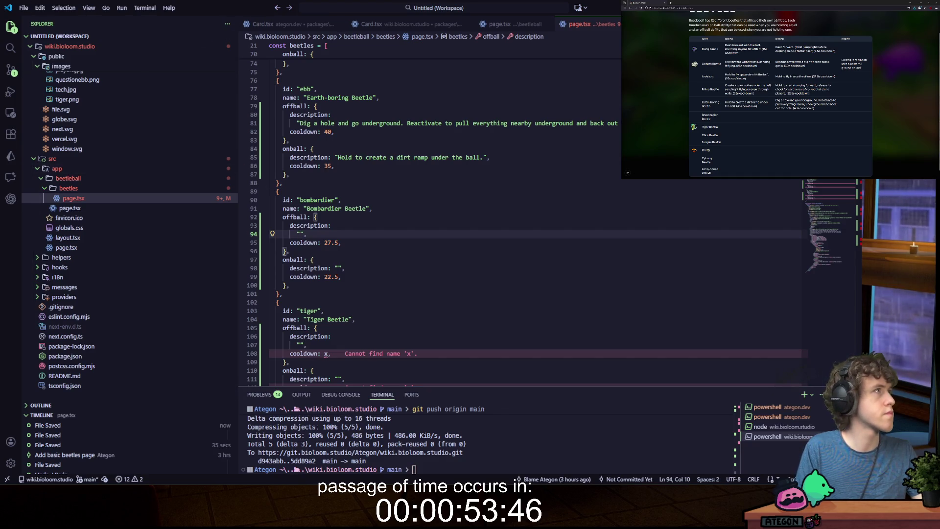
{"action": "type", "text": "Charge and rele"}
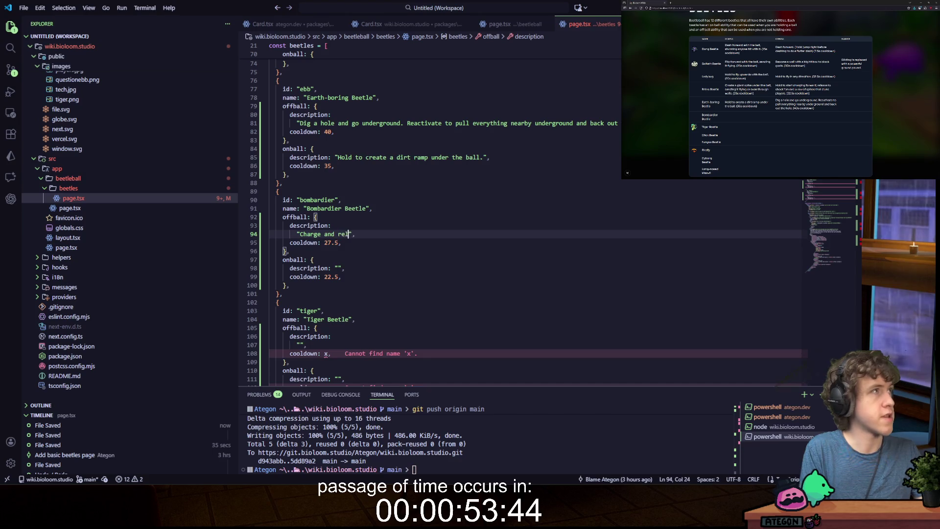
{"action": "type", "text": "ase a liquid b"}
{"action": "type", "text": "omb that s"}
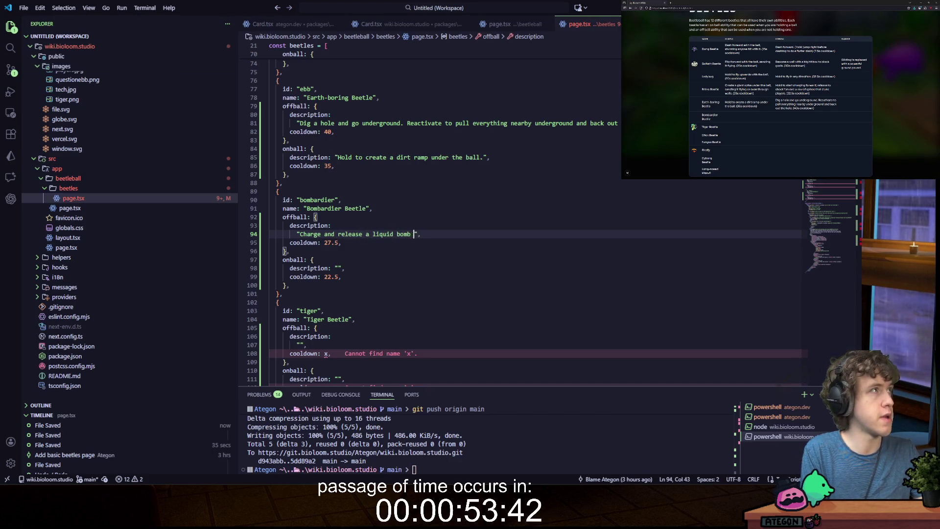
{"action": "type", "text": "ends everything f"}
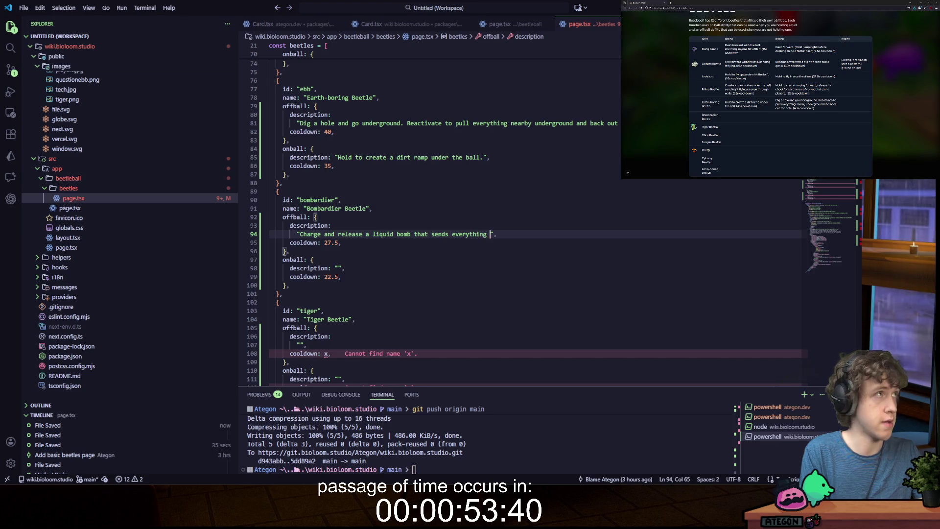
{"action": "type", "text": "lying and makes"}
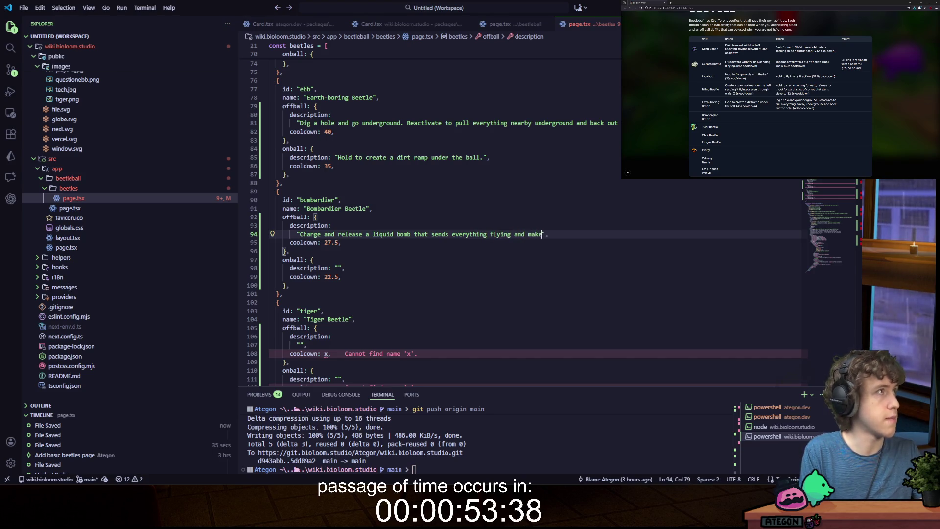
{"action": "type", "text": " the ground slippery"}
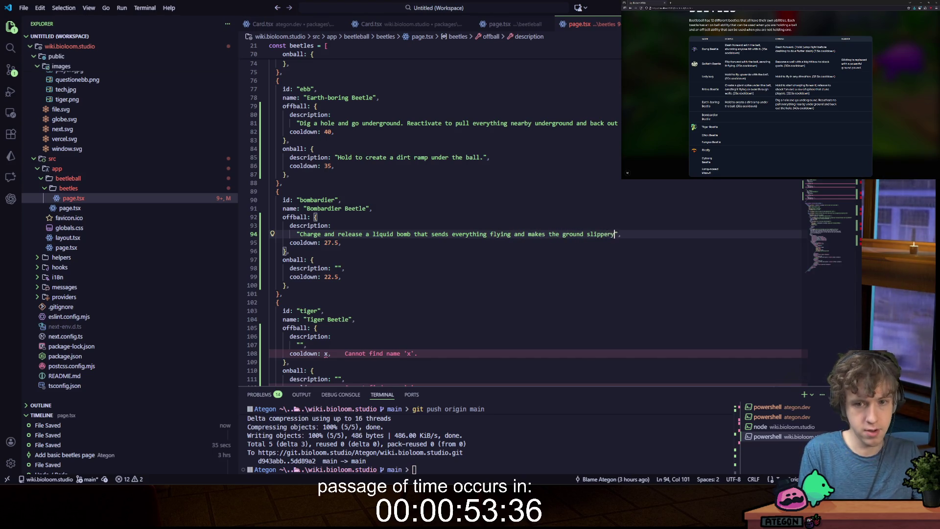
{"action": "key", "text": "Down"}
{"action": "key", "text": "Down"}
{"action": "key", "text": "Down"}
{"action": "key", "text": "Left"}
{"action": "type", "text": "Hold to releas"}
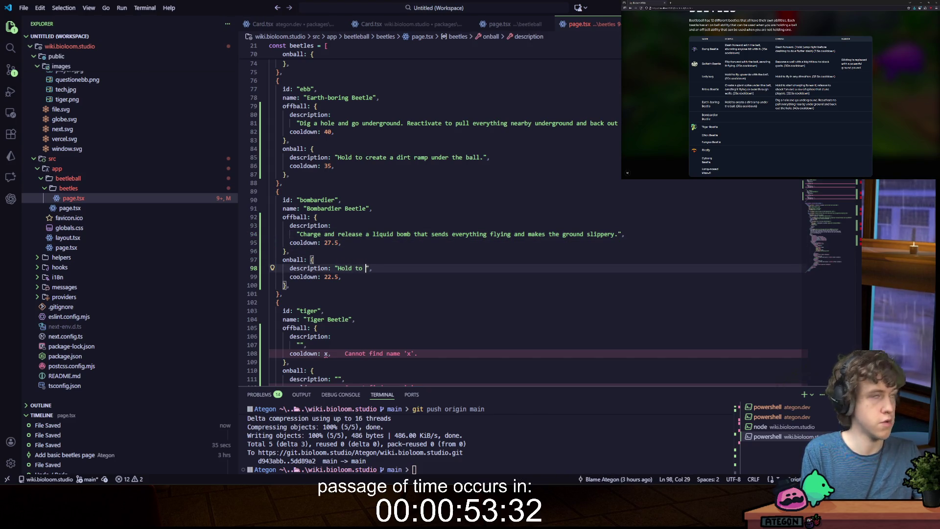
{"action": "type", "text": "e a trail"}
{"action": "type", "text": " of sl"}
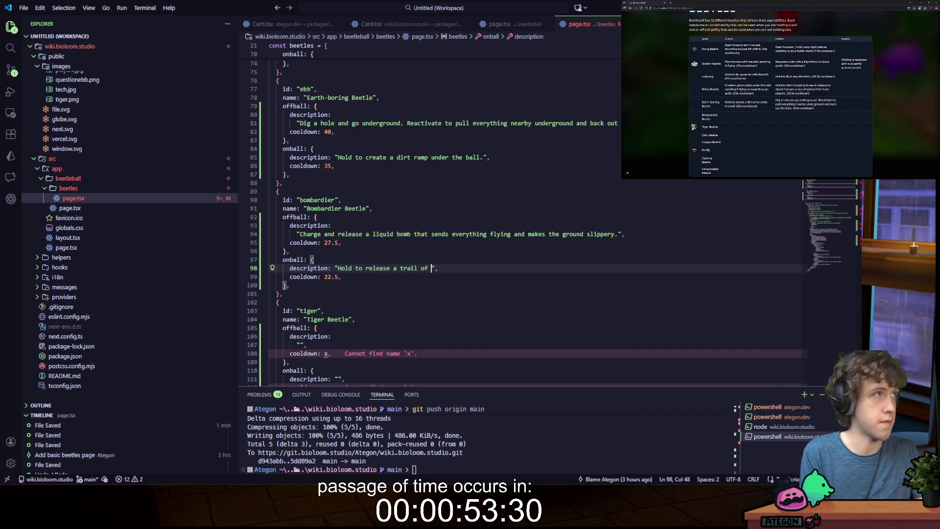
{"action": "type", "text": "ippery "}
{"action": "type", "text": "liquid "}
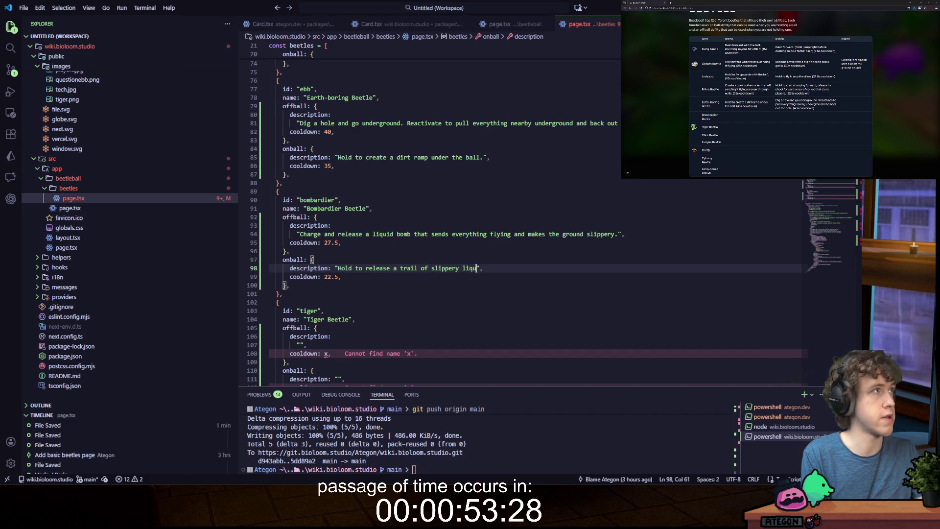
{"action": "type", "text": "behind the ball."}
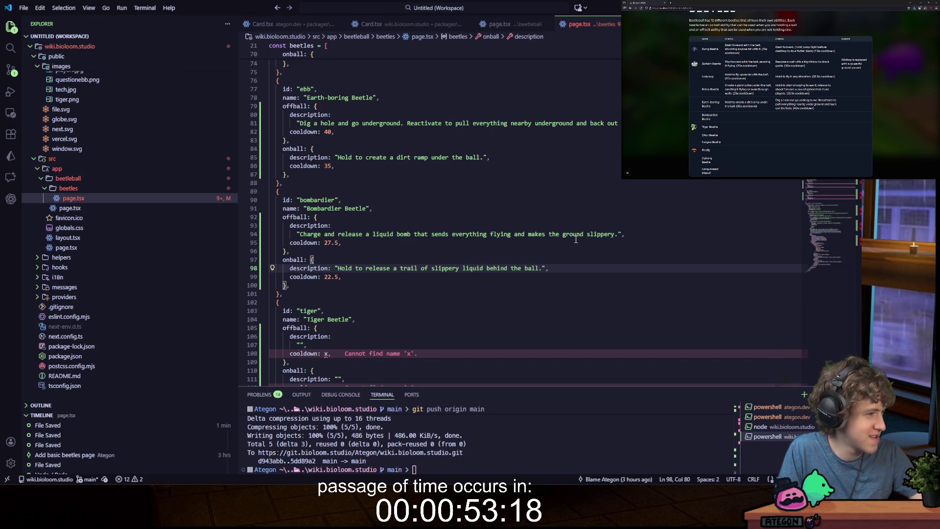
{"action": "scroll", "coordinate": [553, 245], "scroll_direction": "down", "scroll_amount": 3}
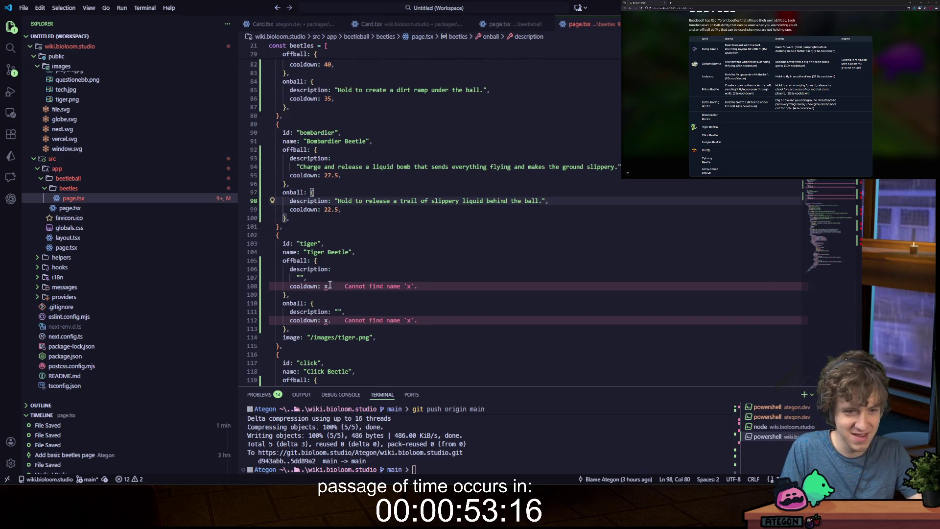
- Write Tiger Beetle's offball teleport text and onball 'Teleport where you were a couple seconds ago with the ball.', then save
{"action": "left_click", "coordinate": [304, 278]}
{"action": "key", "text": "Left"}
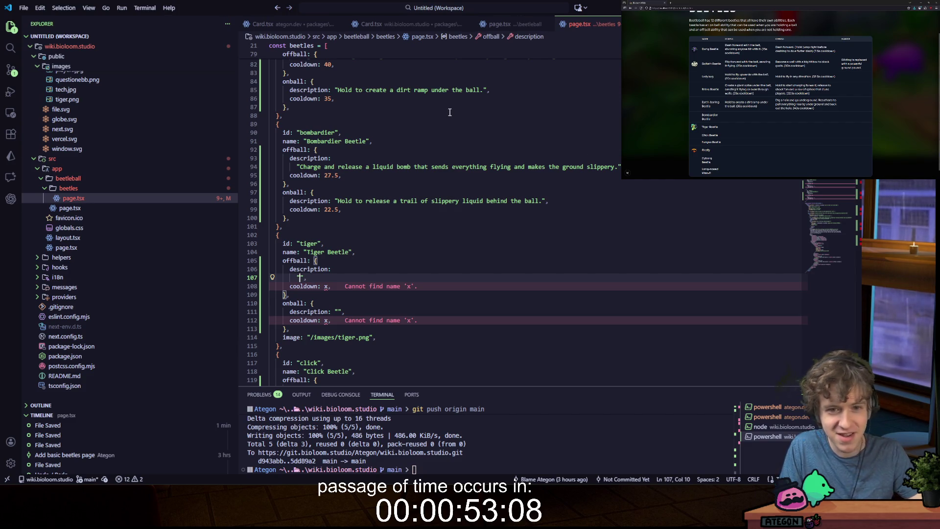
{"action": "scroll", "coordinate": [386, 79], "scroll_direction": "down", "scroll_amount": 3}
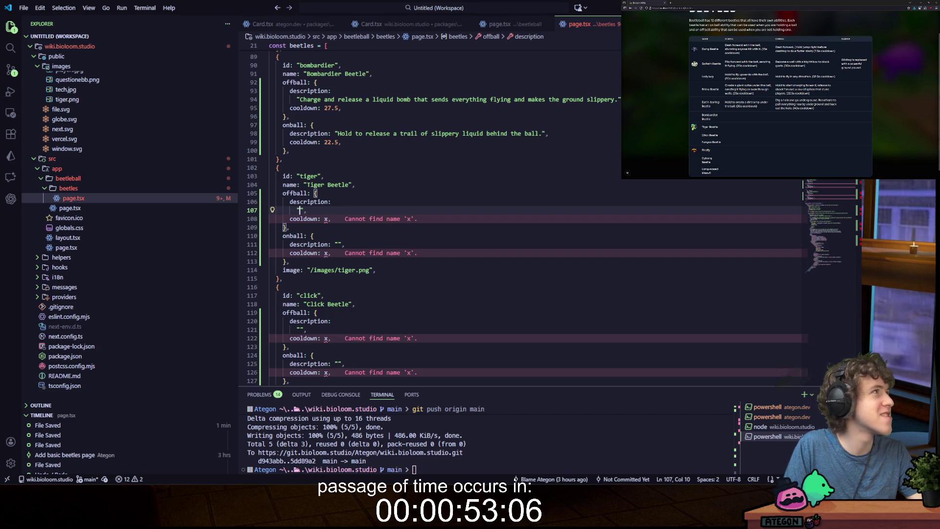
{"action": "type", "text": "Teleport toa b"}
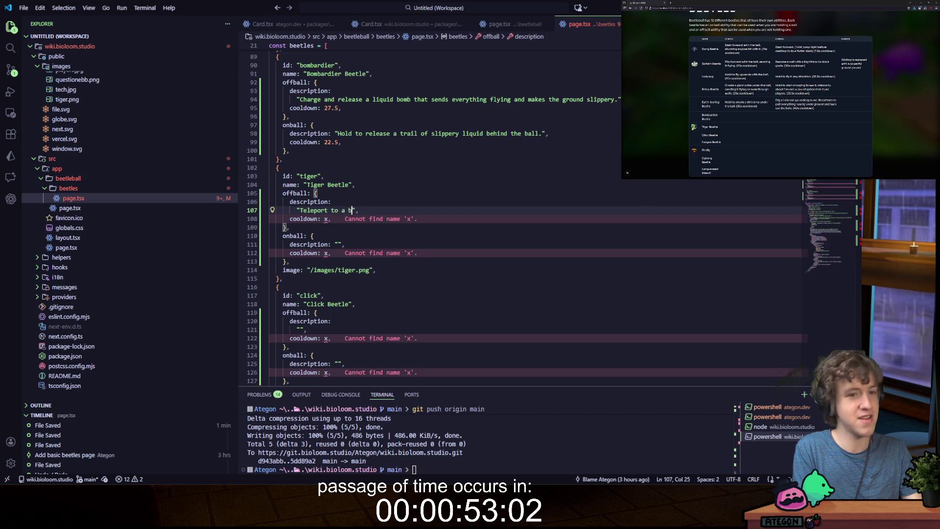
{"action": "type", "text": "and "}
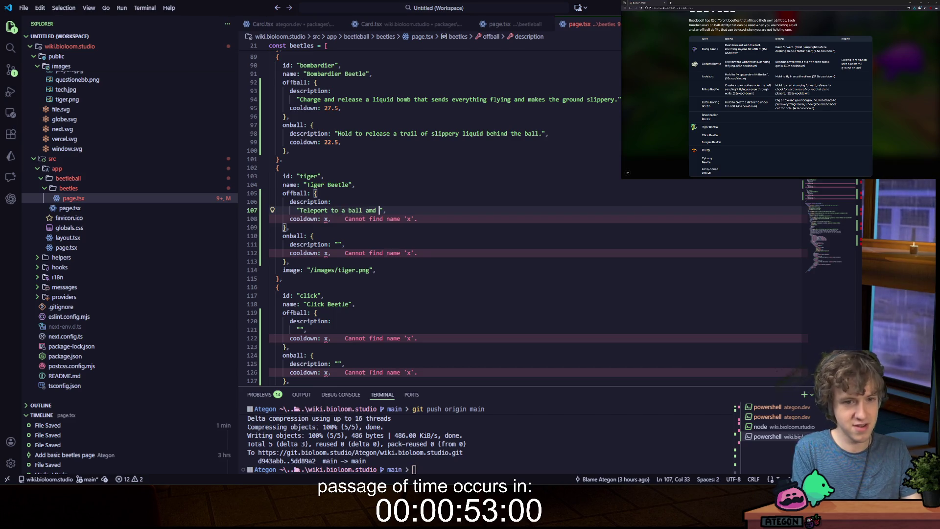
{"action": "type", "text": "nd grabit "}
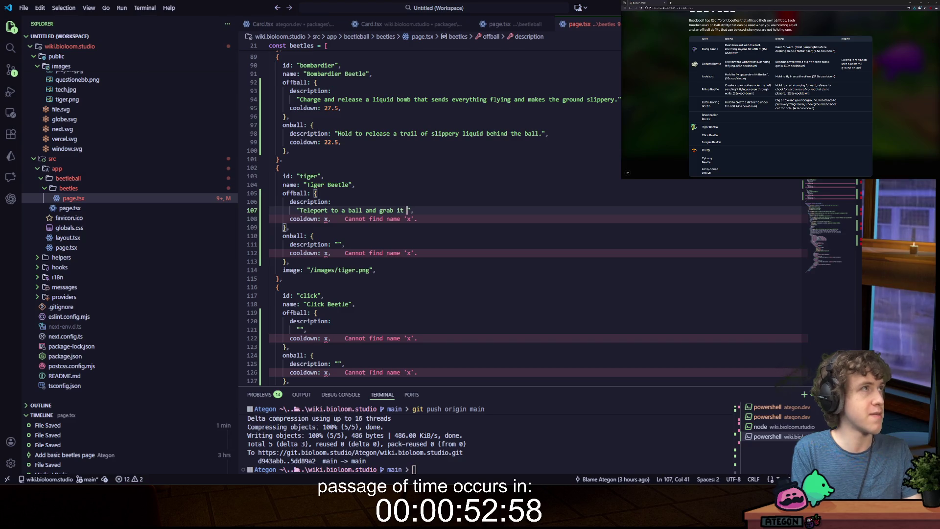
{"action": "type", "text": "'s not already being"}
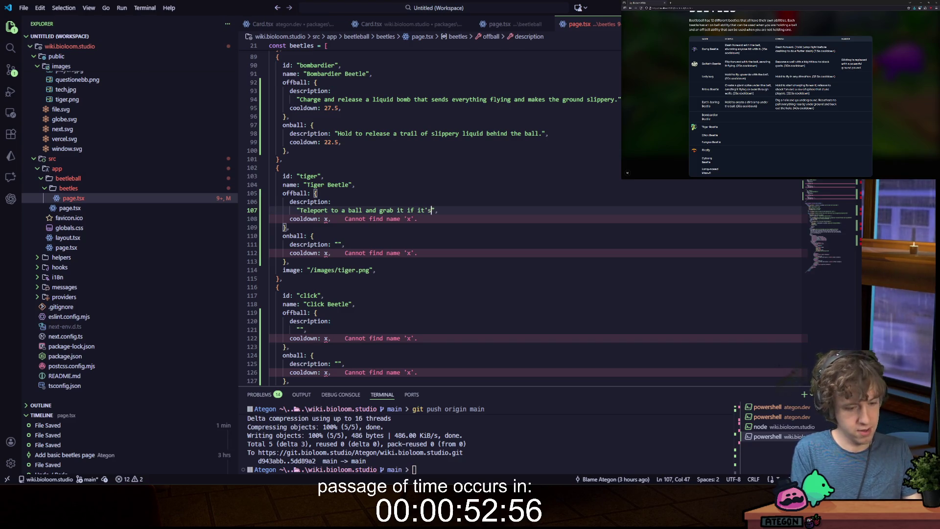
{"action": "type", "text": " held."}
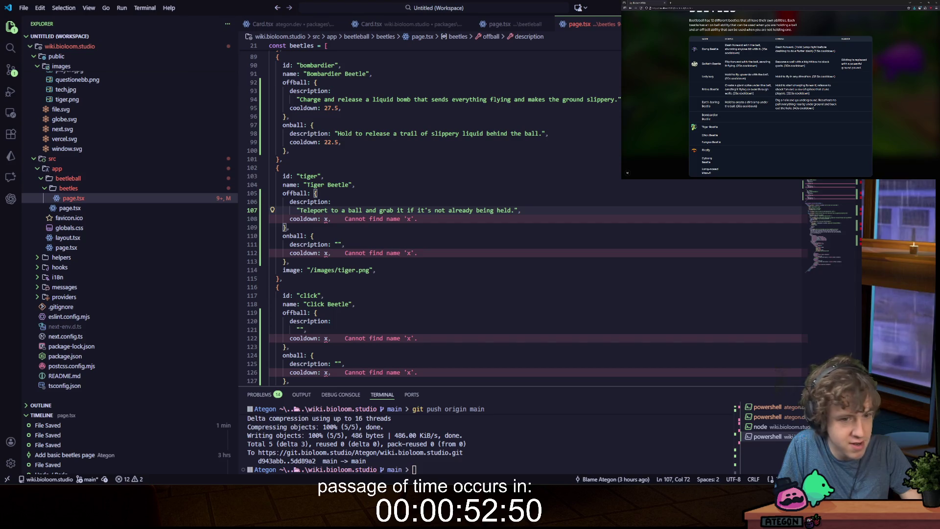
{"action": "left_click", "coordinate": [338, 245]}
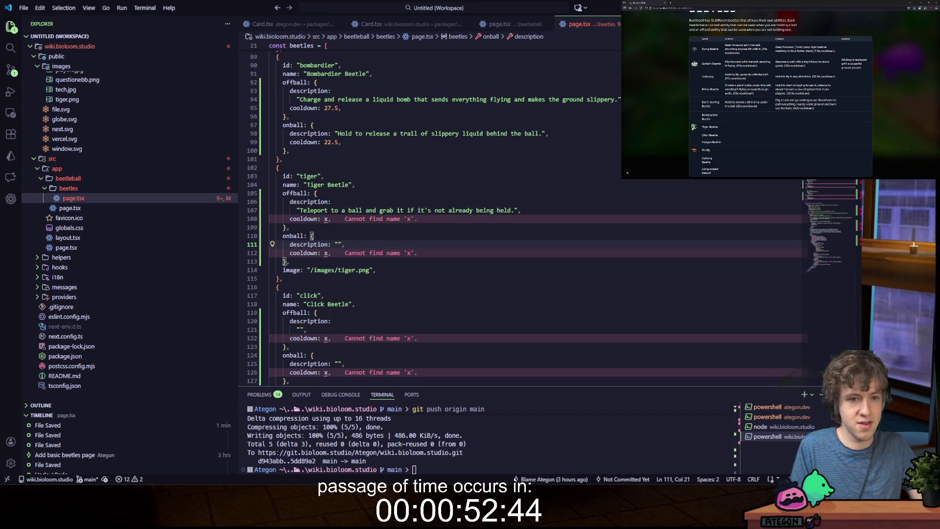
{"action": "type", "text": "Tele"}
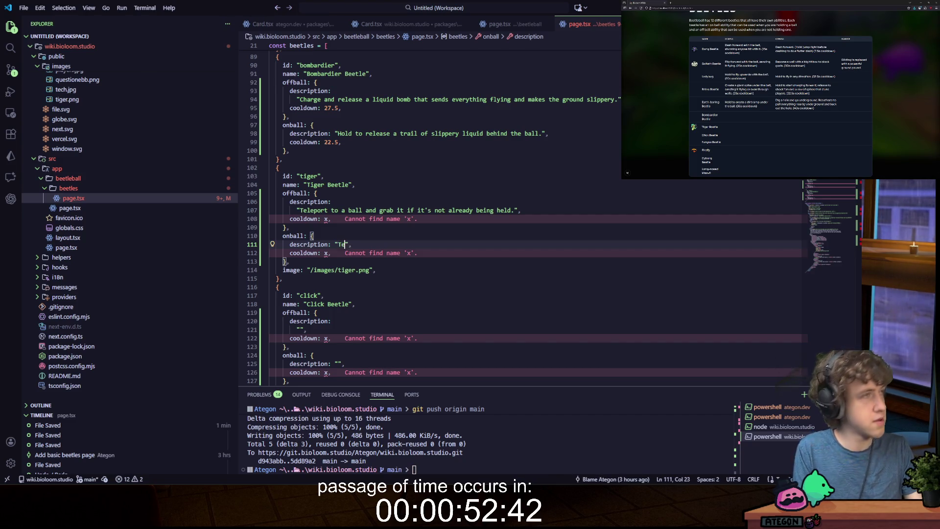
{"action": "type", "text": "port to wh"}
{"action": "type", "text": "ere you were a couple"}
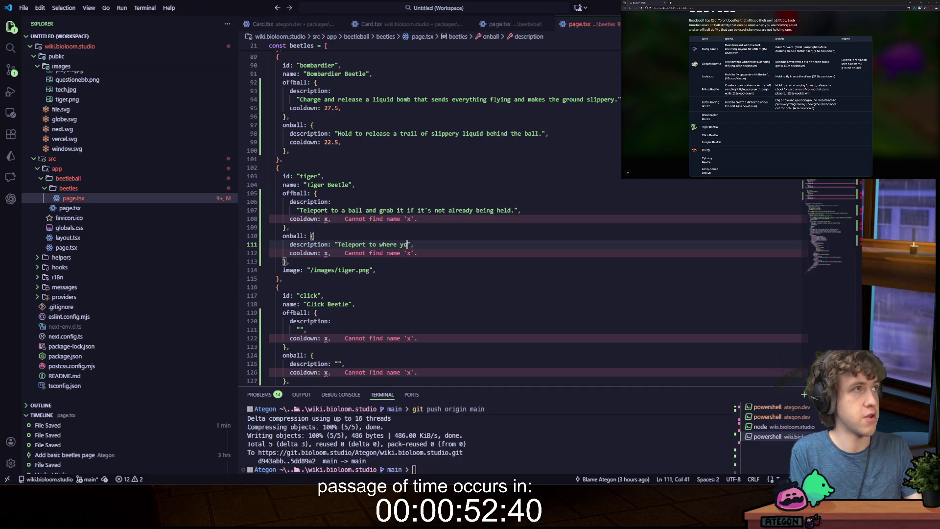
{"action": "type", "text": " seconds ago with"}
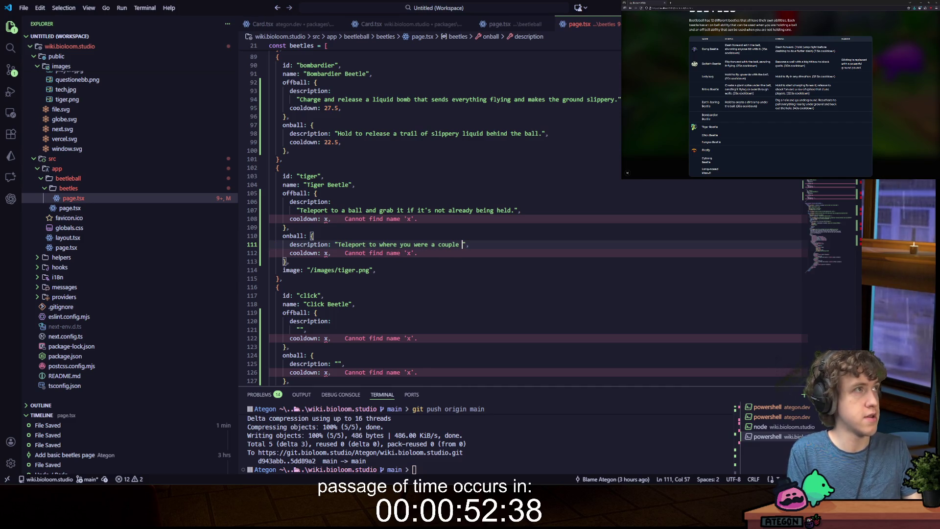
{"action": "type", "text": " the ball."}
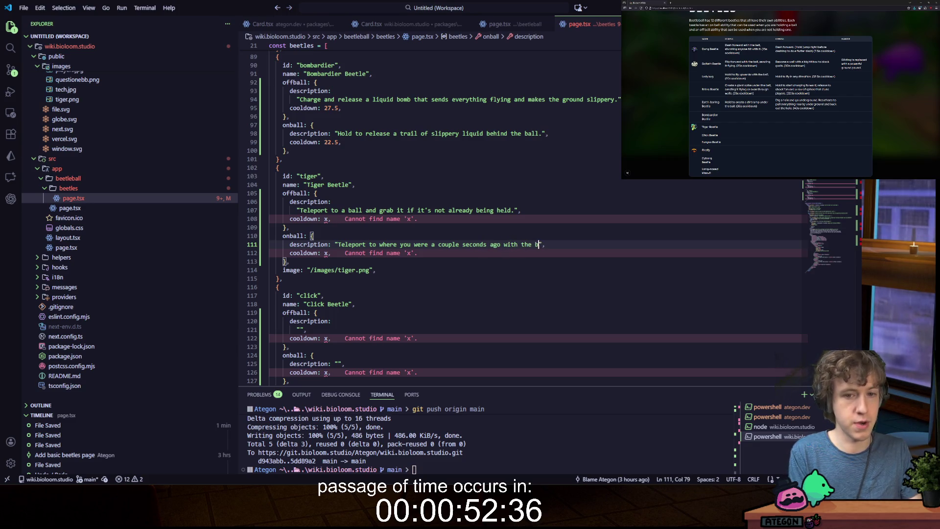
{"action": "key", "text": "ctrl+s"}
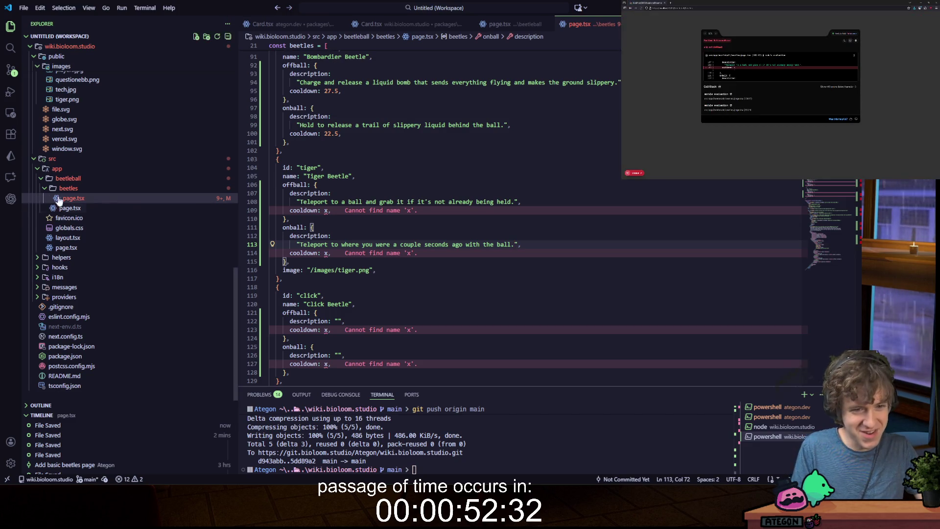
- Replace Tiger Beetle's x cooldowns with 30 onball and 20 offball
{"action": "left_click", "coordinate": [327, 253]}
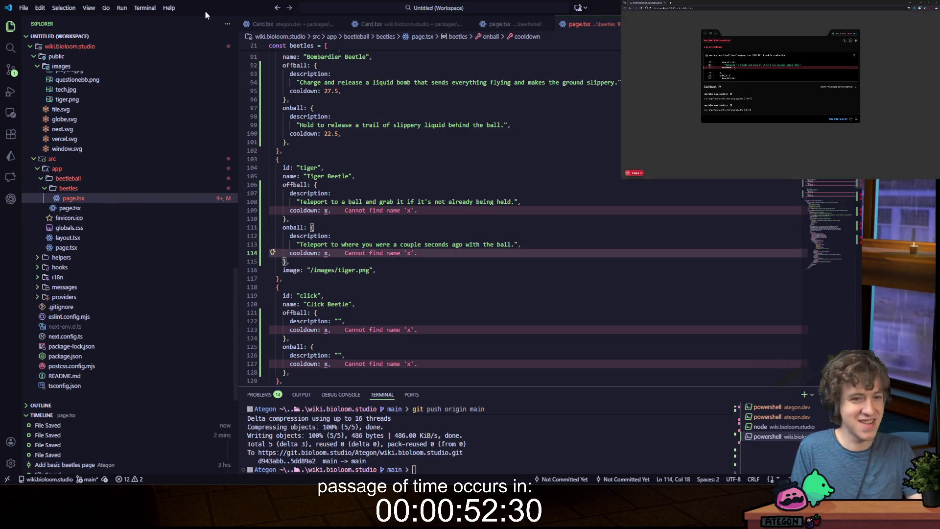
{"action": "key", "text": "BackSpace"}
{"action": "type", "text": "30"}
{"action": "left_click", "coordinate": [331, 245]}
{"action": "key", "text": "Up"}
{"action": "key", "text": "Up"}
{"action": "key", "text": "Up"}
{"action": "key", "text": "Left"}
{"action": "key", "text": "BackSpace"}
{"action": "type", "text": "20"}
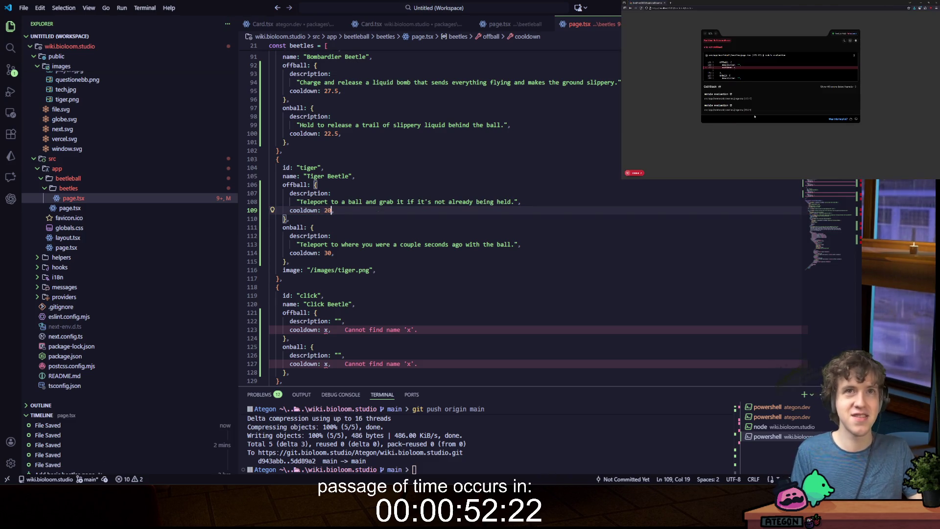
{"action": "scroll", "coordinate": [329, 223], "scroll_direction": "down", "scroll_amount": 4}
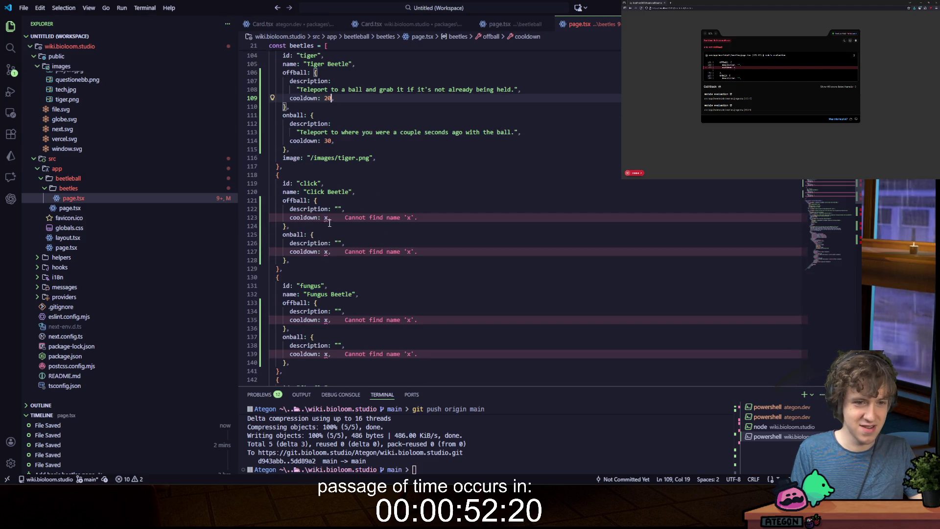
{"action": "left_click", "coordinate": [339, 209]}
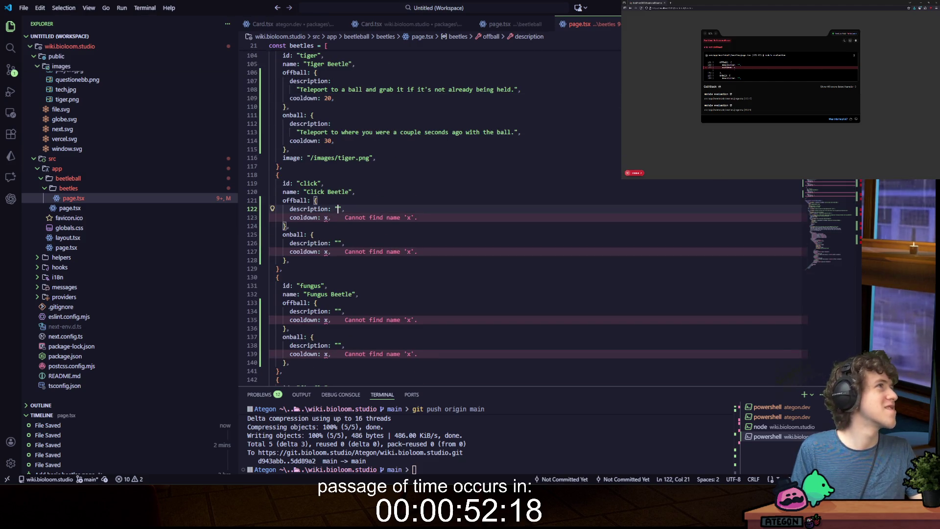
- Type Click Beetle's offball 'Instantly jump upwards, releasing a shockwave…' text and its onball with-the-ball version
{"action": "type", "text": "Instantly k"}
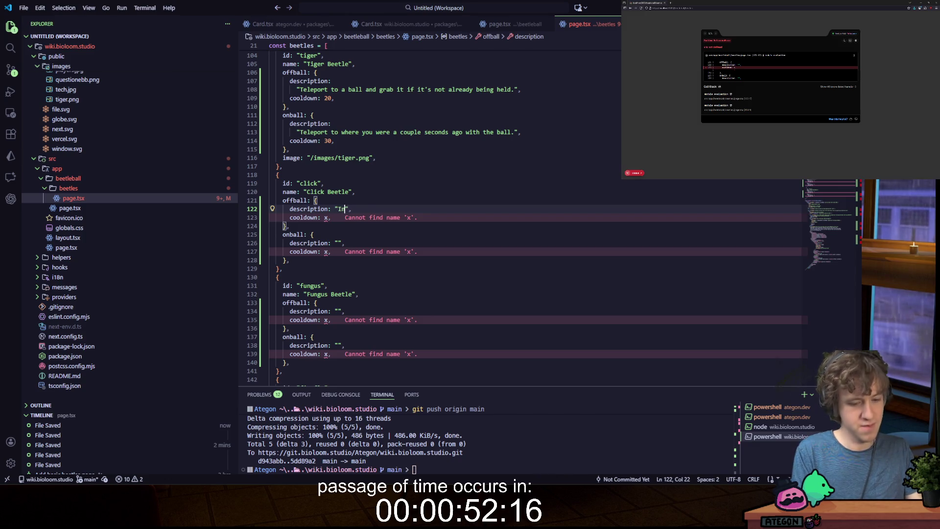
{"action": "key", "text": "BackSpace"}
{"action": "type", "text": "jump upwards"}
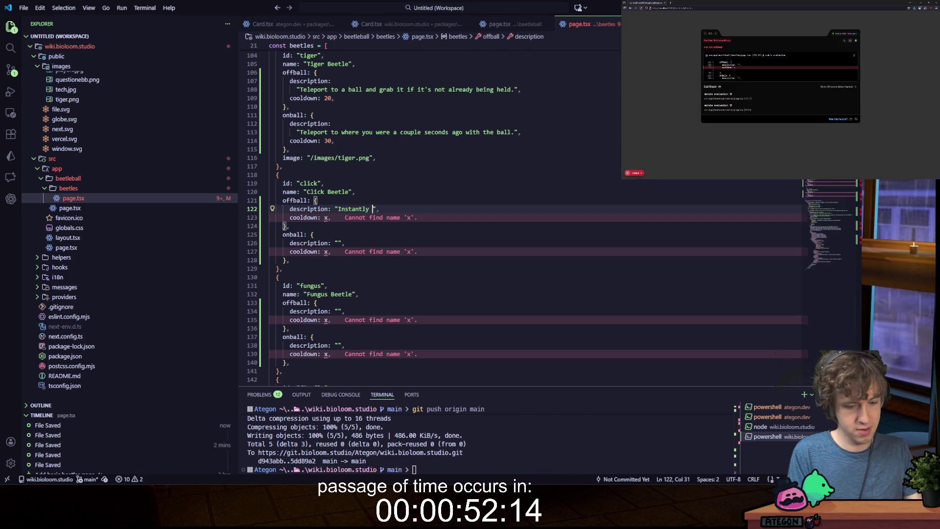
{"action": "type", "text": ","}
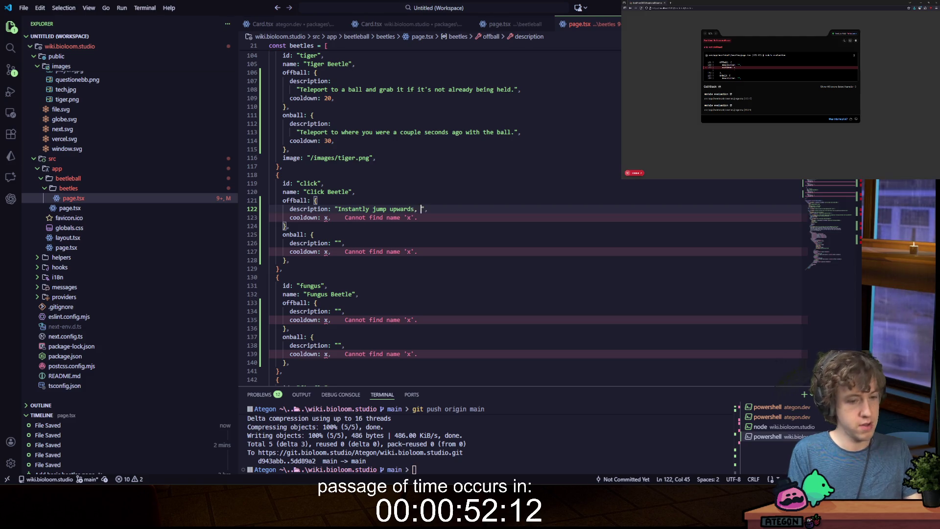
{"action": "type", "text": " releasing a shockwave "}
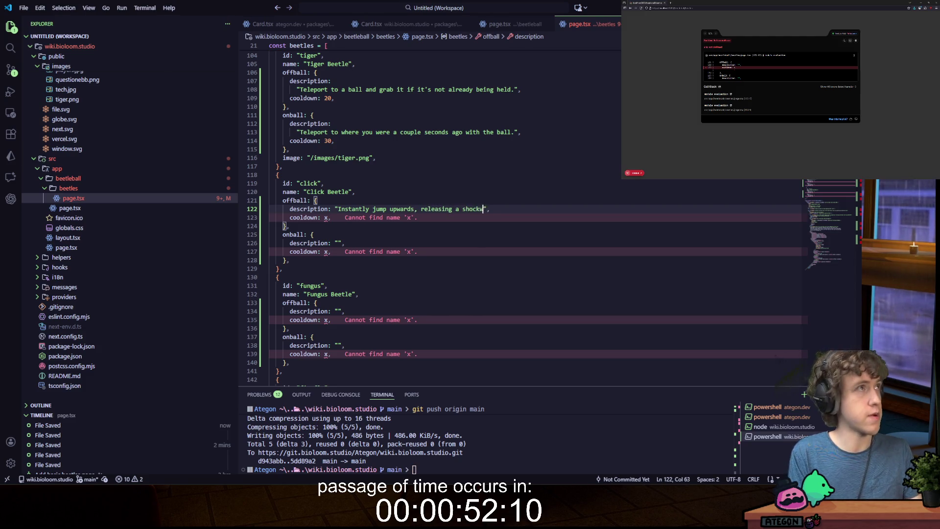
{"action": "type", "text": "that can knock balls out"}
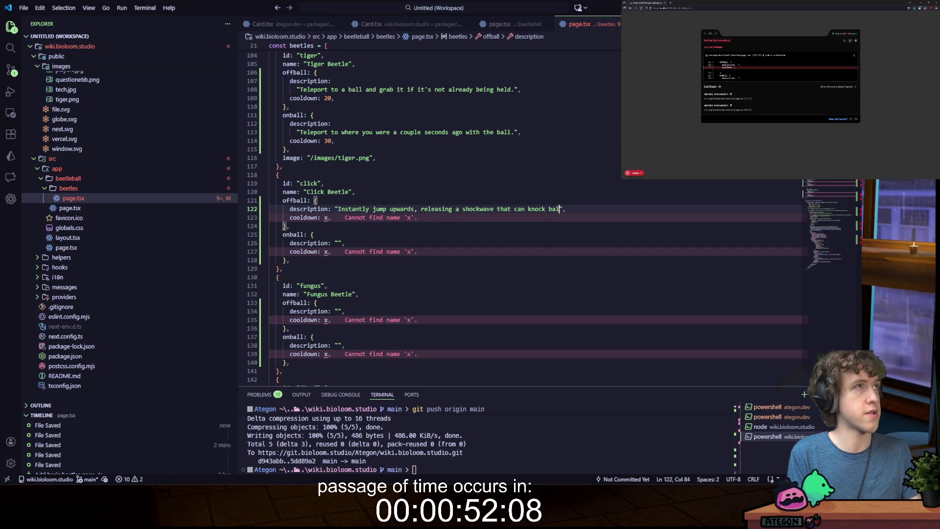
{"action": "type", "text": " of enemy "}
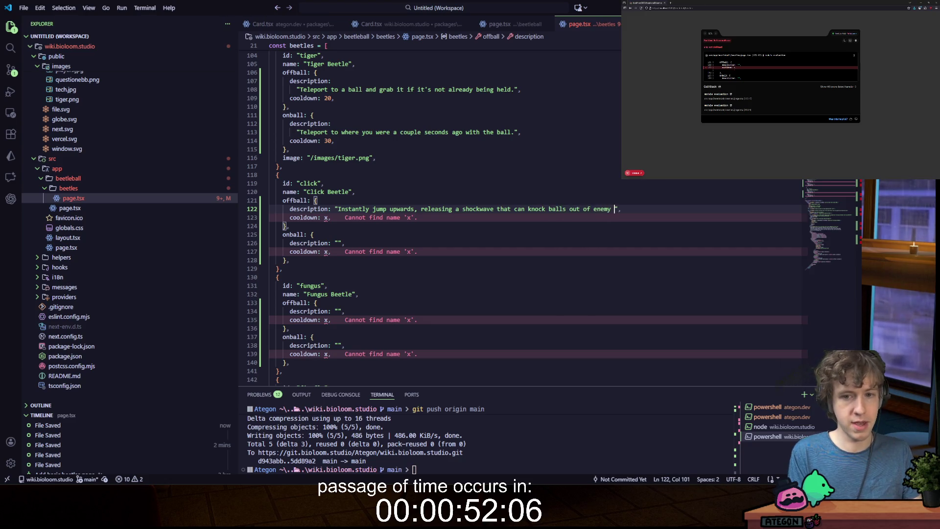
{"action": "type", "text": "hands."}
{"action": "key", "text": "Down"}
{"action": "key", "text": "Down"}
{"action": "key", "text": "Down"}
{"action": "key", "text": "Left"}
{"action": "key", "text": "Left"}
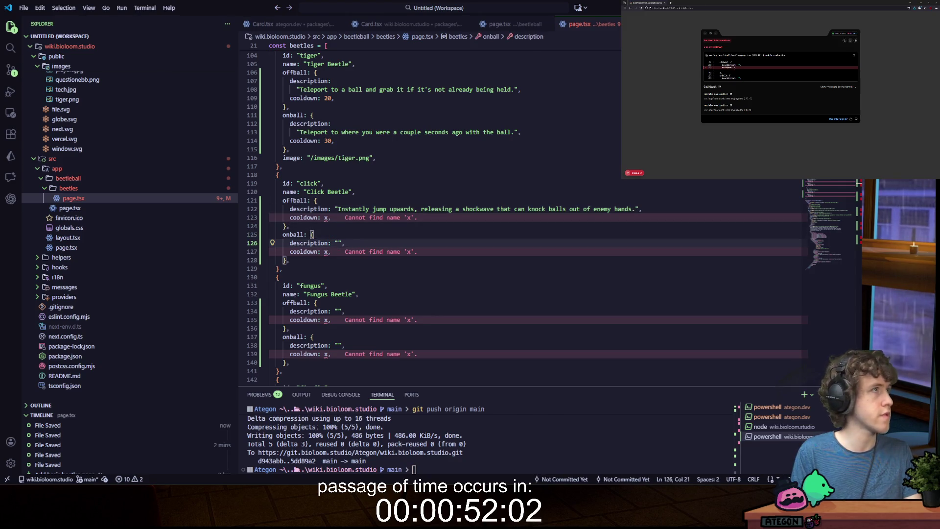
{"action": "type", "text": "Instantly j"}
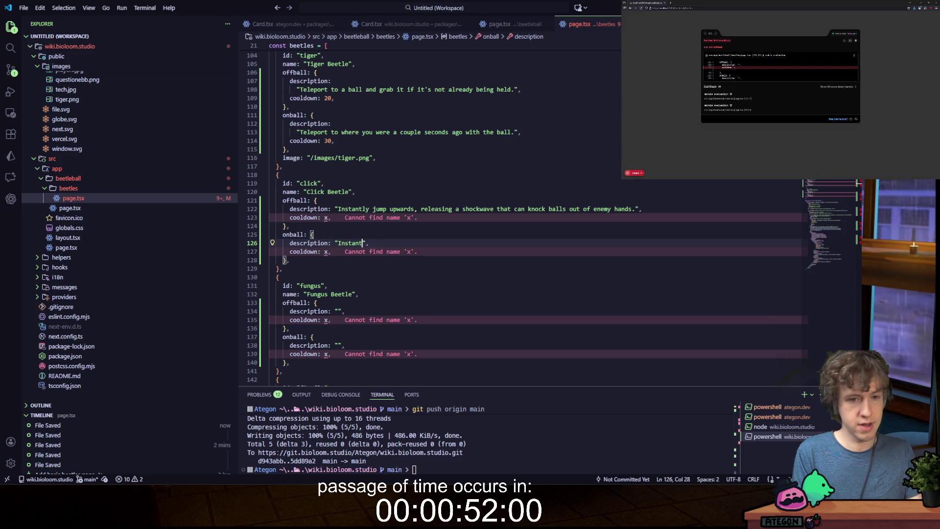
{"action": "type", "text": "ump upwards wi"}
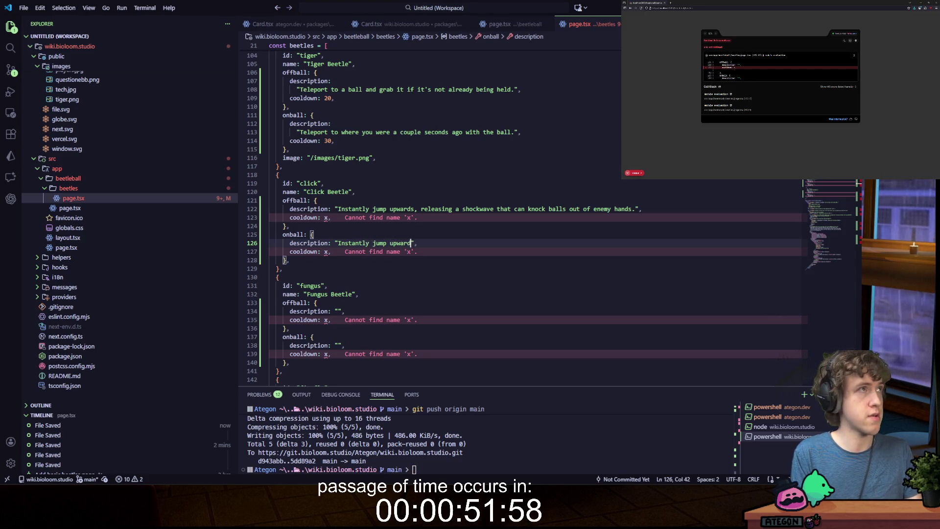
{"action": "type", "text": "th the ball, r"}
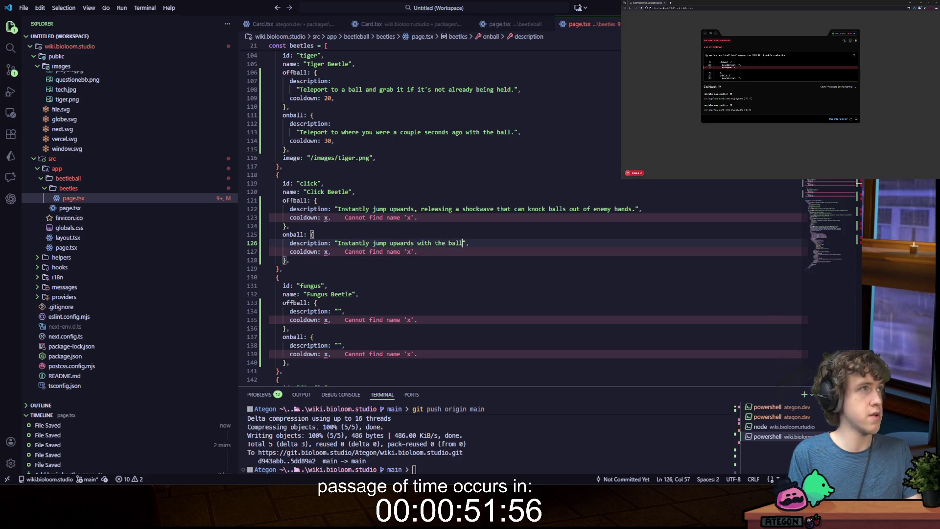
{"action": "type", "text": "eleasing a shockwave "}
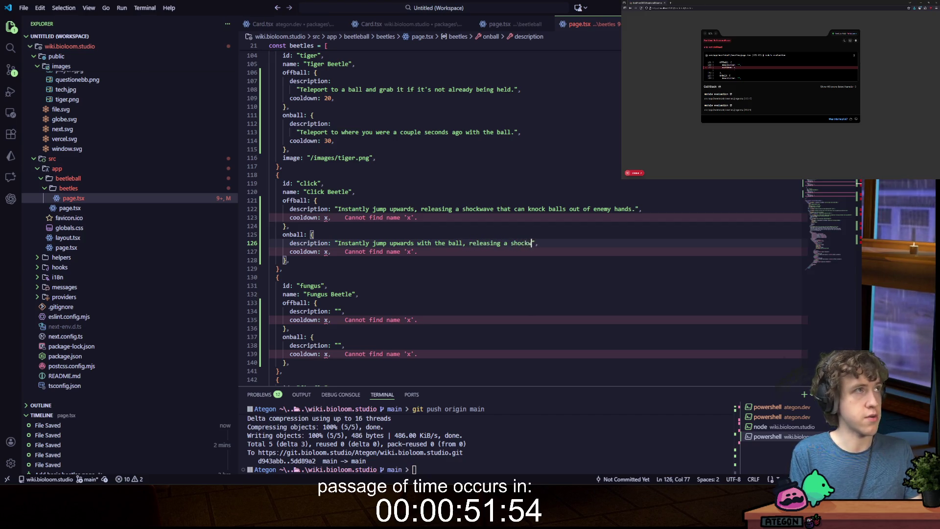
{"action": "type", "text": "that can knock ba"}
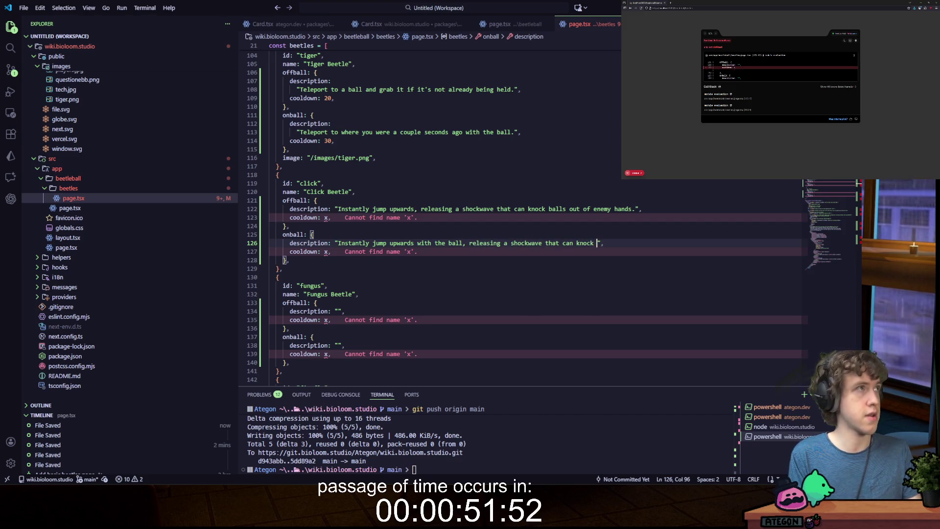
{"action": "type", "text": "lls out of enemy hands"}
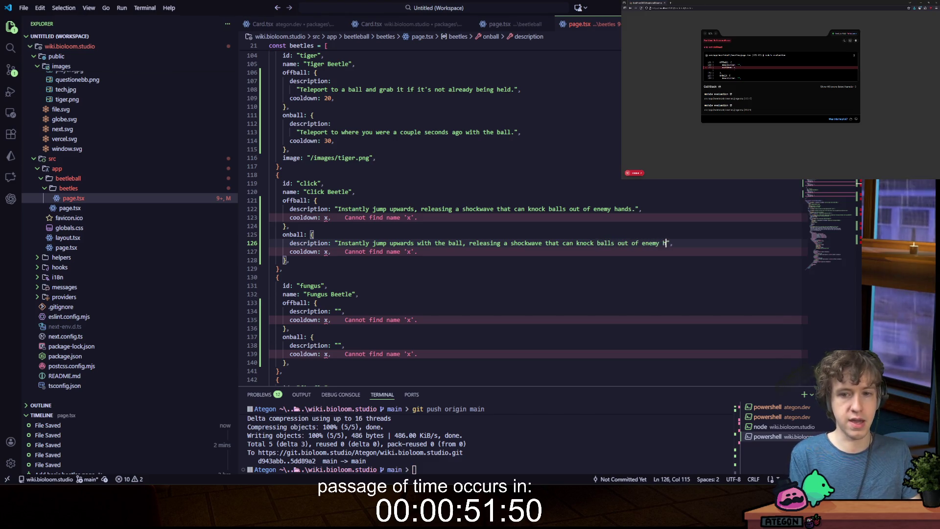
{"action": "type", "text": "!"}
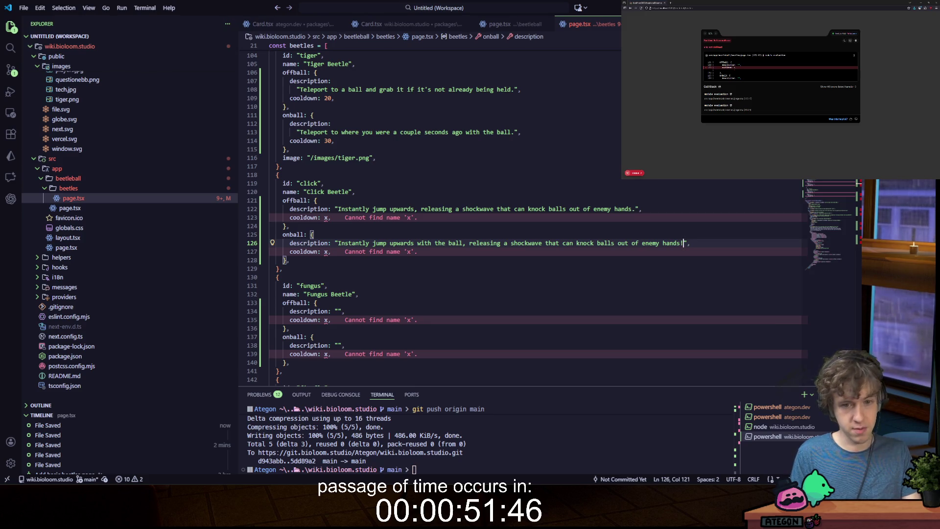
{"action": "left_click", "coordinate": [290, 260]}
- Add passive "Increased jump height." below the onball block, replace the x cooldowns with 22.5 and 25, and save
{"action": "key", "text": "Return"}
{"action": "type", "text": "pa"}
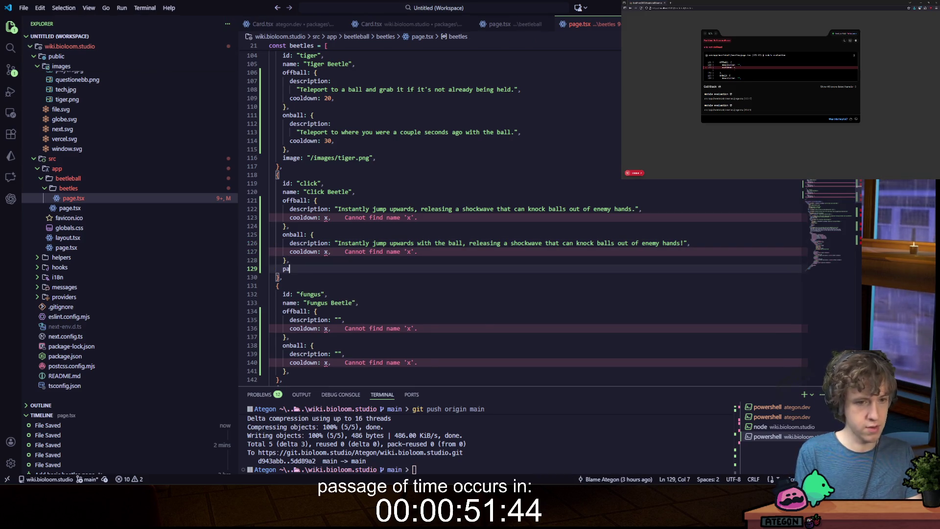
{"action": "type", "text": "ssive: \""}
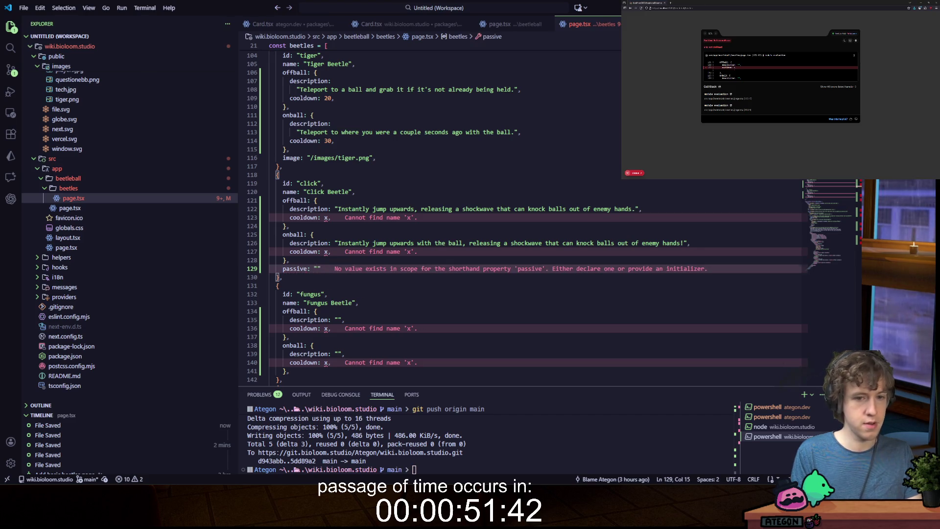
{"action": "type", "text": "Increased"}
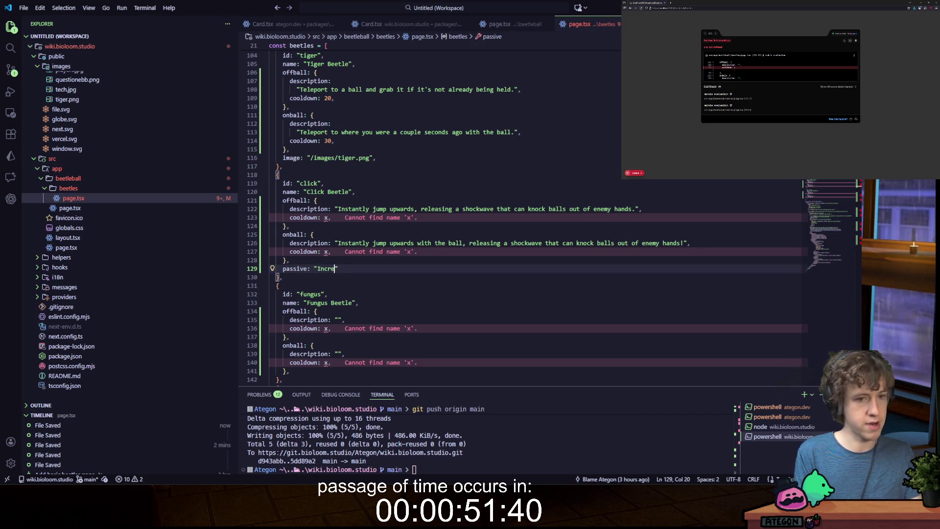
{"action": "type", "text": " jump height."}
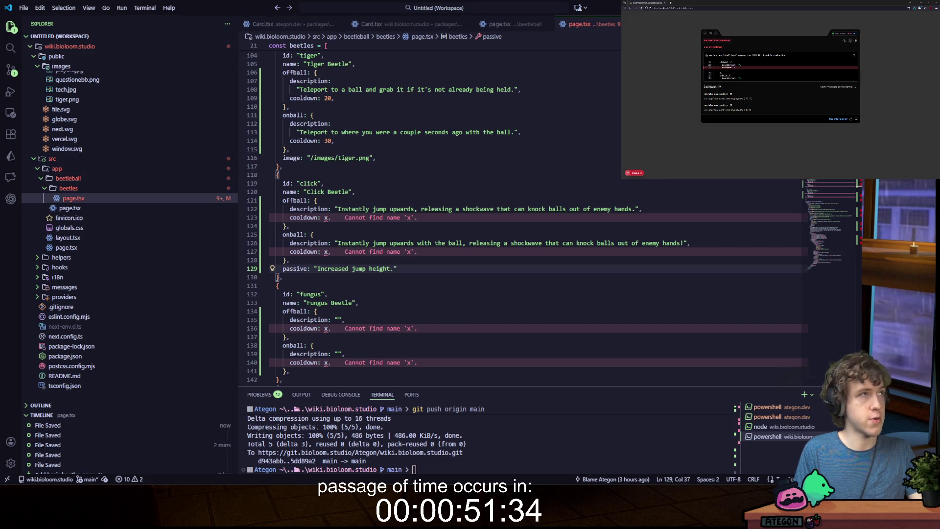
{"action": "key", "text": "Up"}
{"action": "key", "text": "Up"}
{"action": "key", "text": "Up"}
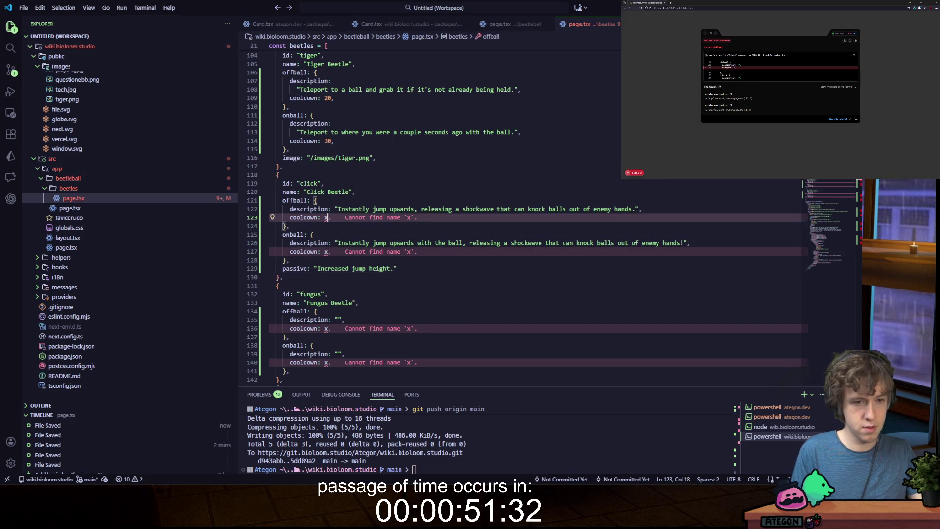
{"action": "key", "text": "Left"}
{"action": "key", "text": "BackSpace"}
{"action": "type", "text": "22.5"}
{"action": "key", "text": "Down"}
{"action": "key", "text": "Down"}
{"action": "key", "text": "Down"}
{"action": "key", "text": "Left"}
{"action": "key", "text": "BackSpace"}
{"action": "type", "text": "25"}
{"action": "key", "text": "ctrl+s"}
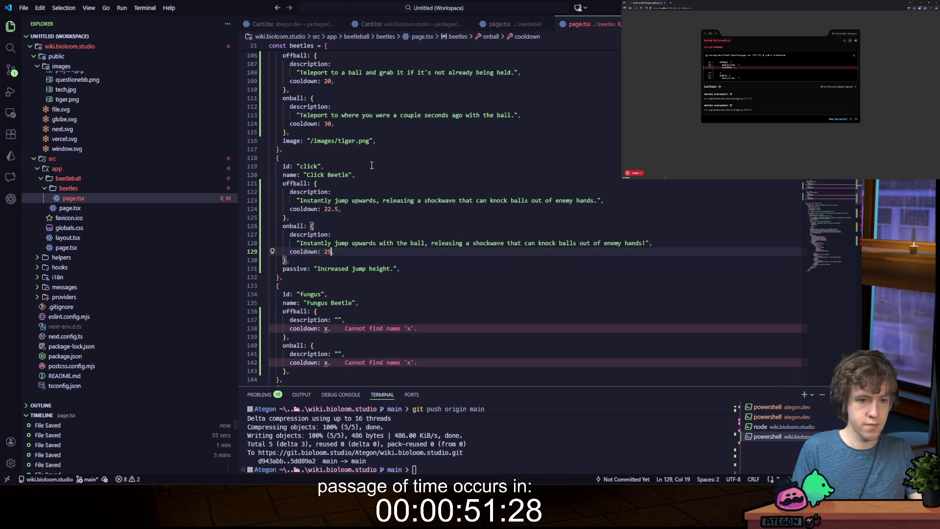
{"action": "scroll", "coordinate": [384, 172], "scroll_direction": "down", "scroll_amount": 7}
{"action": "scroll", "coordinate": [384, 172], "scroll_direction": "down", "scroll_amount": 1}
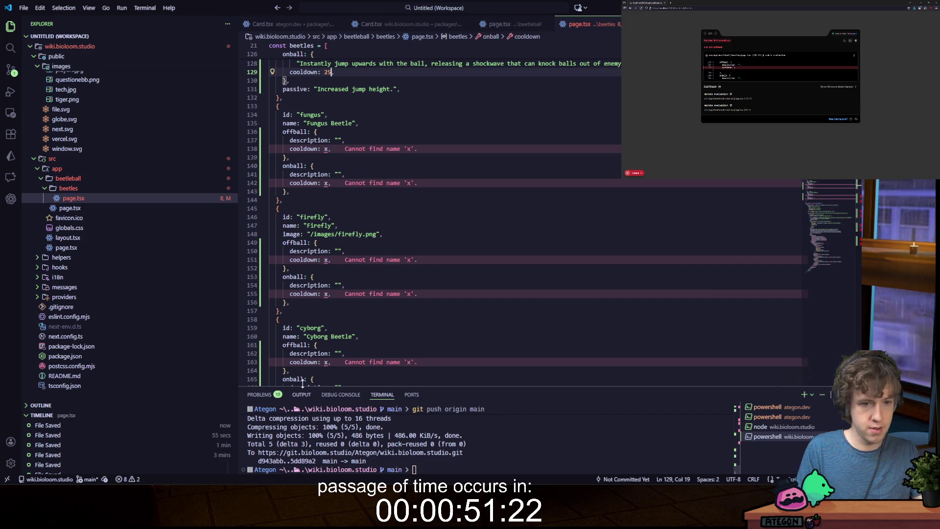
{"action": "left_click", "coordinate": [329, 260]}
- Replace Firefly's cooldown placeholders with 12.5 for offball and 30 for onball
{"action": "key", "text": "BackSpace"}
{"action": "type", "text": "12.5"}
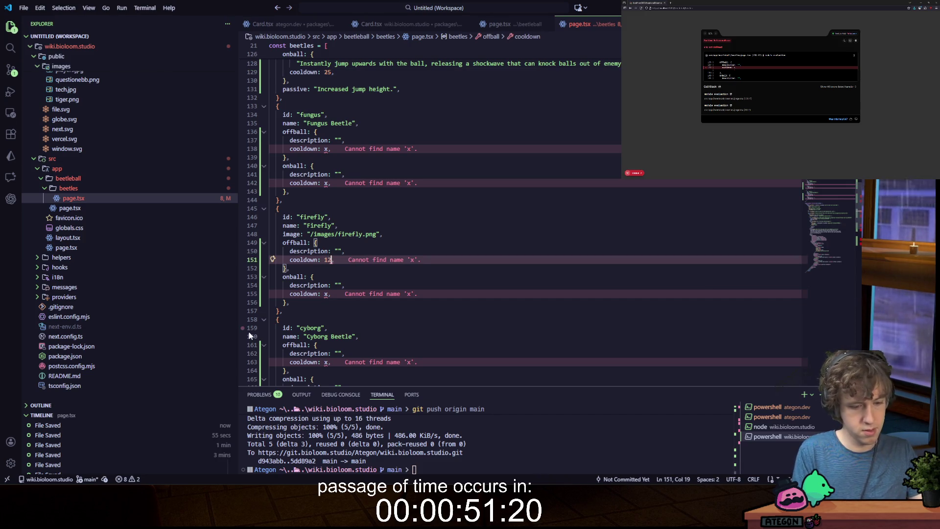
{"action": "key", "text": "Down"}
{"action": "key", "text": "Down"}
{"action": "key", "text": "Down"}
{"action": "key", "text": "Left"}
{"action": "key", "text": "BackSpace"}
{"action": "type", "text": "30"}
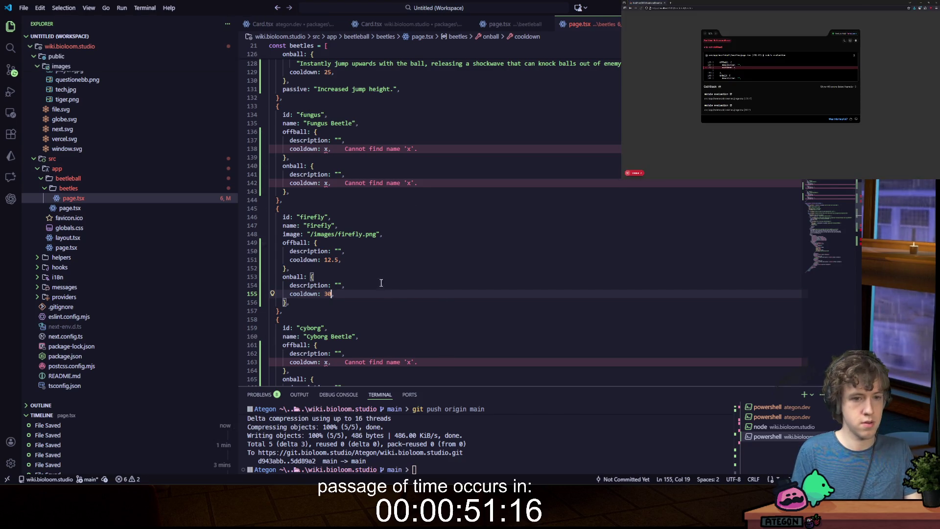
- Enter the descriptions 'Place a mushroom launchpad. (3 max at once)' and 'Put a bouncy mushroom on the ball that acts like a pogostick.', then save
{"action": "left_click", "coordinate": [338, 249]}
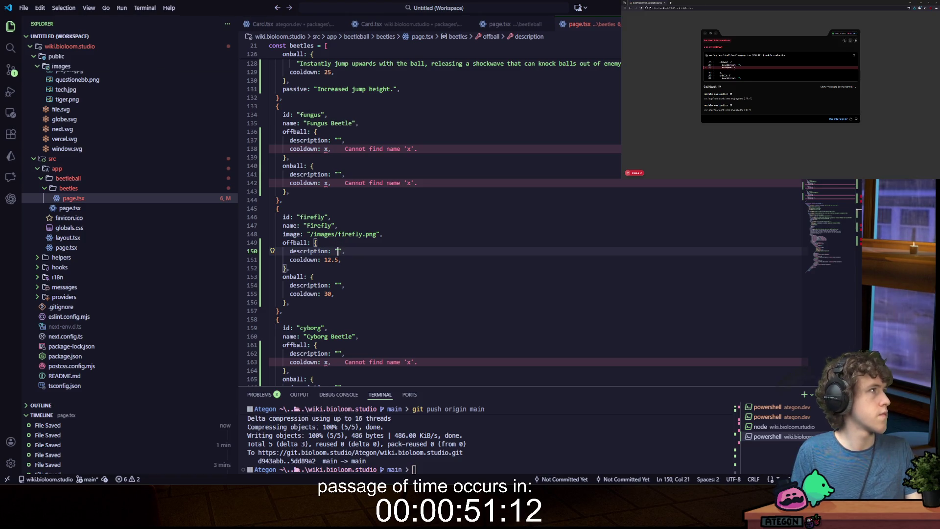
{"action": "type", "text": "Place a mush"}
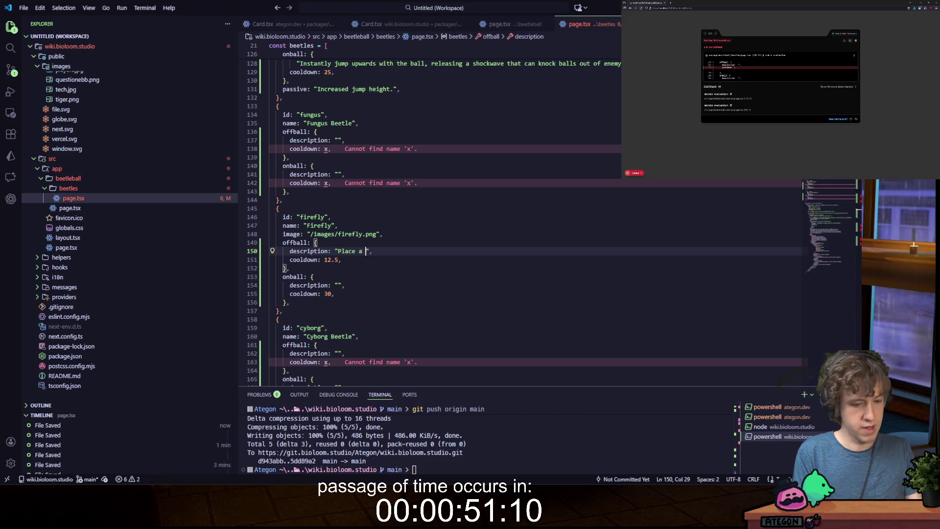
{"action": "type", "text": "room launchpad. "}
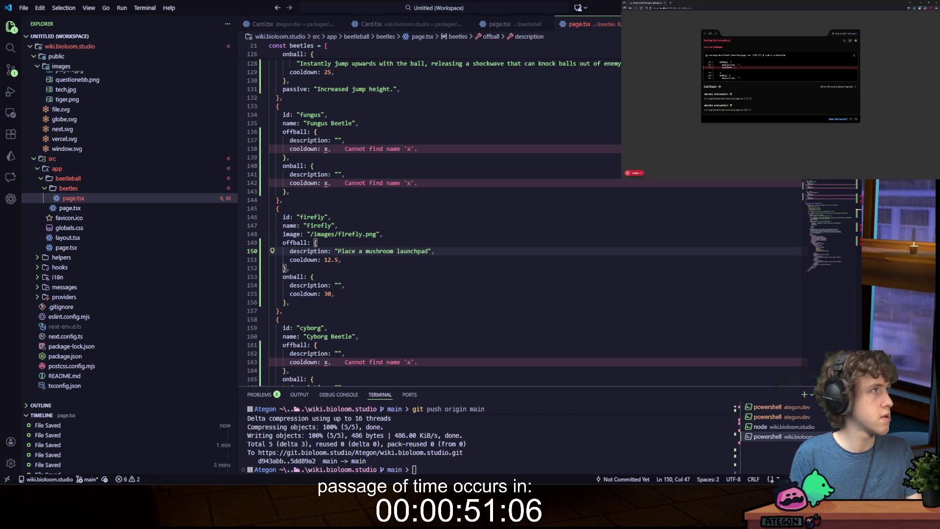
{"action": "type", "text": "(3 ma"}
{"action": "type", "text": "x at once"}
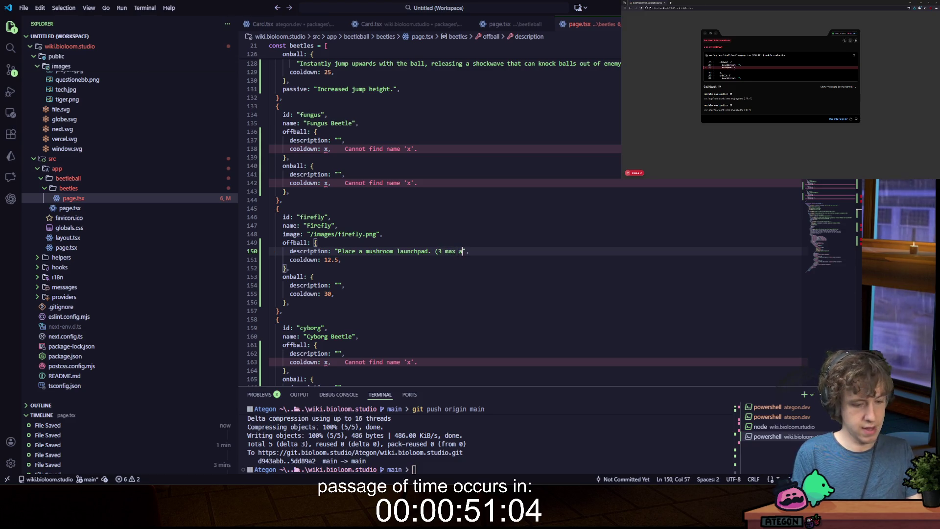
{"action": "key", "text": "Down"}
{"action": "key", "text": "Down"}
{"action": "key", "text": "Down"}
{"action": "key", "text": "Left"}
{"action": "key", "text": "Left"}
{"action": "type", "text": "Put a boun"}
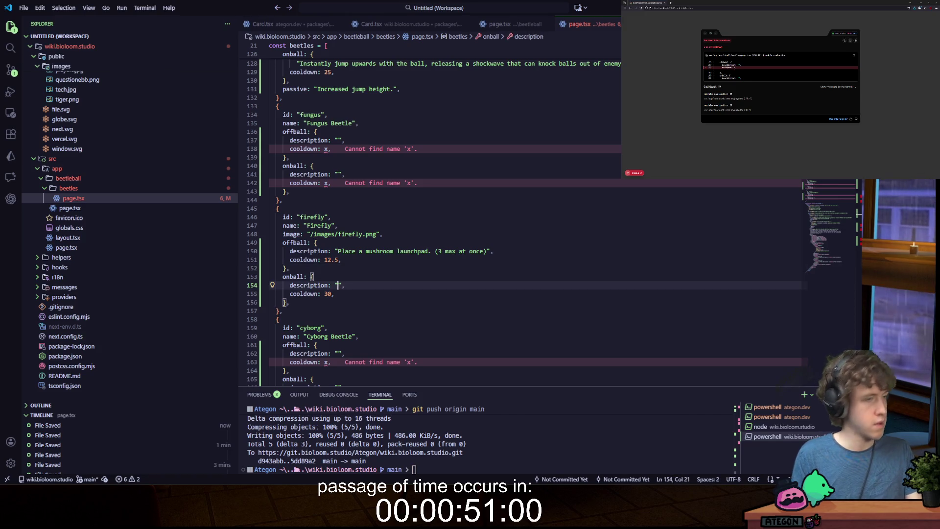
{"action": "type", "text": "cy mushroom on the b"}
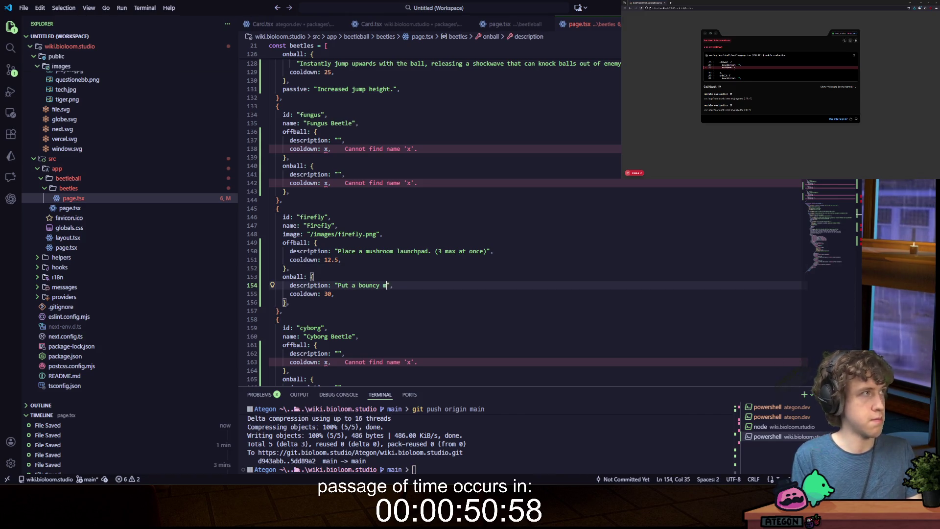
{"action": "type", "text": "all that acts li"}
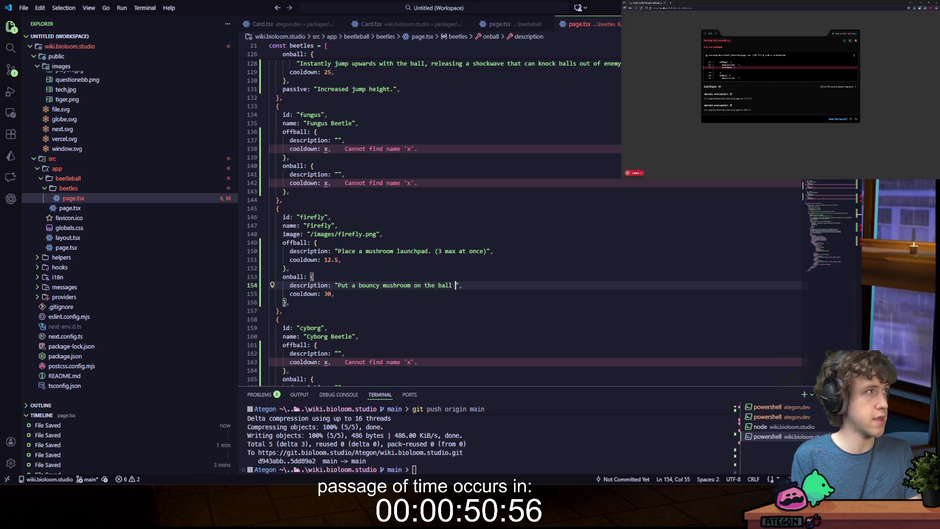
{"action": "type", "text": "ke a "}
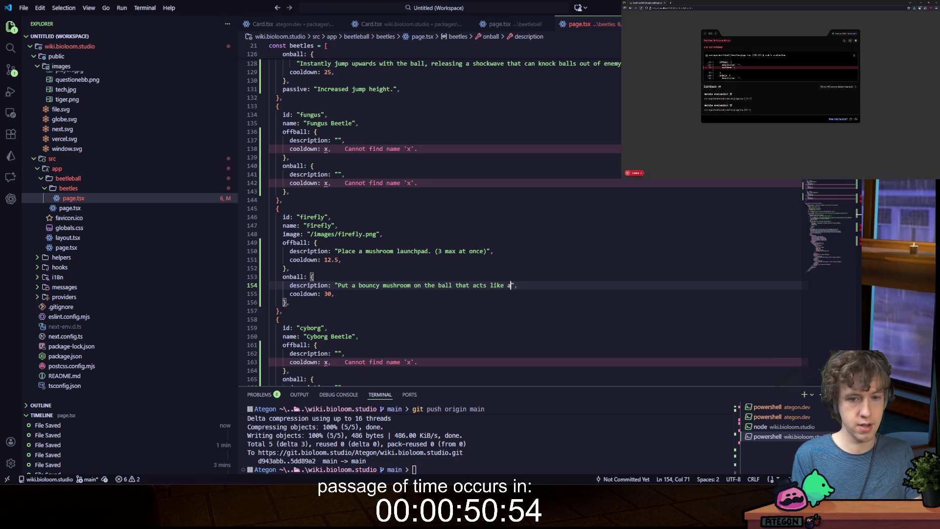
{"action": "type", "text": "pogostick."}
{"action": "key", "text": "ctrl+s"}
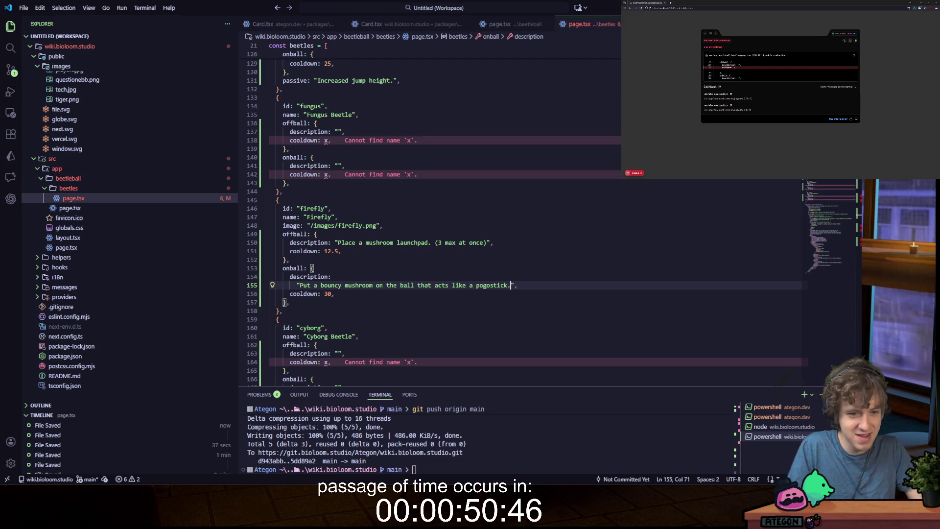
{"action": "left_click", "coordinate": [339, 353]}
{"action": "scroll", "coordinate": [296, 243], "scroll_direction": "down", "scroll_amount": 5}
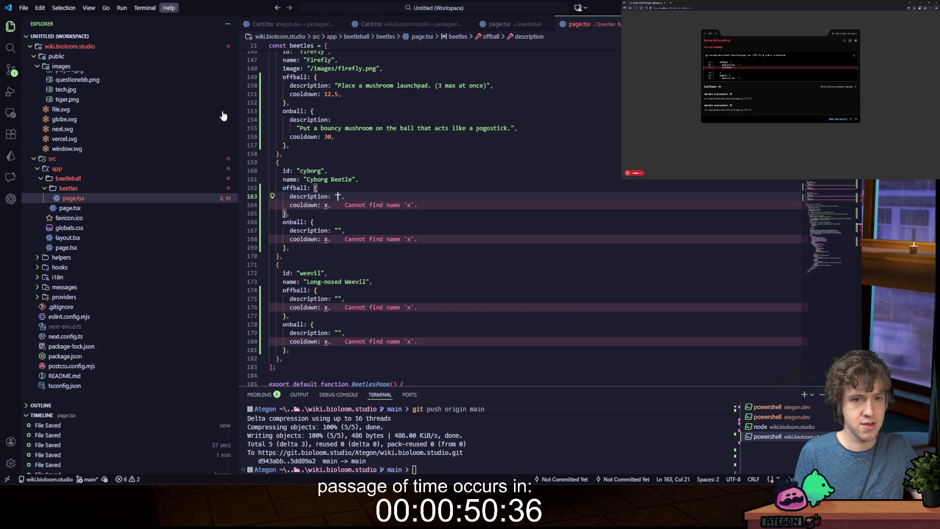
- Copy the filled-in Firefly ability lines and undo them back to placeholders
{"action": "scroll", "coordinate": [405, 216], "scroll_direction": "up", "scroll_amount": 4}
{"action": "left_click_drag", "start_coordinate": [290, 258], "coordinate": [282, 192]}
{"action": "key", "text": "ctrl+c"}
{"action": "key", "text": "ctrl+z"}
{"action": "key", "text": "ctrl+z"}
{"action": "key", "text": "ctrl+z"}
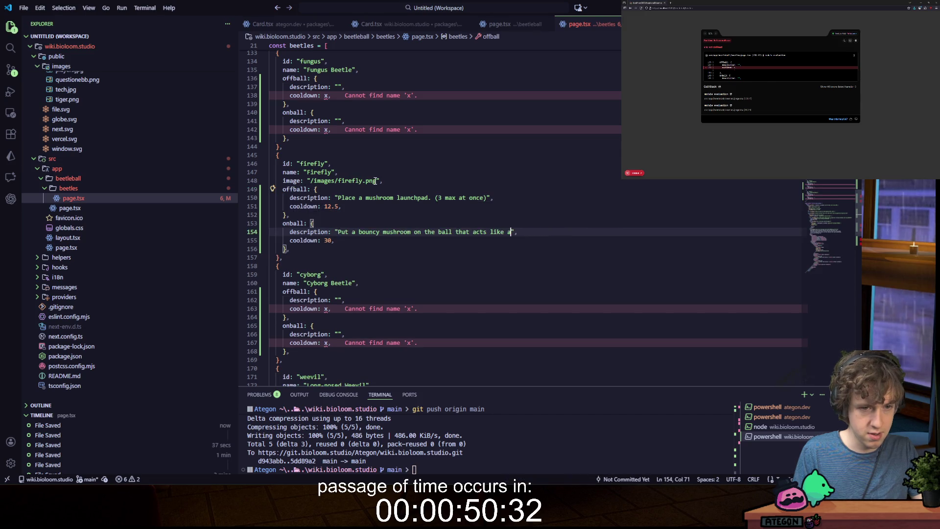
{"action": "key", "text": "ctrl+z"}
{"action": "key", "text": "ctrl+z"}
{"action": "key", "text": "ctrl+z"}
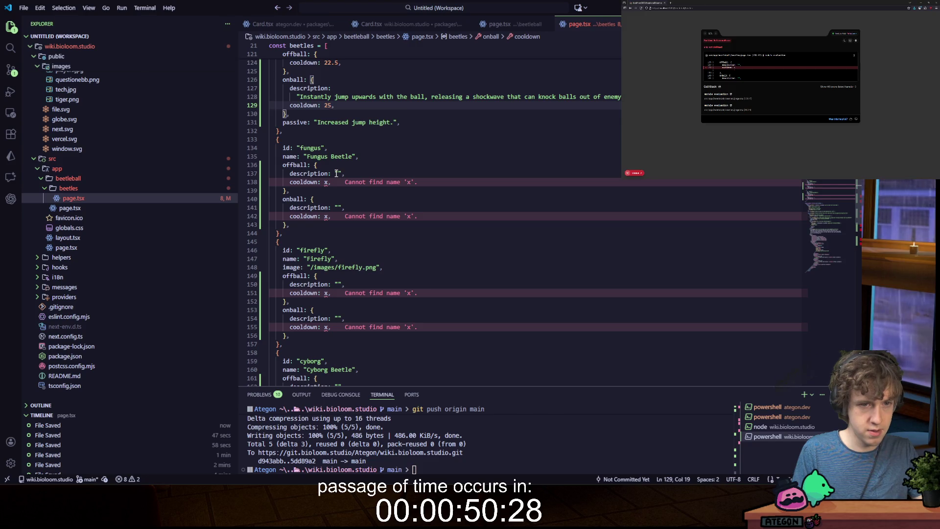
- Paste the mushroom launchpad (12.5) and pogostick (30) abilities over Fungus Beetle's placeholders
{"action": "left_click_drag", "start_coordinate": [290, 224], "coordinate": [283, 170]}
{"action": "key", "text": "ctrl+v"}
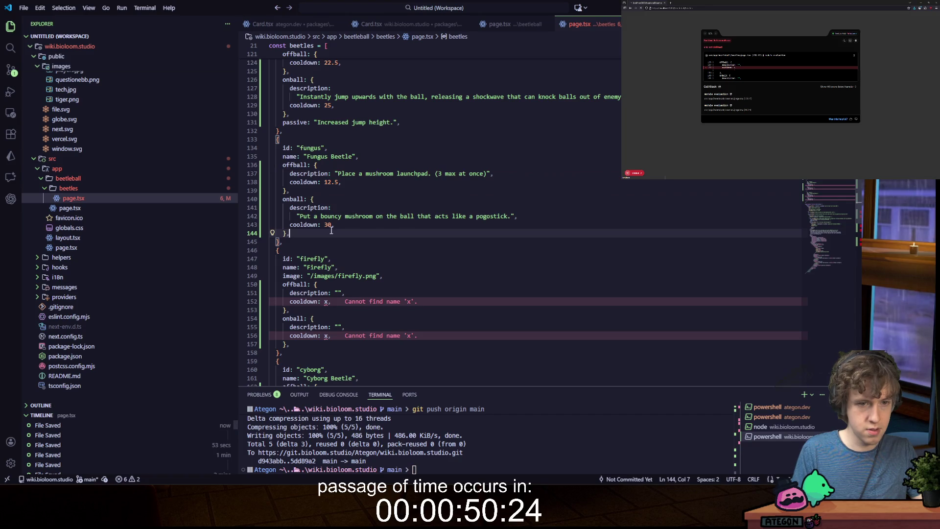
{"action": "scroll", "coordinate": [332, 238], "scroll_direction": "down", "scroll_amount": 4}
{"action": "scroll", "coordinate": [332, 239], "scroll_direction": "down", "scroll_amount": 3}
{"action": "left_click", "coordinate": [324, 122]}
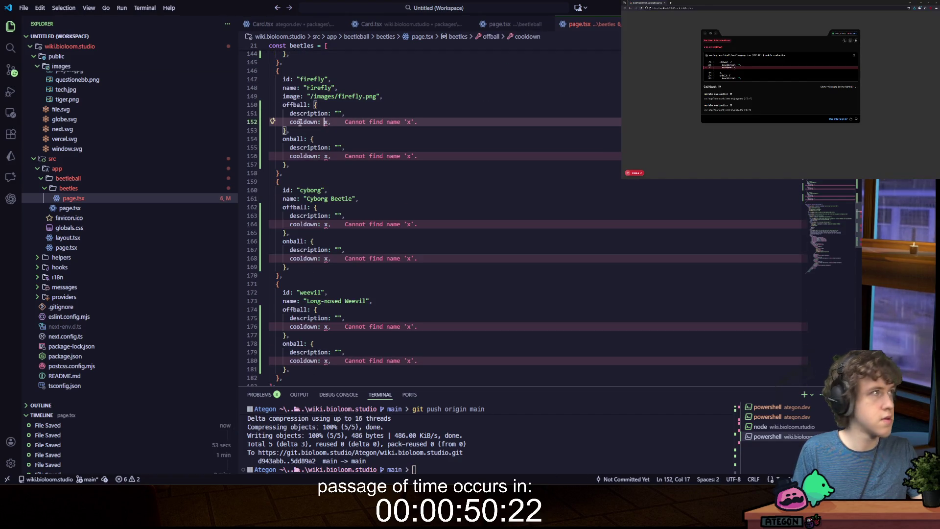
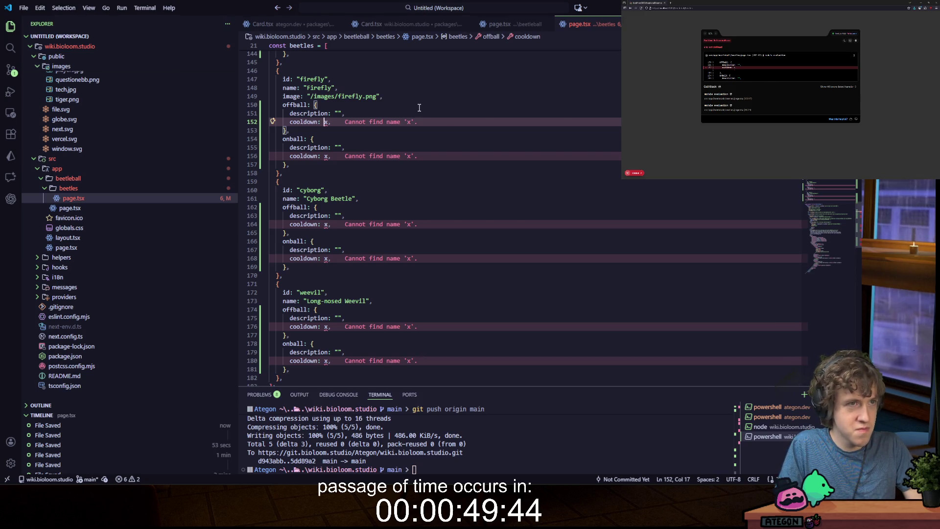
- Replace Firefly's x placeholder cooldowns with 35 off-ball and 17.5 on-ball
{"action": "left_click", "coordinate": [327, 126]}
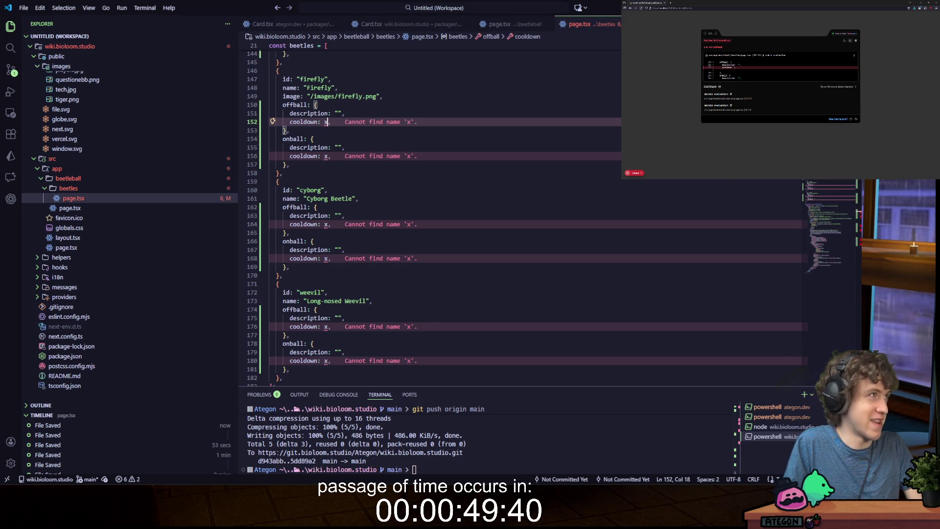
{"action": "key", "text": "BackSpace"}
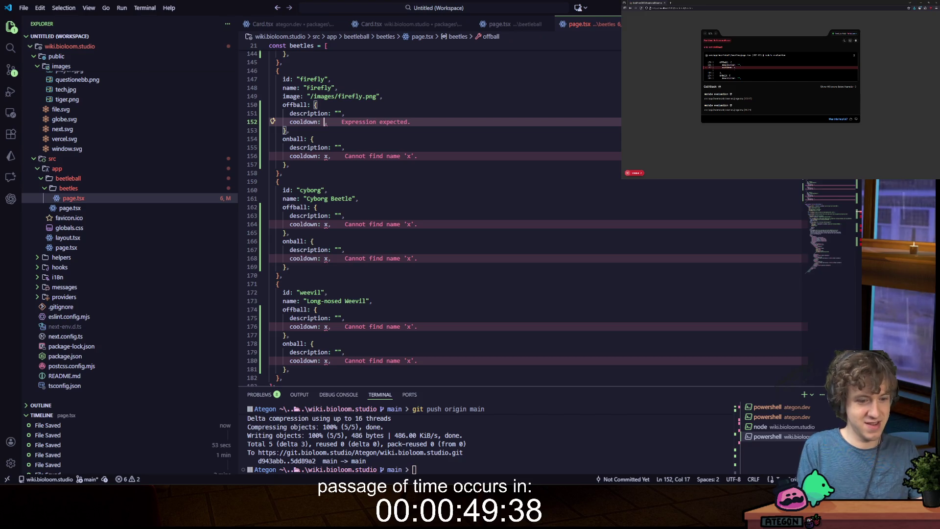
{"action": "type", "text": "35"}
{"action": "left_click", "coordinate": [327, 155]}
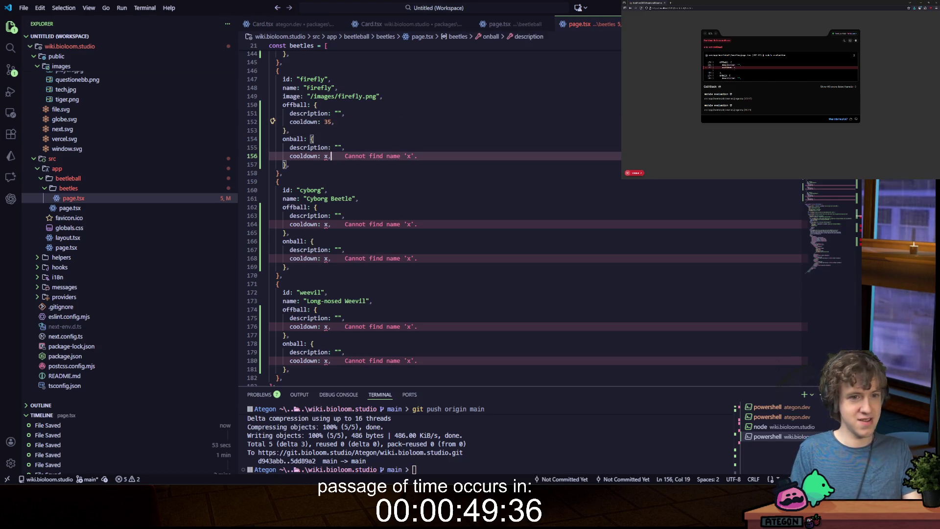
{"action": "key", "text": "BackSpace"}
{"action": "type", "text": "17.5"}
- Write Firefly's off-ball fire-dash and on-ball exploding-ball descriptions, then save
{"action": "left_click", "coordinate": [289, 130]}
{"action": "left_click", "coordinate": [338, 113]}
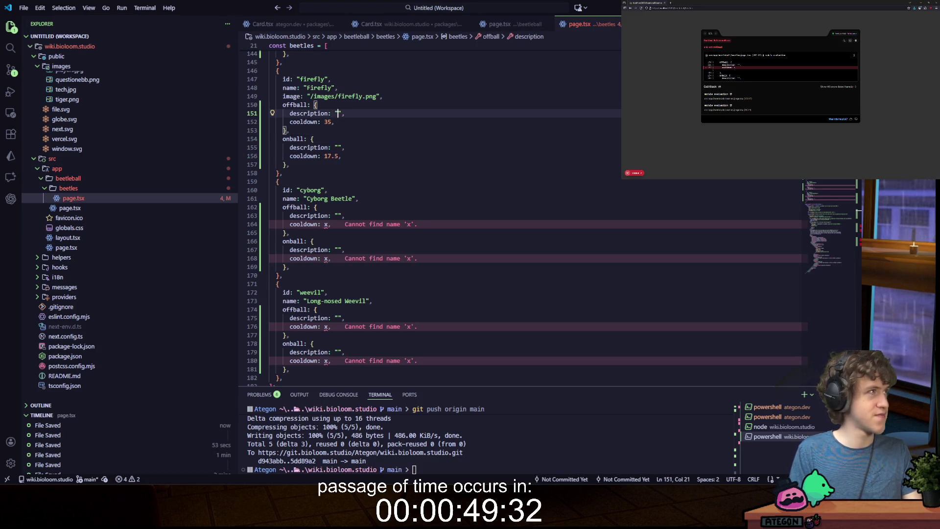
{"action": "type", "text": "Light your"}
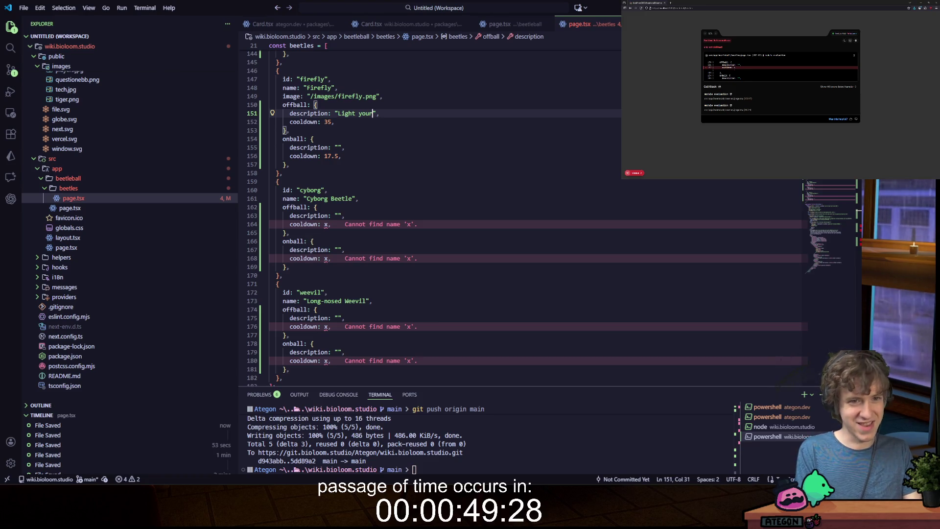
{"action": "type", "text": "self "}
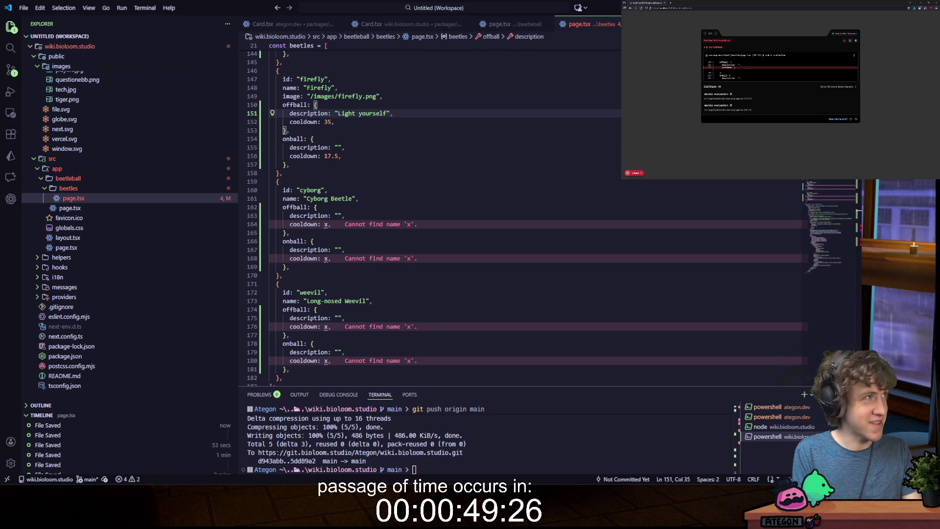
{"action": "type", "text": "on fire a"}
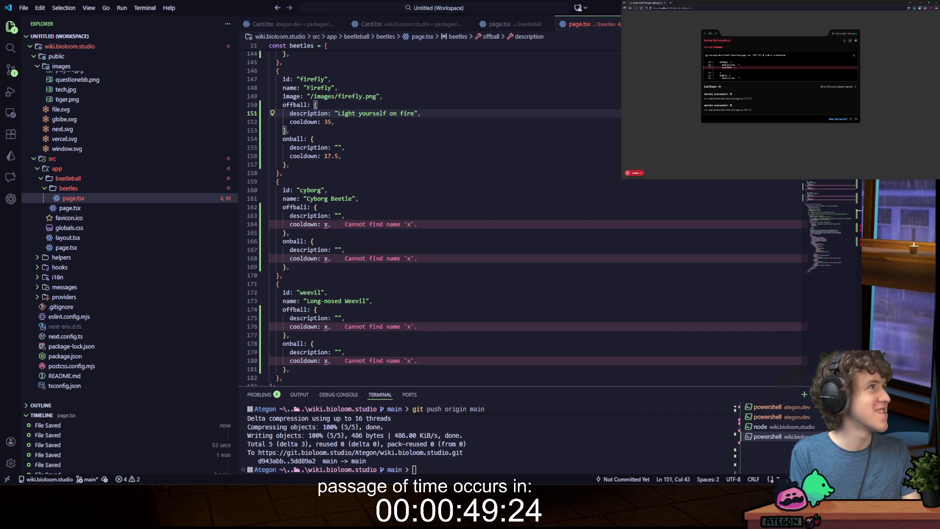
{"action": "type", "text": "nd fire forward"}
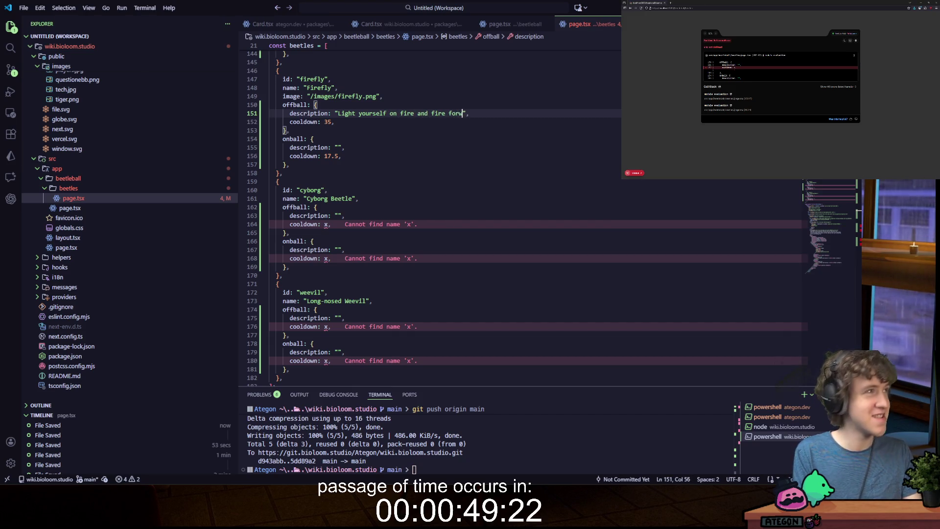
{"action": "type", "text": " s"}
{"action": "type", "text": "uper fast, exploding "}
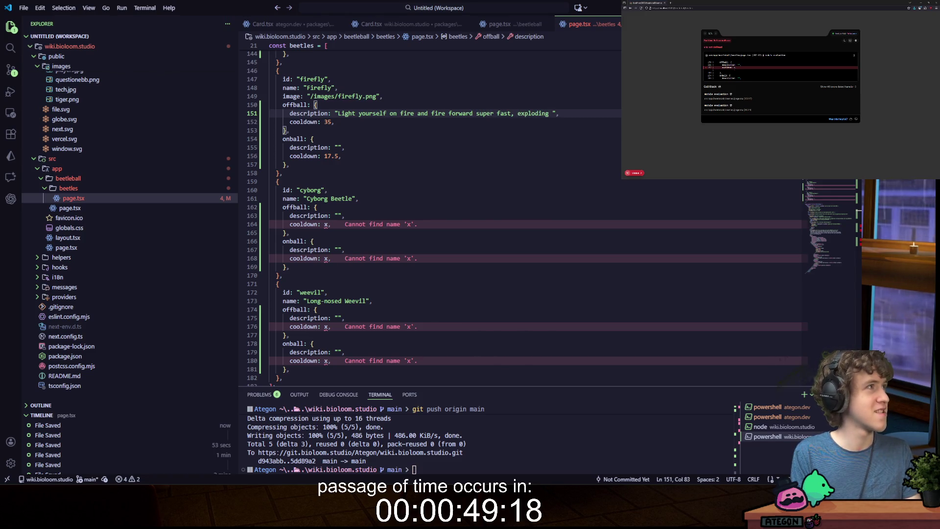
{"action": "type", "text": "after a duration"}
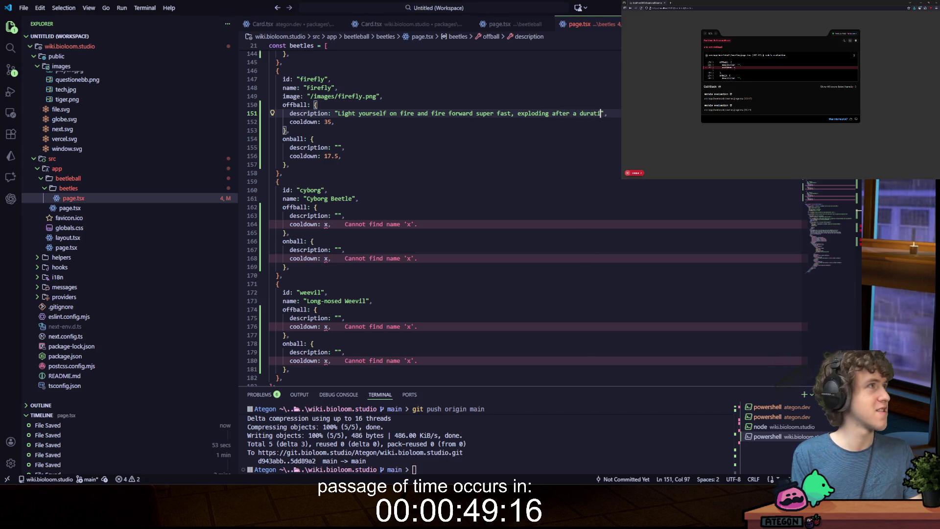
{"action": "type", "text": ". R"}
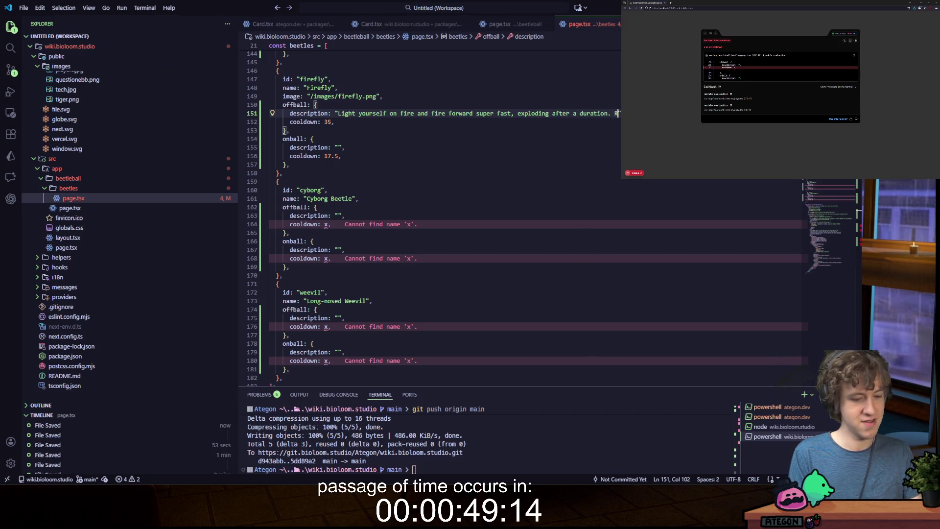
{"action": "type", "text": "st tcoo"}
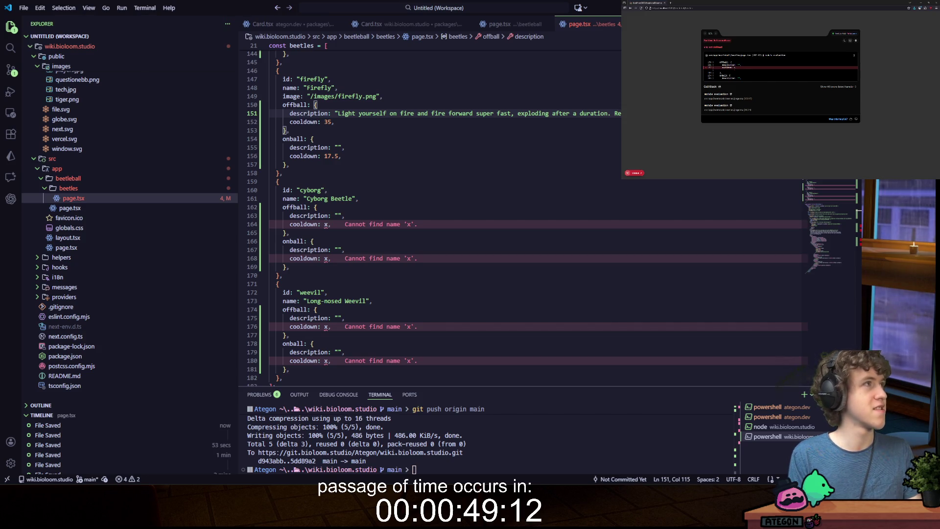
{"action": "type", "text": "n when"}
{"action": "key", "text": "Down"}
{"action": "key", "text": "Down"}
{"action": "key", "text": "Down"}
{"action": "key", "text": "Left"}
{"action": "key", "text": "Left"}
{"action": "type", "text": "Light the bal"}
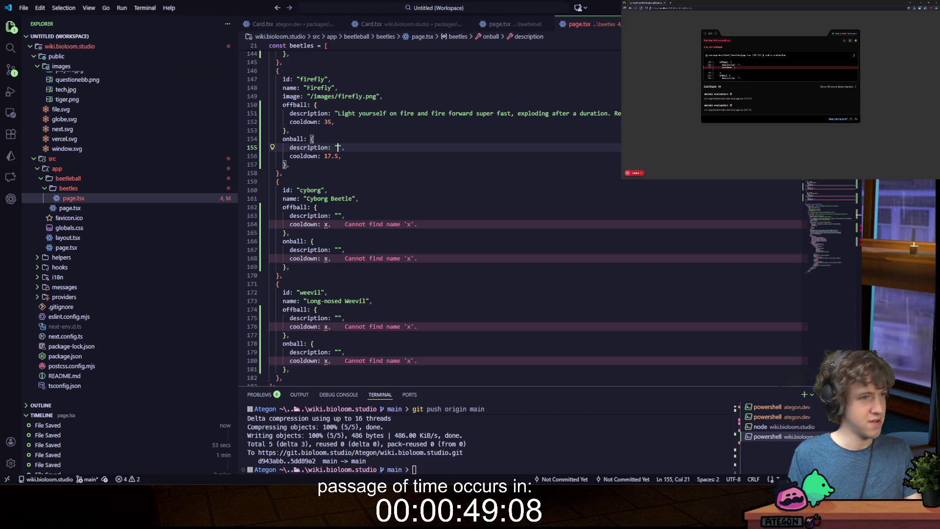
{"action": "type", "text": "l on fire, explodin"}
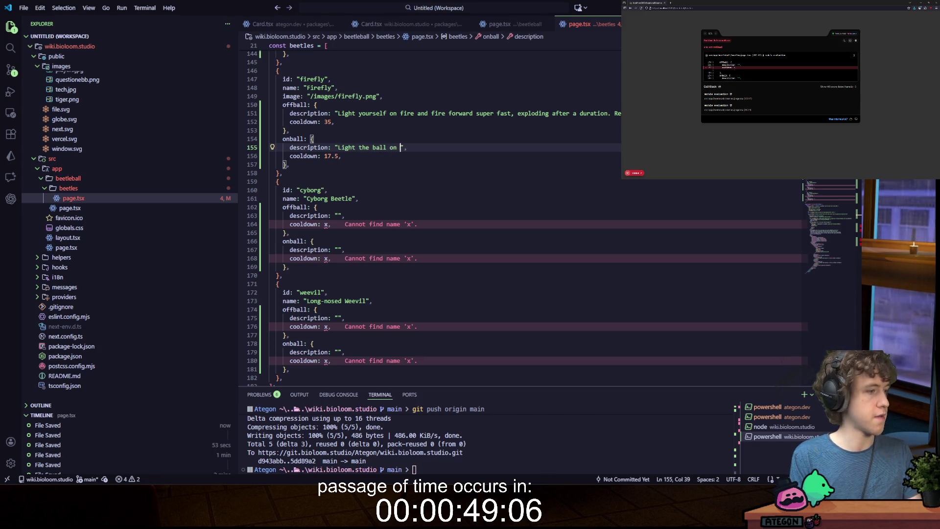
{"action": "type", "text": "g it af"}
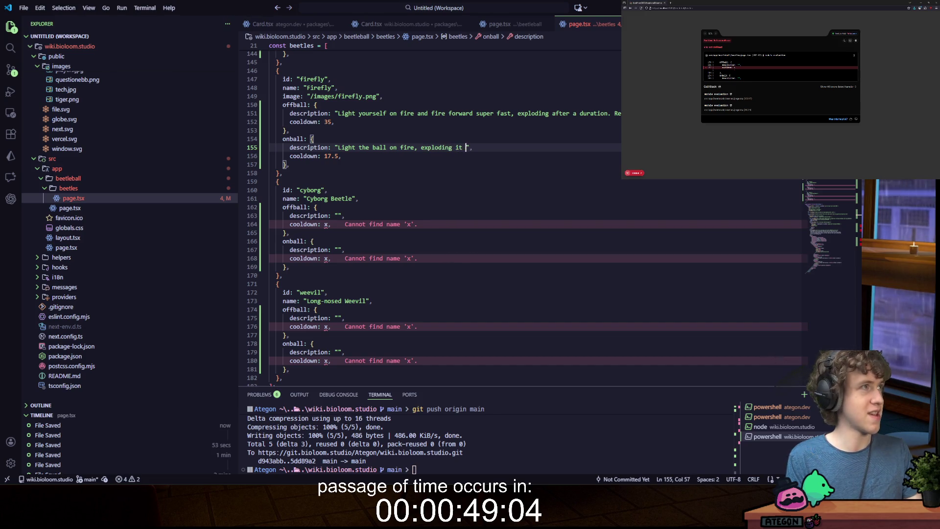
{"action": "type", "text": "ter a du"}
{"action": "type", "text": "ration or if s"}
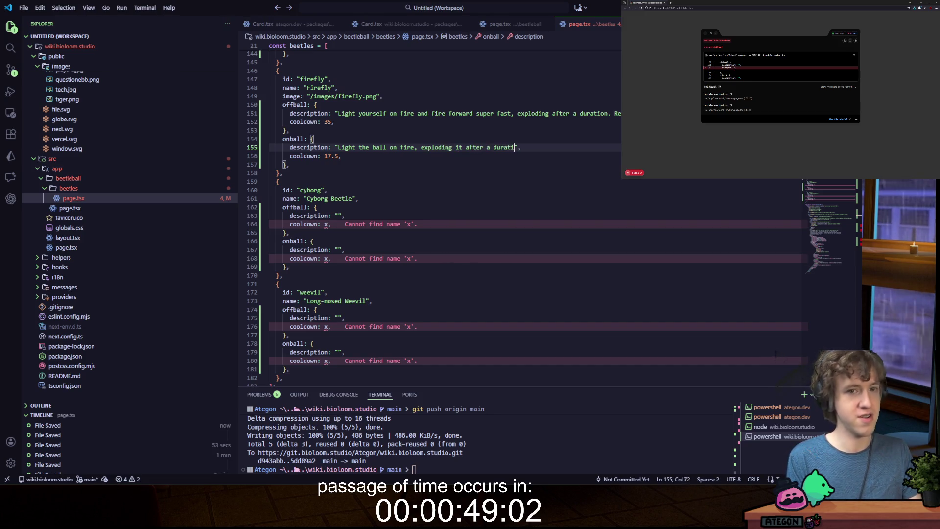
{"action": "type", "text": "omething is in its pr"}
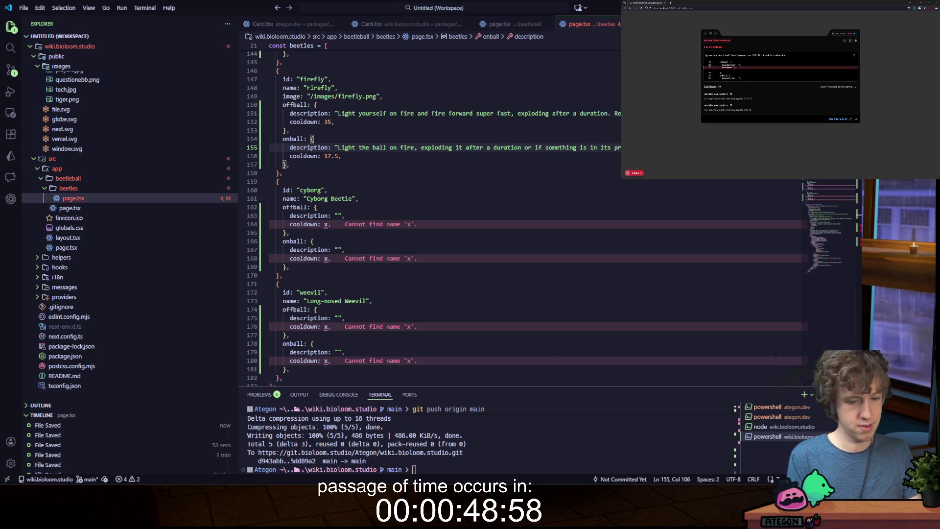
{"action": "key", "text": "ctrl+s"}
- Set Cyborg Beetle's cooldowns to 35 off-ball and 30 on-ball
{"action": "key", "text": "Down"}
{"action": "key", "text": "Down"}
{"action": "key", "text": "Down"}
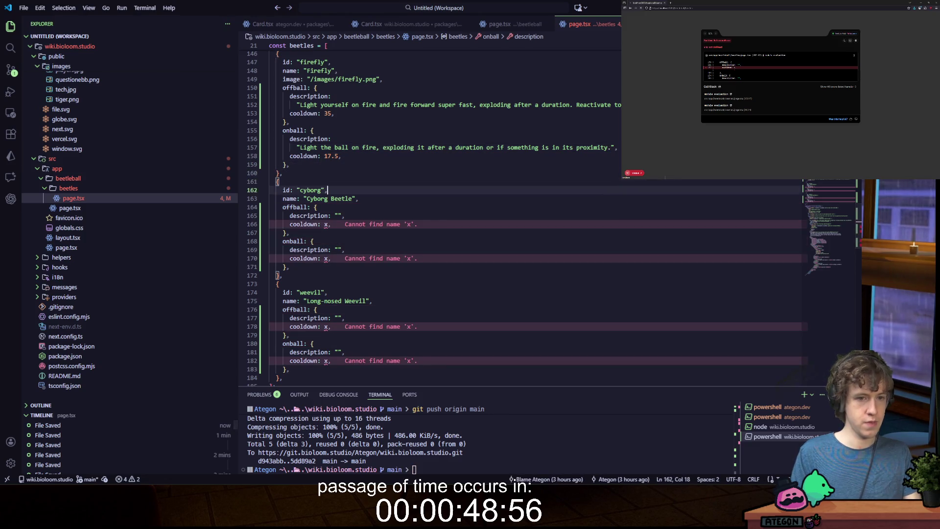
{"action": "key", "text": "Left"}
{"action": "key", "text": "BackSpace"}
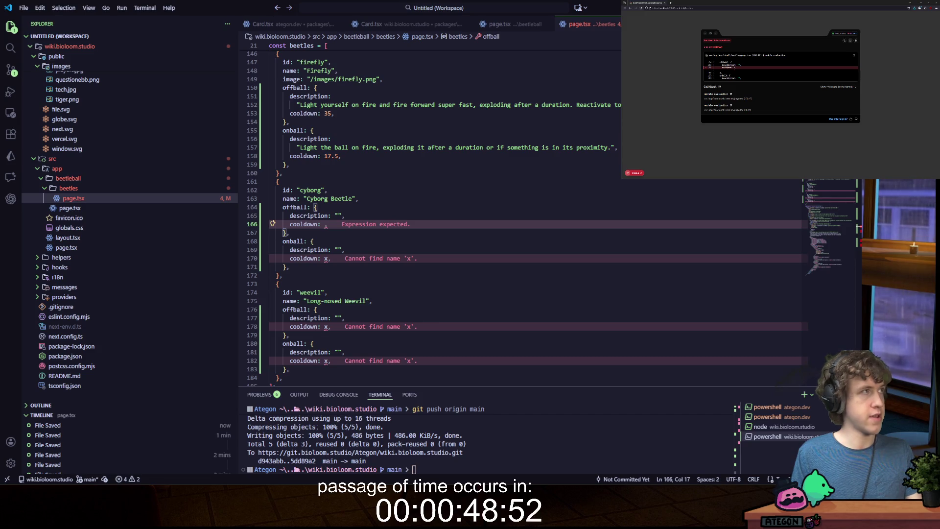
{"action": "type", "text": "35"}
{"action": "key", "text": "Down"}
{"action": "key", "text": "Down"}
{"action": "key", "text": "Down"}
{"action": "key", "text": "Left"}
{"action": "key", "text": "BackSpace"}
{"action": "type", "text": "30"}
- Write Cyborg Beetle's off-ball description: electrify yourself for speed, blink-grab, and laser-beam headbutt; save
{"action": "key", "text": "Up"}
{"action": "key", "text": "Up"}
{"action": "key", "text": "Up"}
{"action": "key", "text": "Right"}
{"action": "key", "text": "Right"}
{"action": "type", "text": "Electric"}
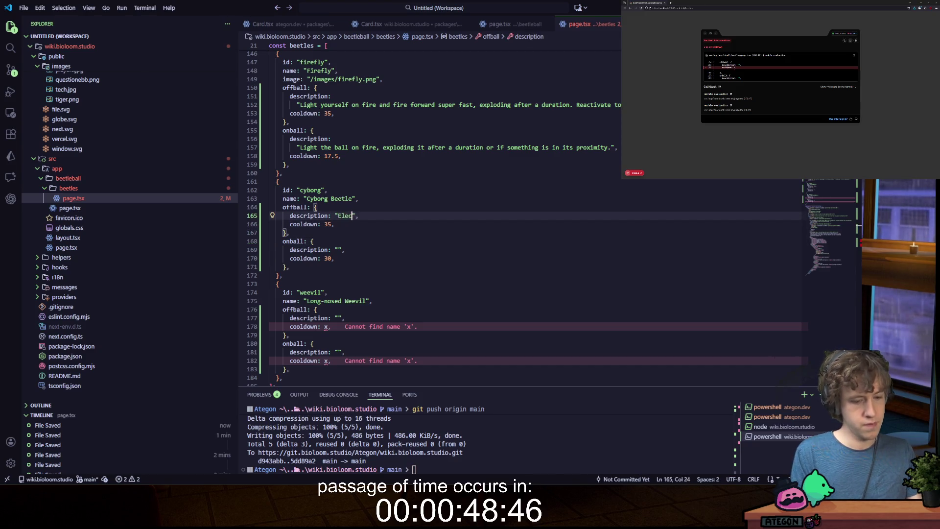
{"action": "key", "text": "BackSpace"}
{"action": "key", "text": "BackSpace"}
{"action": "key", "text": "BackSpace"}
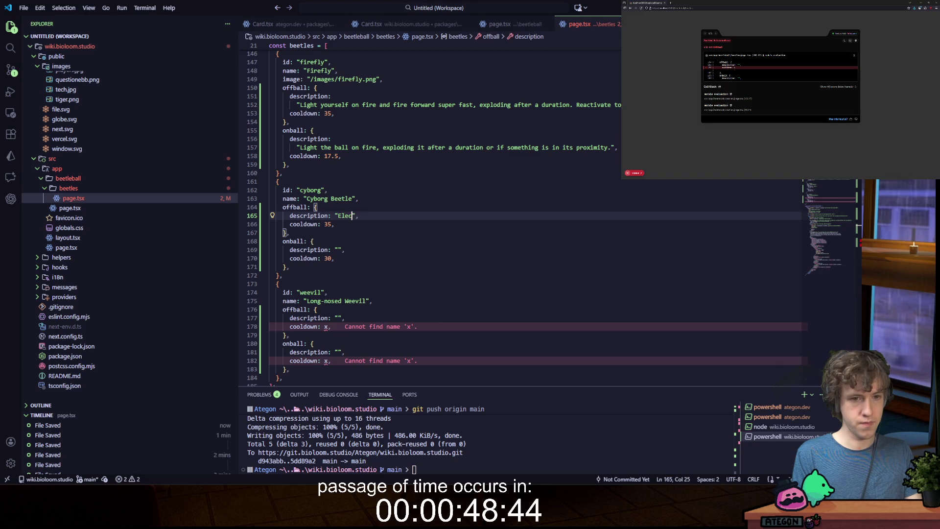
{"action": "type", "text": "trify yours"}
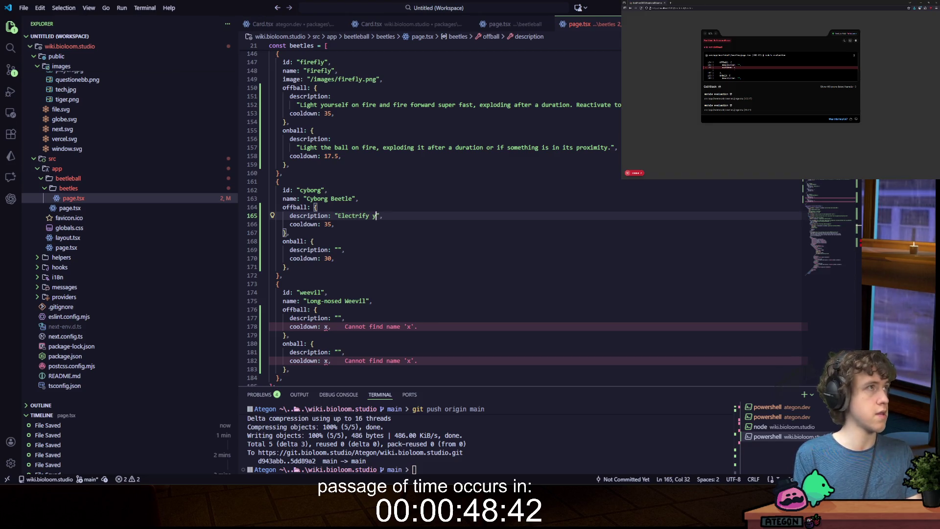
{"action": "type", "text": "elf for a duration"}
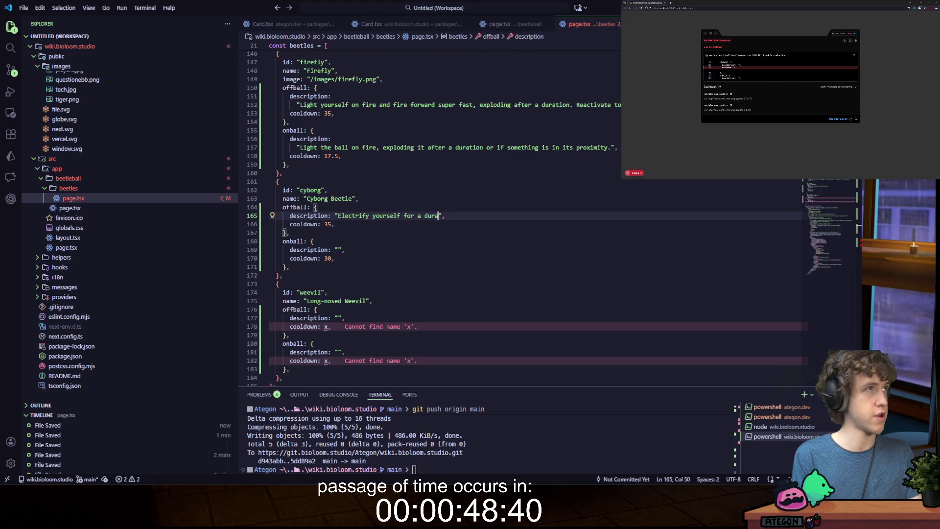
{"action": "type", "text": ", speeding you"}
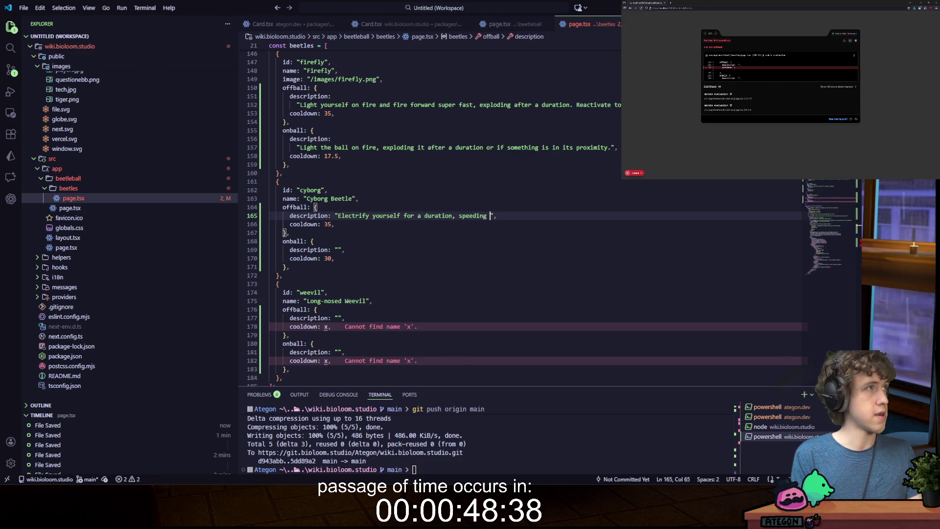
{"action": "type", "text": " up. W"}
{"action": "type", "text": "hile electrifi"}
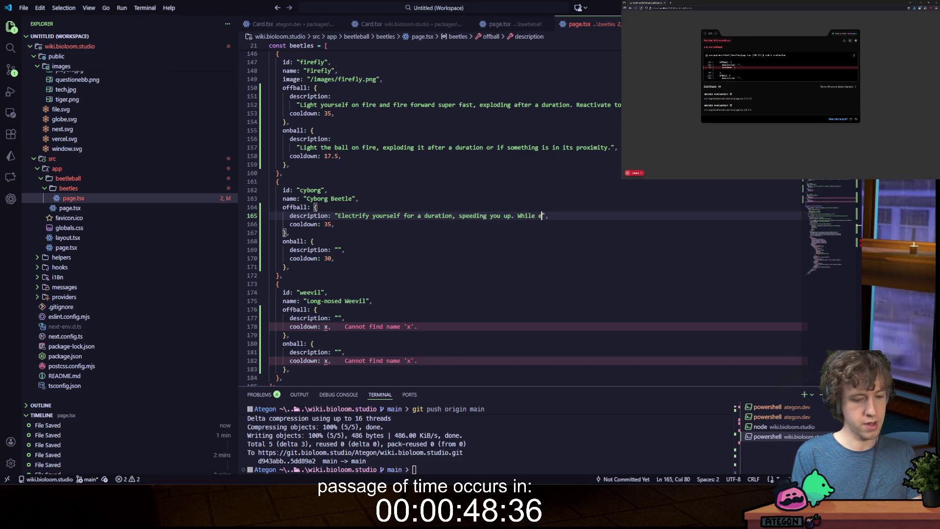
{"action": "type", "text": "ed"}
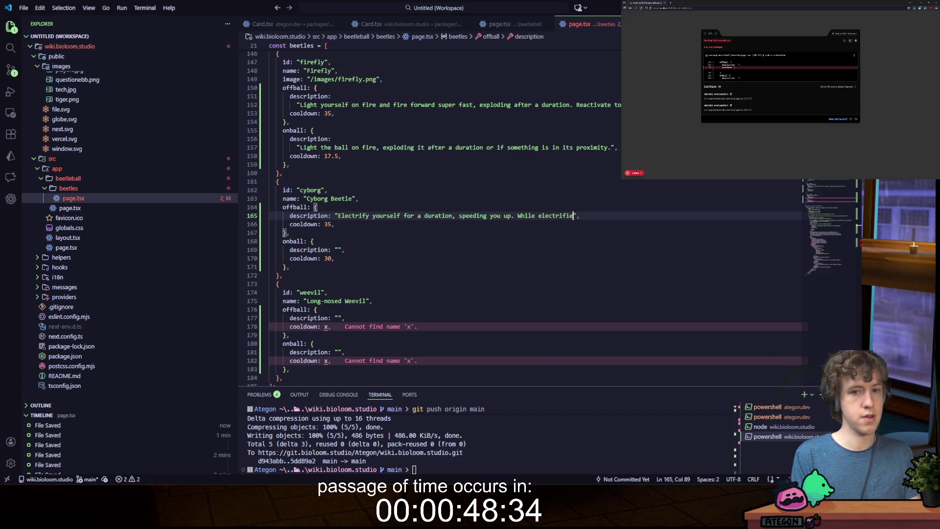
{"action": "type", "text": " grabb"}
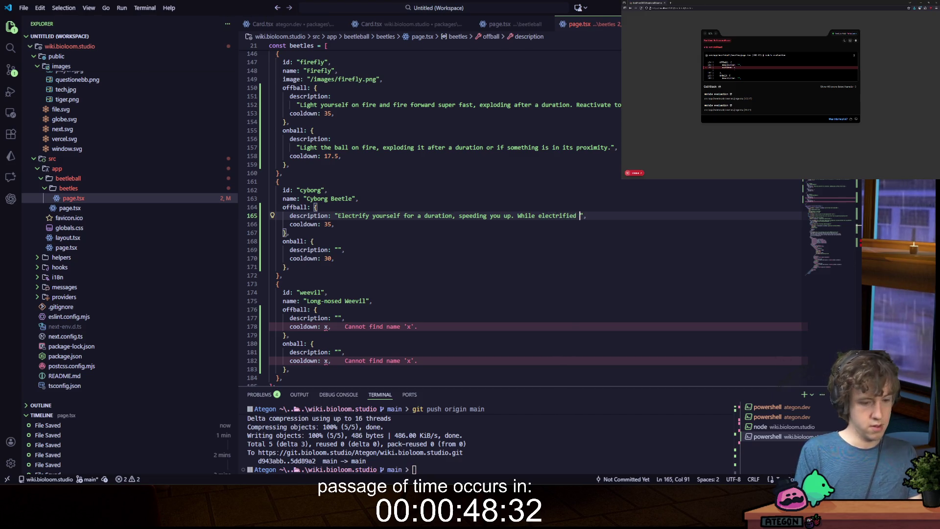
{"action": "key", "text": "BackSpace"}
{"action": "key", "text": "BackSpace"}
{"action": "key", "text": "BackSpace"}
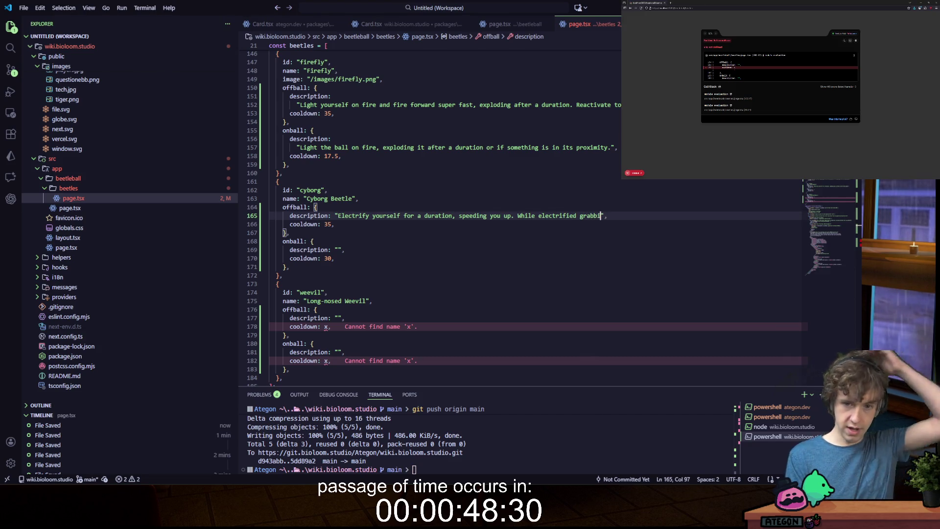
{"action": "type", "text": ", "}
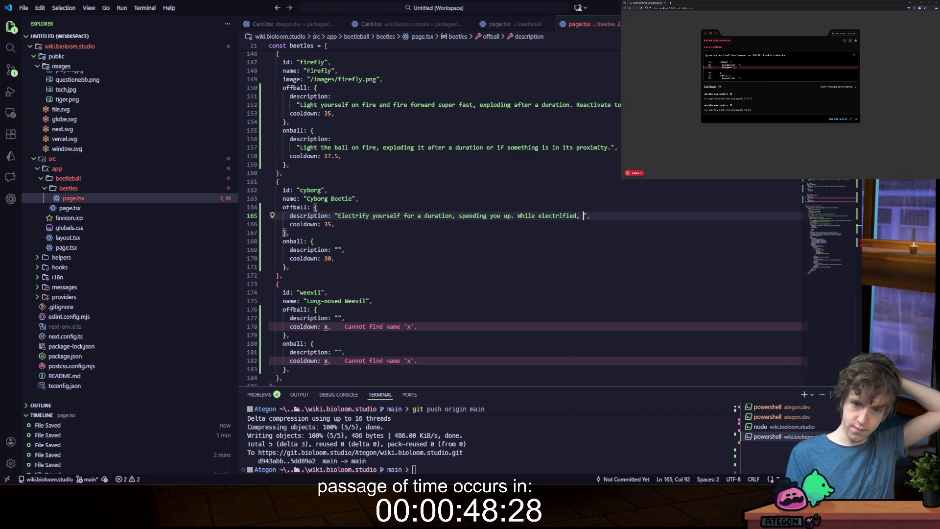
{"action": "type", "text": "grabbing "}
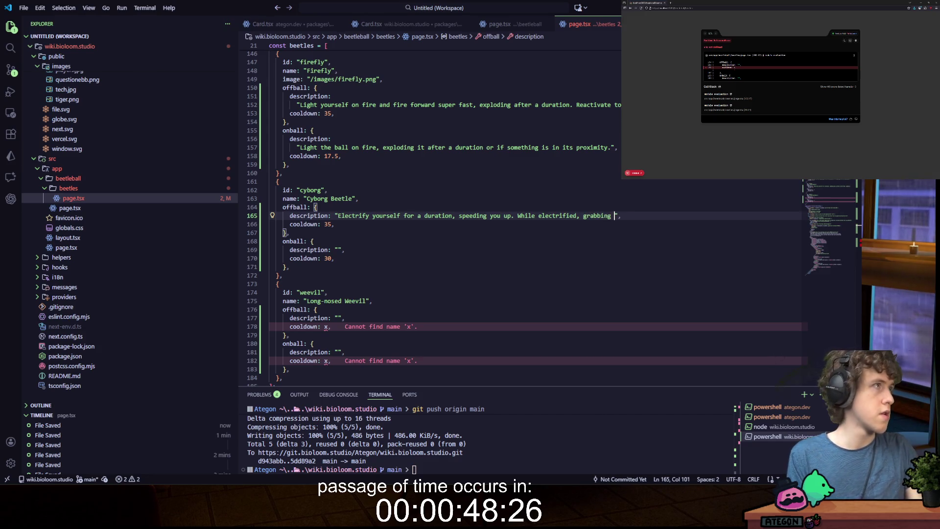
{"action": "type", "text": "blinks you fo"}
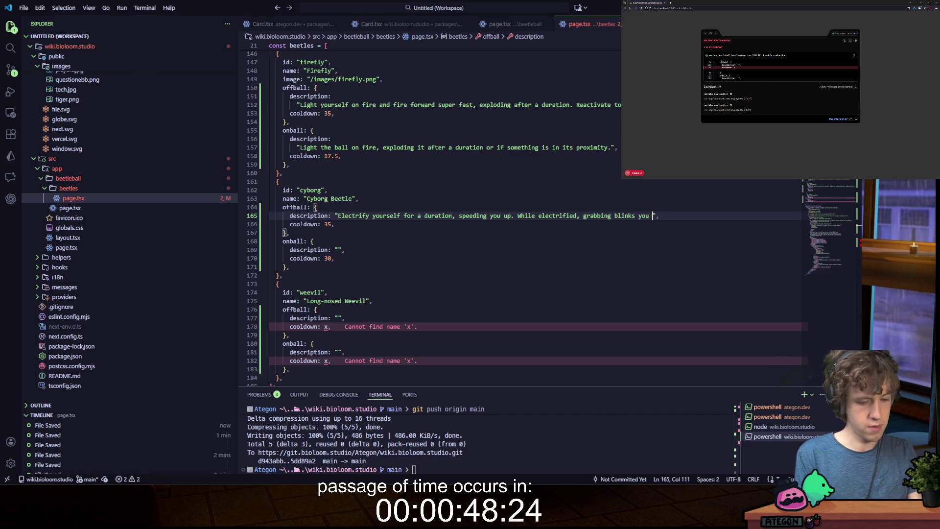
{"action": "type", "text": "rwar"}
{"action": "key", "text": "BackSpace"}
{"action": "type", "text": ", and "}
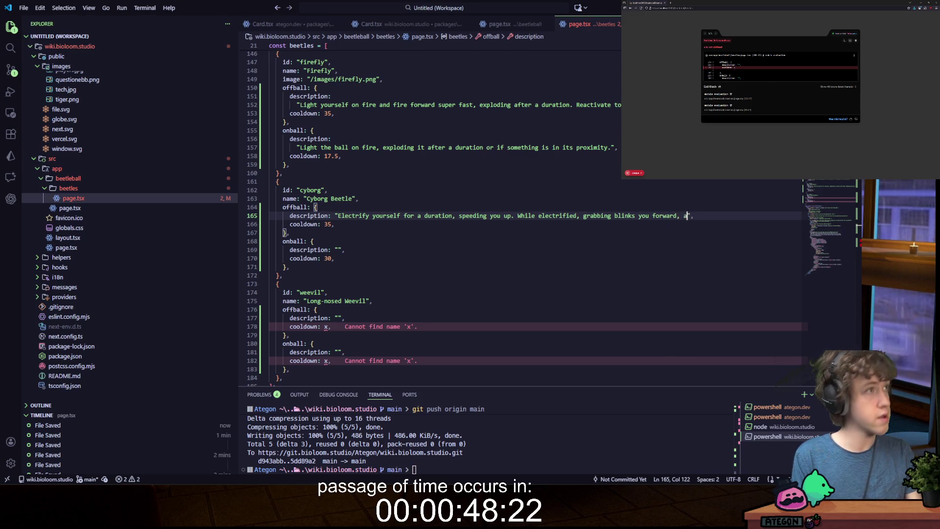
{"action": "type", "text": "aiming "}
{"action": "type", "text": "headbutt lets "}
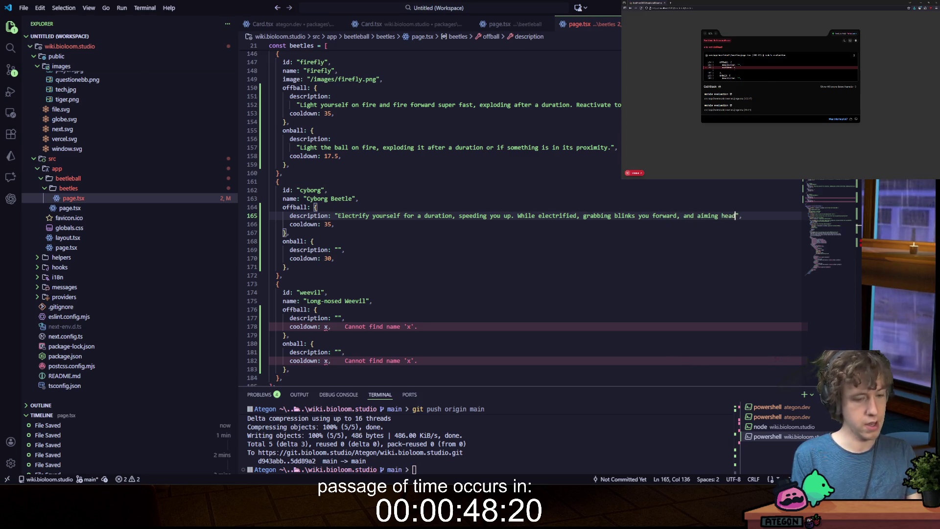
{"action": "type", "text": "you shoot a laser "}
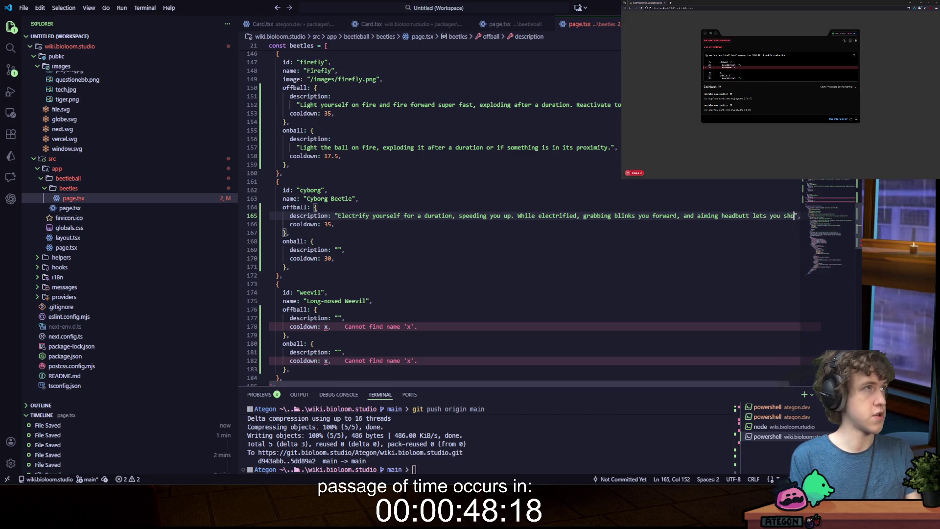
{"action": "type", "text": "beam!"}
{"action": "key", "text": "ctrl+s"}
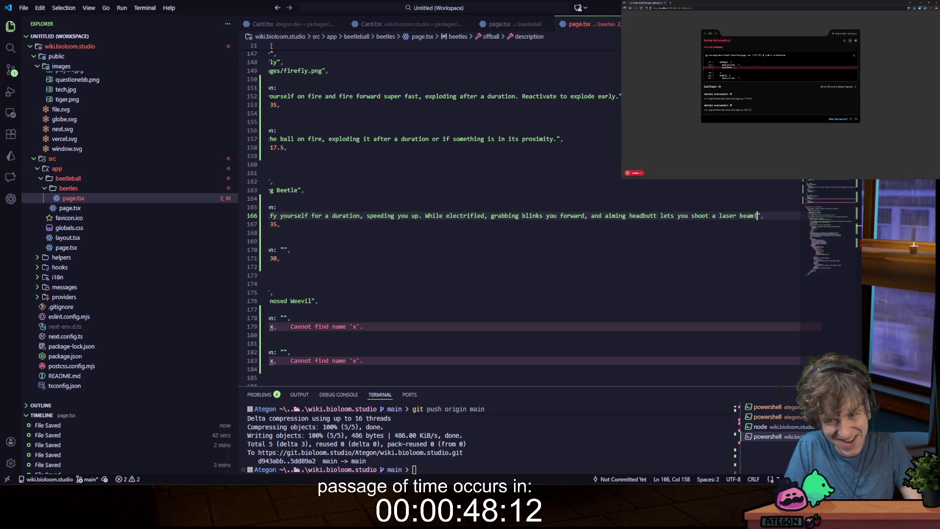
- Give Cyborg Beetle the on-ball description 'Attach a rocket thruster to the ball that goes forward.'
{"action": "key", "text": "Down"}
{"action": "key", "text": "Down"}
{"action": "key", "text": "Down"}
{"action": "left_click", "coordinate": [332, 250]}
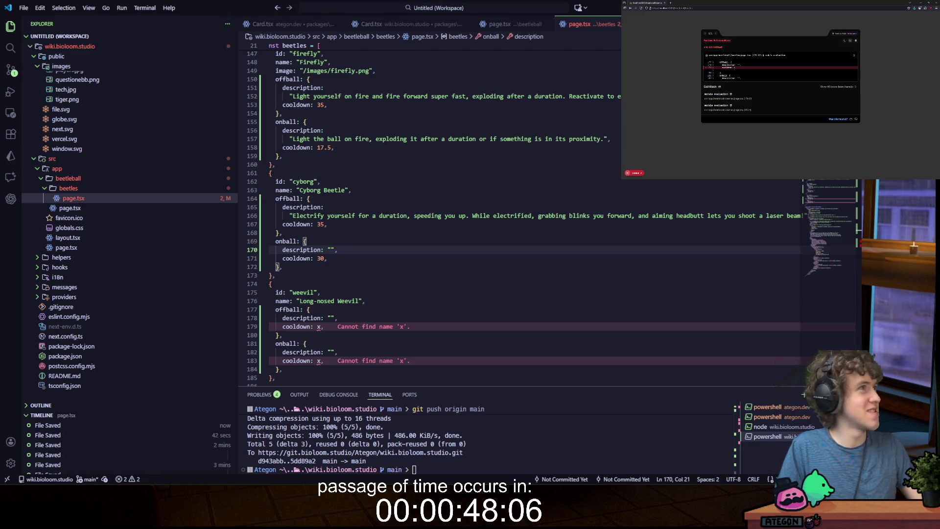
{"action": "type", "text": "Attach a ro"}
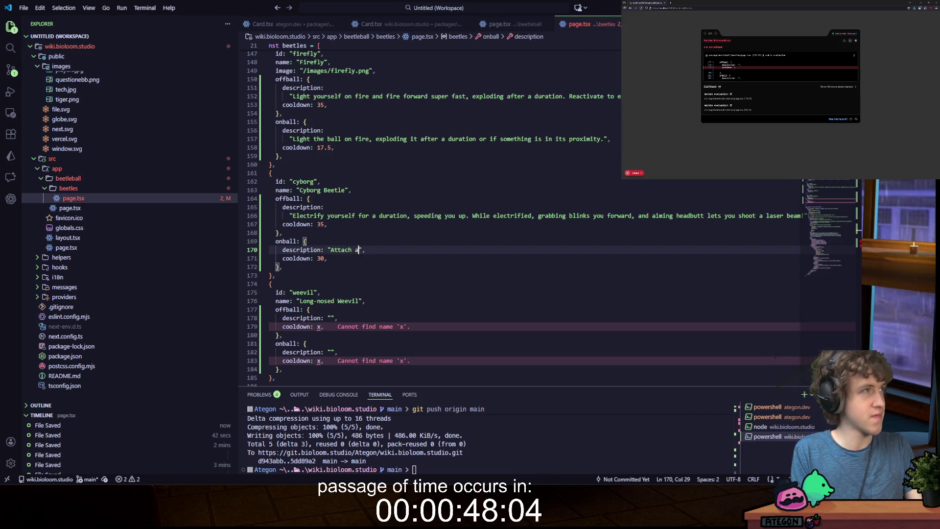
{"action": "type", "text": "cket "}
{"action": "type", "text": "thus"}
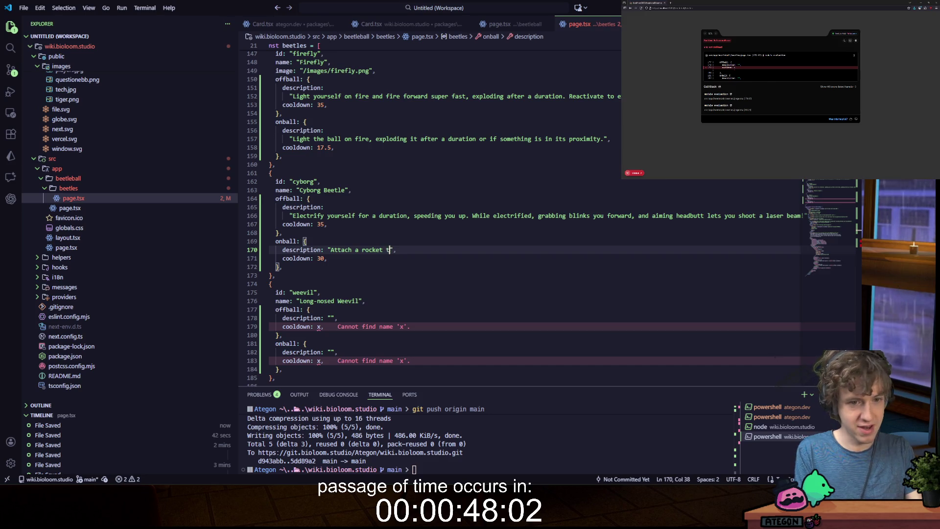
{"action": "type", "text": "t"}
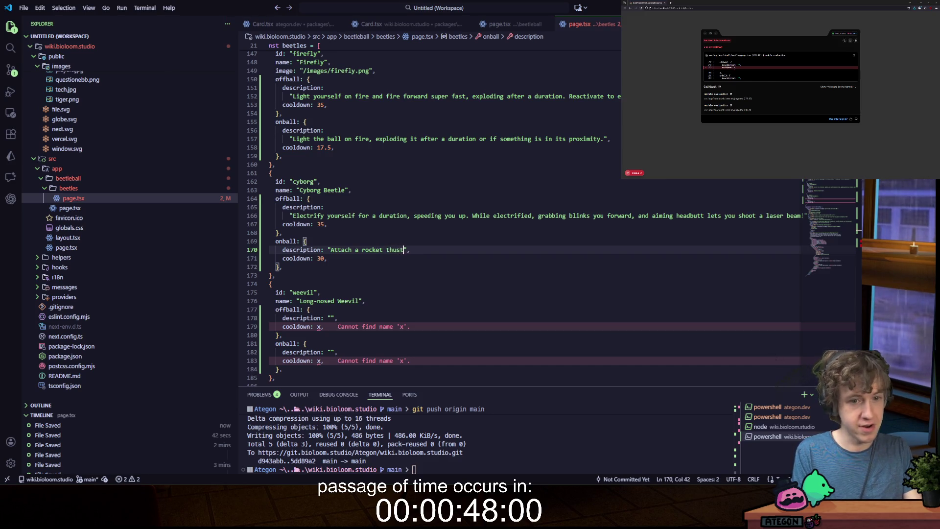
{"action": "key", "text": "BackSpace"}
{"action": "key", "text": "BackSpace"}
{"action": "key", "text": "BackSpace"}
{"action": "type", "text": "ruster"}
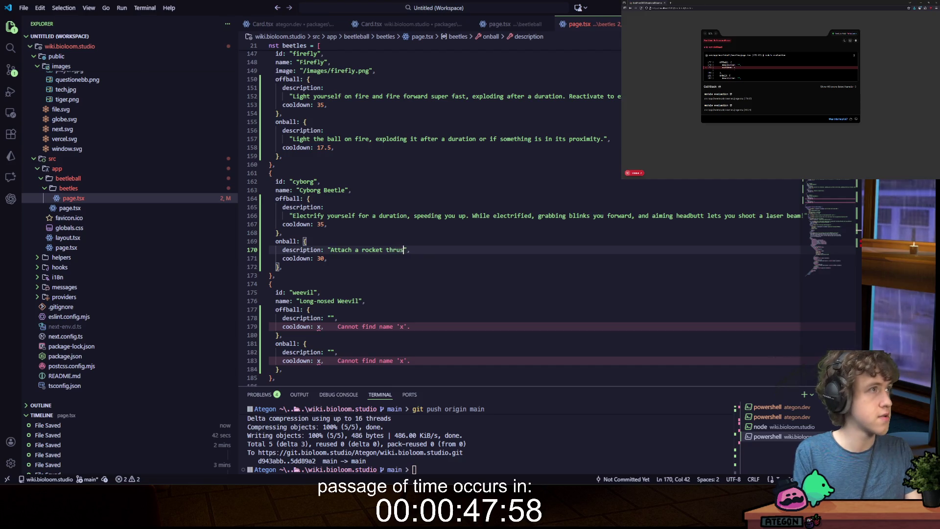
{"action": "type", "text": " to the ball that g"}
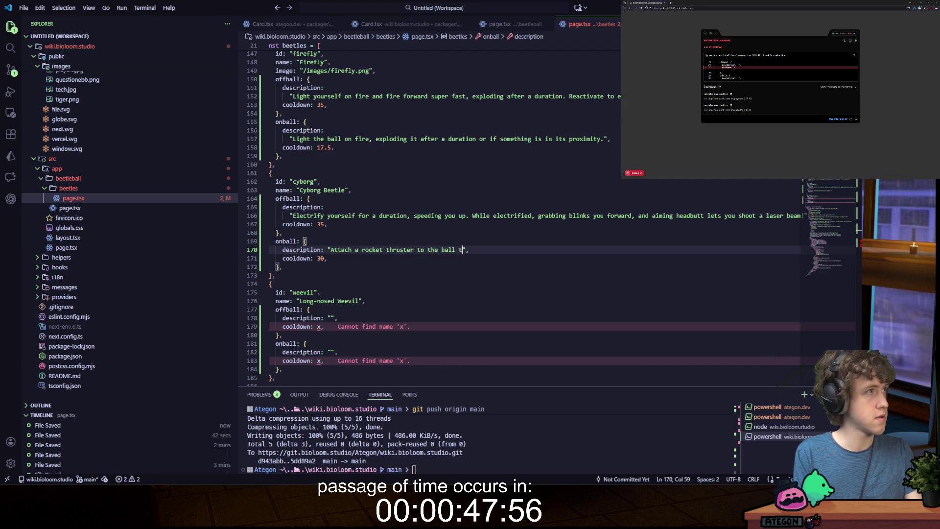
{"action": "type", "text": "oes forward."}
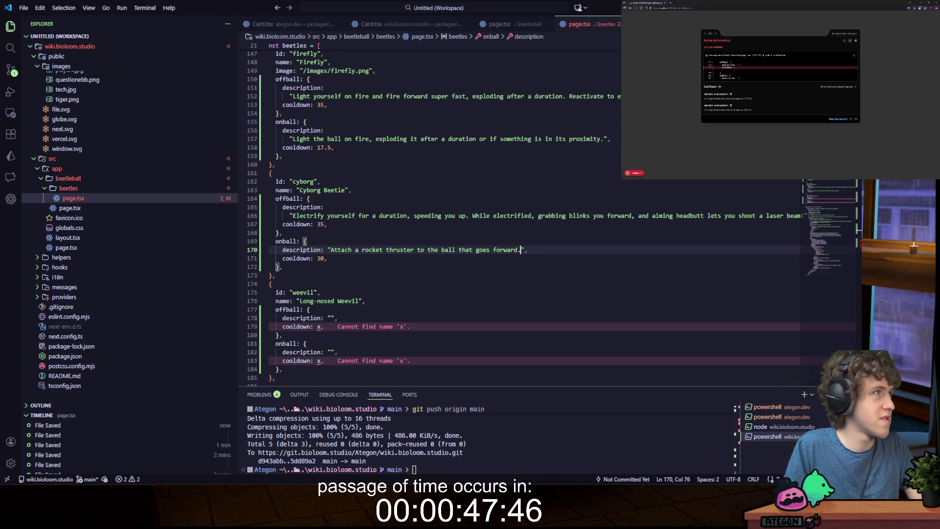
- Set the Long-nosed Weevil's off-ball cooldown to 35
{"action": "key", "text": "Down"}
{"action": "key", "text": "Down"}
{"action": "key", "text": "Down"}
{"action": "key", "text": "BackSpace"}
{"action": "type", "text": "35"}
{"action": "key", "text": "Down"}
{"action": "key", "text": "Down"}
{"action": "key", "text": "Down"}
- Set the weevil's on-ball cooldown to 35 and write its vacuum-nose off-ball description
{"action": "key", "text": "BackSpace"}
{"action": "type", "text": "35"}
{"action": "key", "text": "Up"}
{"action": "key", "text": "Up"}
{"action": "key", "text": "Up"}
{"action": "key", "text": "Right"}
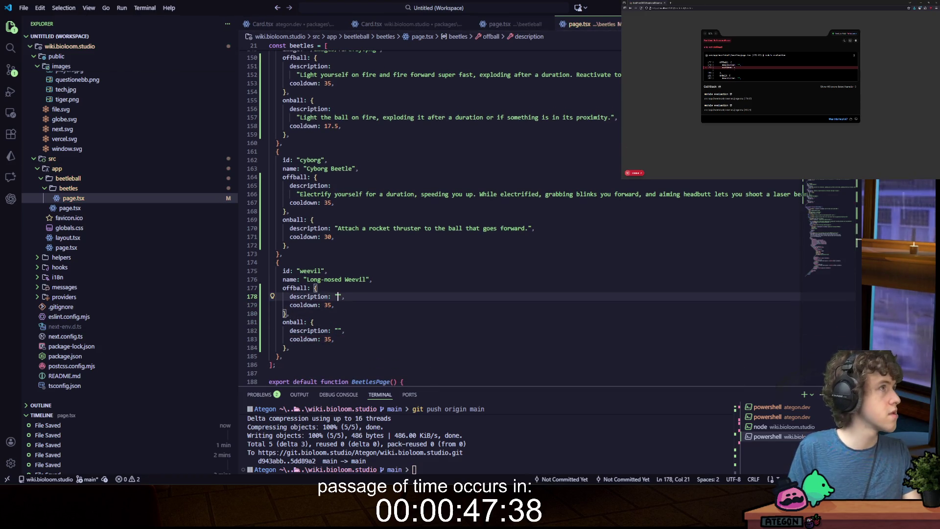
{"action": "type", "text": "Wind"}
{"action": "type", "text": " up and start va"}
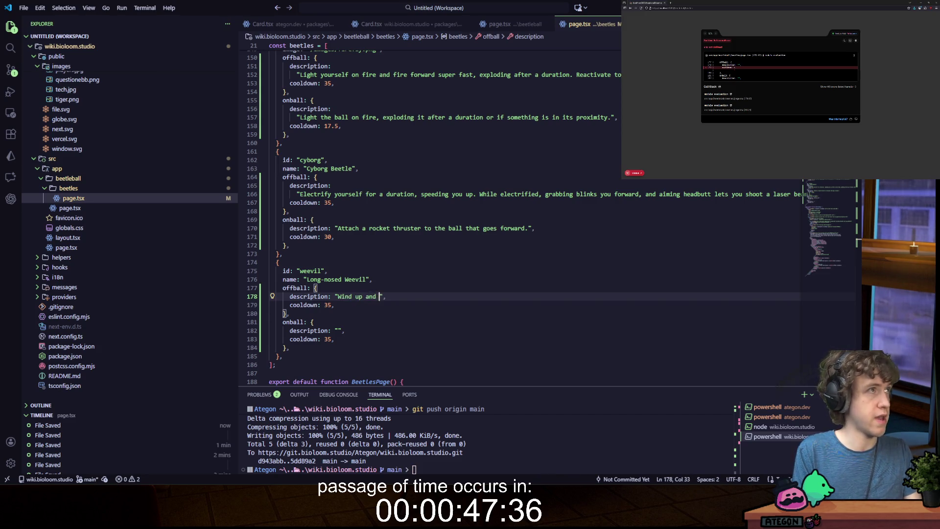
{"action": "type", "text": "cu"}
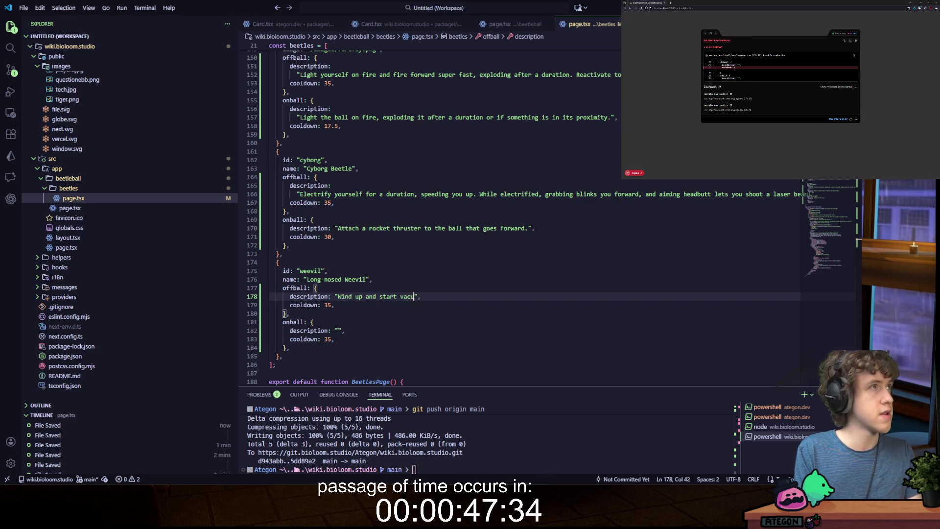
{"action": "type", "text": "uming with your long nose"}
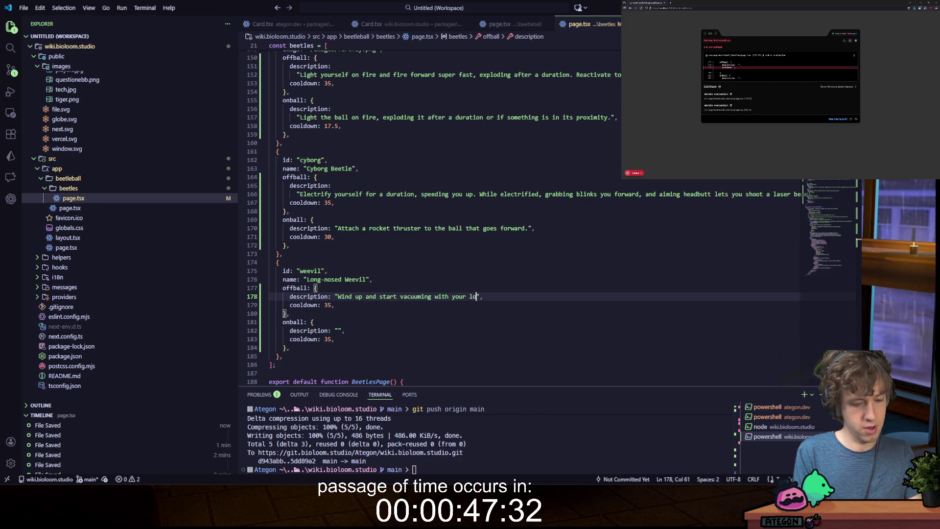
{"action": "type", "text": "! When you grab"}
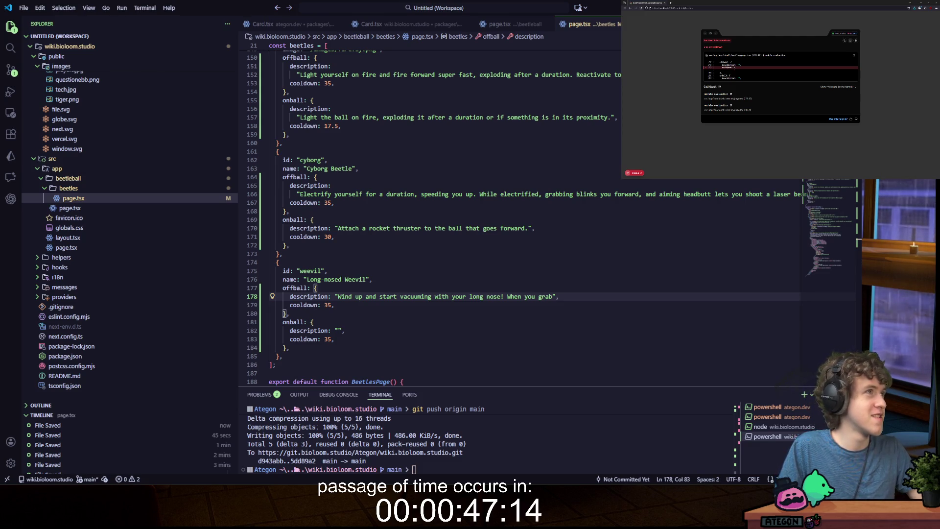
{"action": "type", "text": "someting with "}
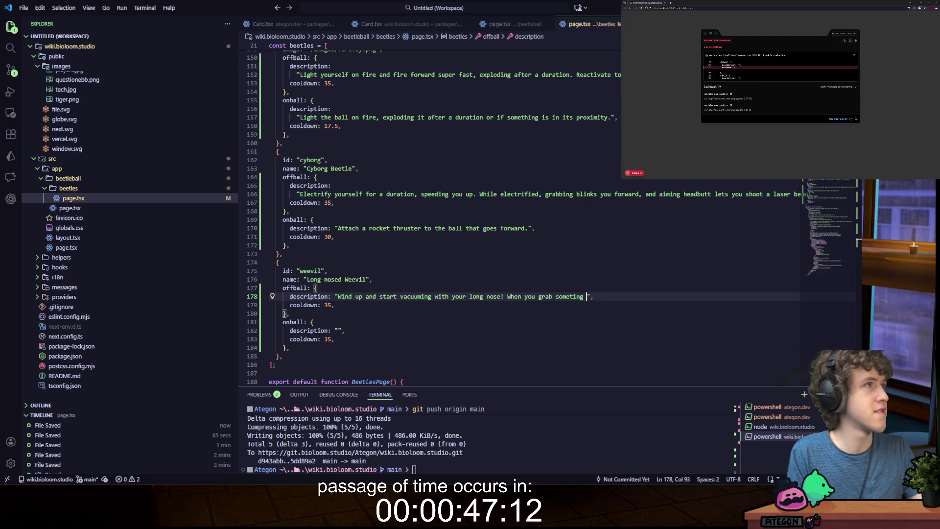
{"action": "type", "text": "the vortex "}
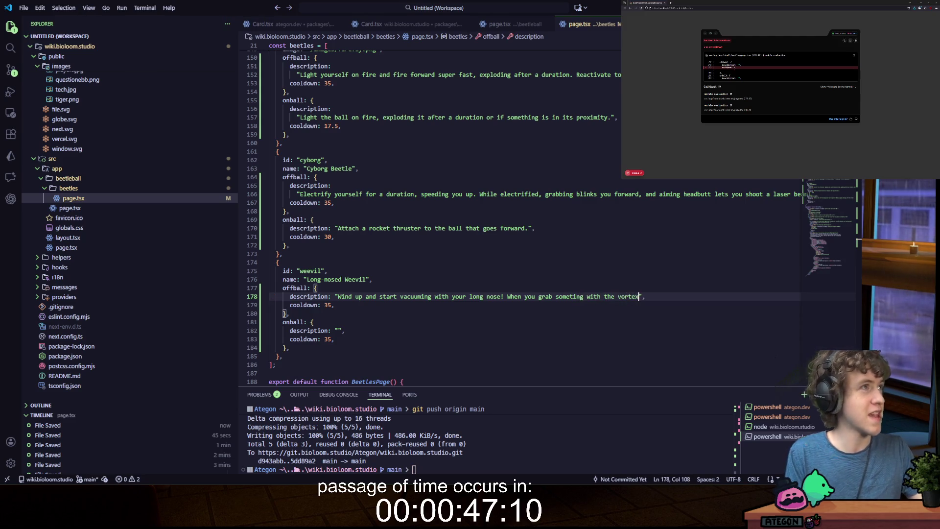
{"action": "type", "text": "you can "}
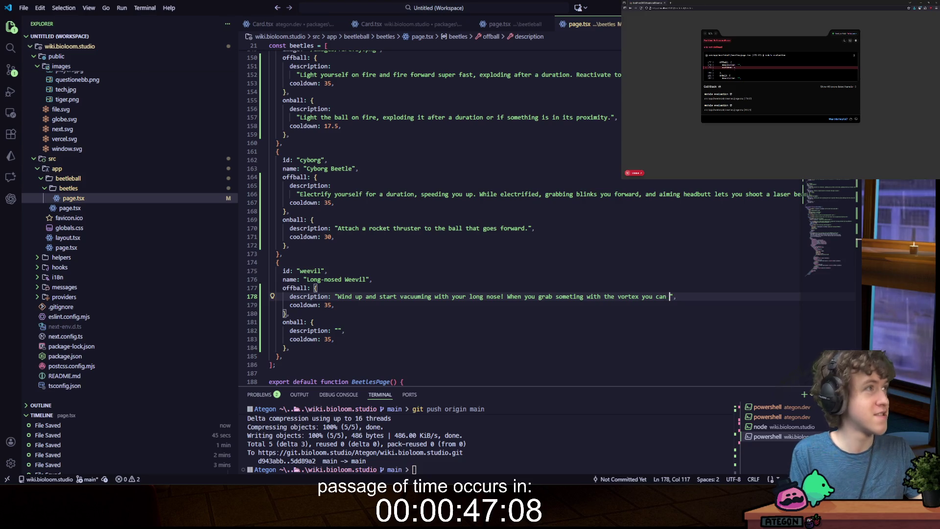
{"action": "type", "text": "drag it aroun"}
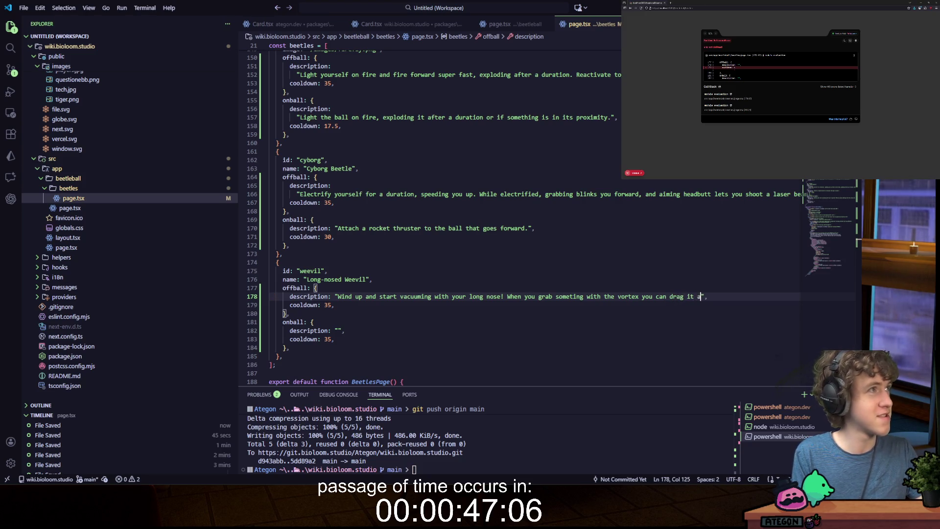
{"action": "type", "text": "d. Press a"}
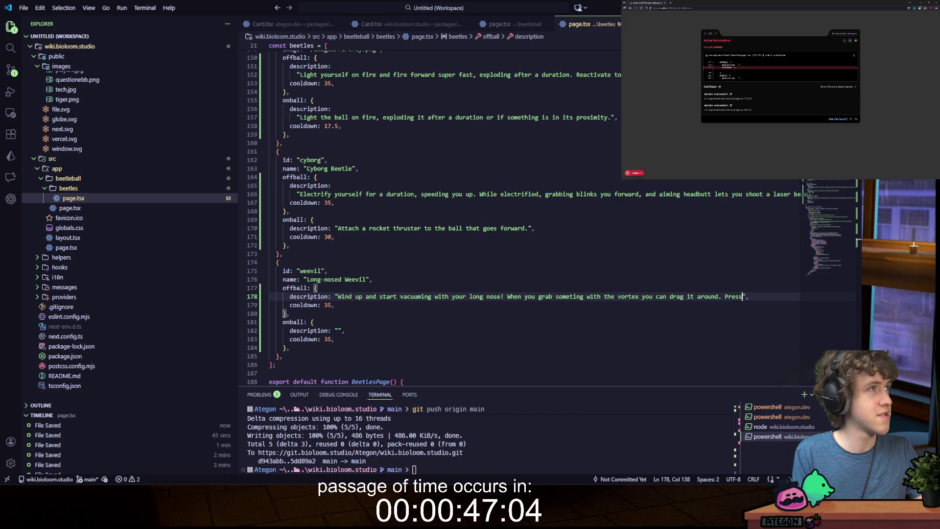
{"action": "type", "text": "gain to cancel."}
{"action": "key", "text": "ctrl+s"}
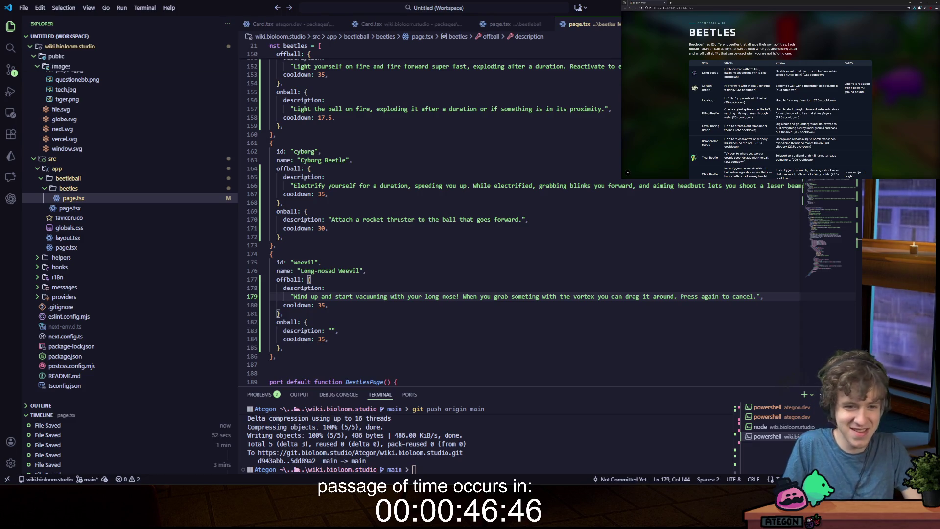
{"action": "left_click", "coordinate": [331, 331]}
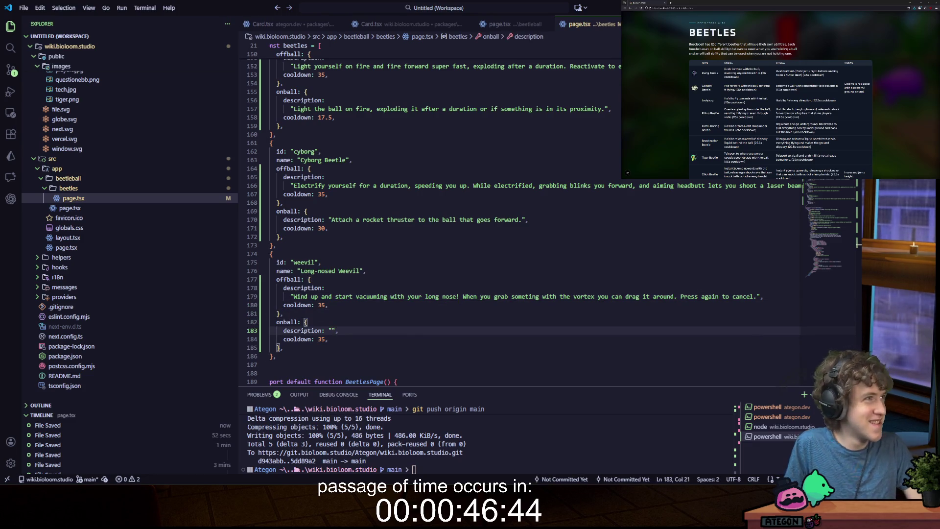
- Type 'Make the ball windy so that it sucks in everything nearby.' as the weevil's on-ball text
{"action": "type", "text": "Make th"}
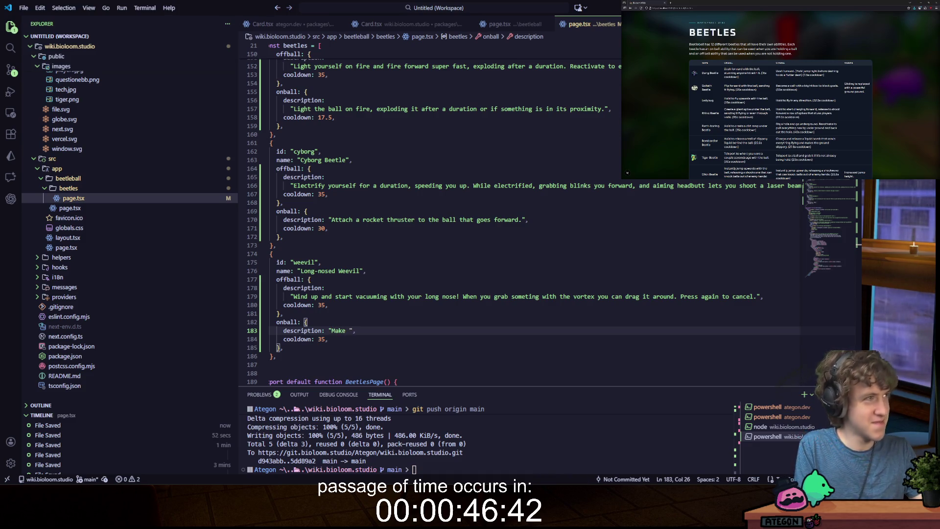
{"action": "type", "text": "e ball"}
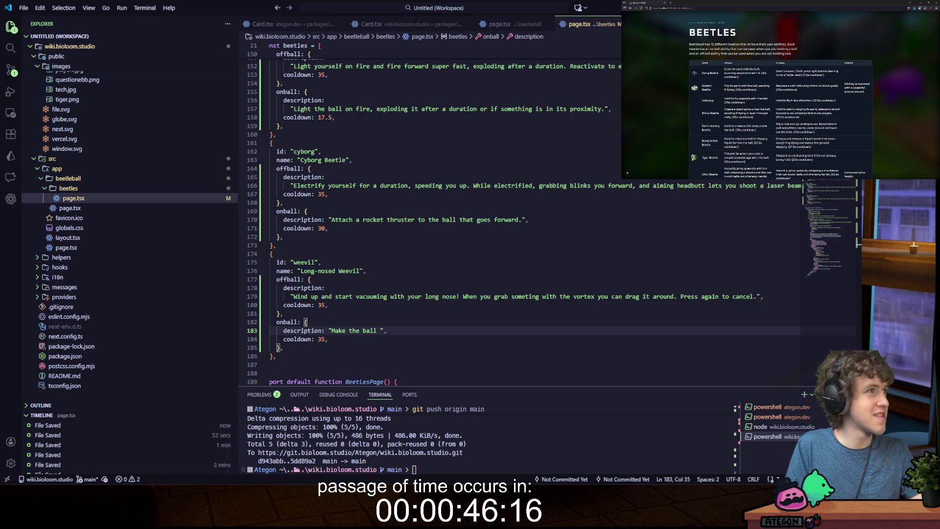
{"action": "type", "text": "windy so that i"}
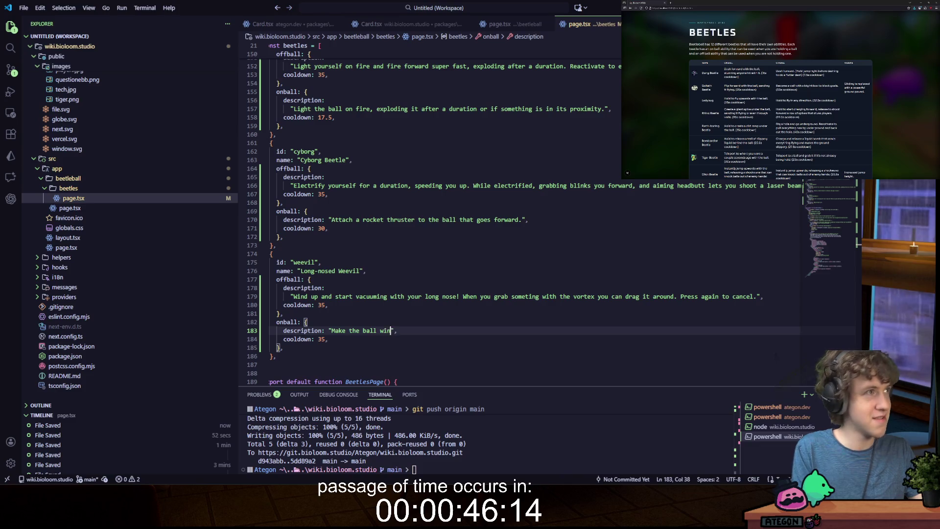
{"action": "type", "text": "t sucks in every"}
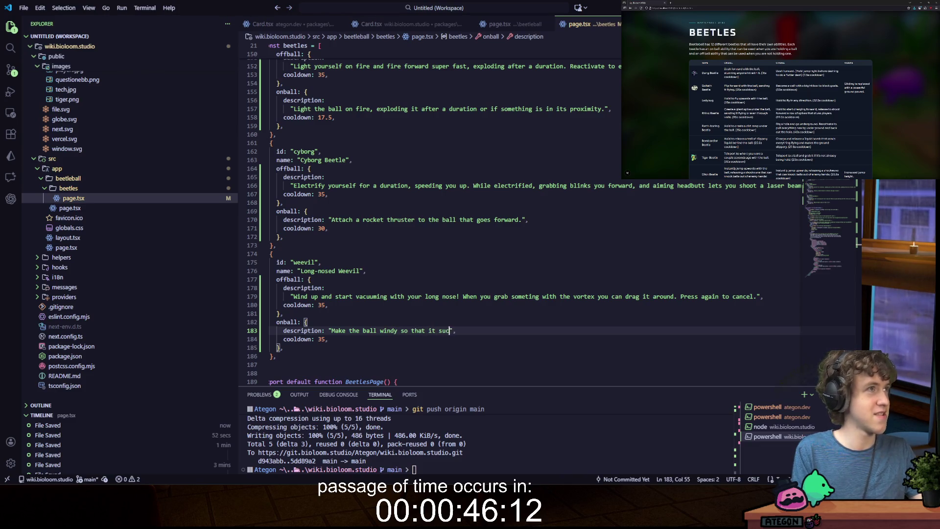
{"action": "type", "text": "thing nearby."}
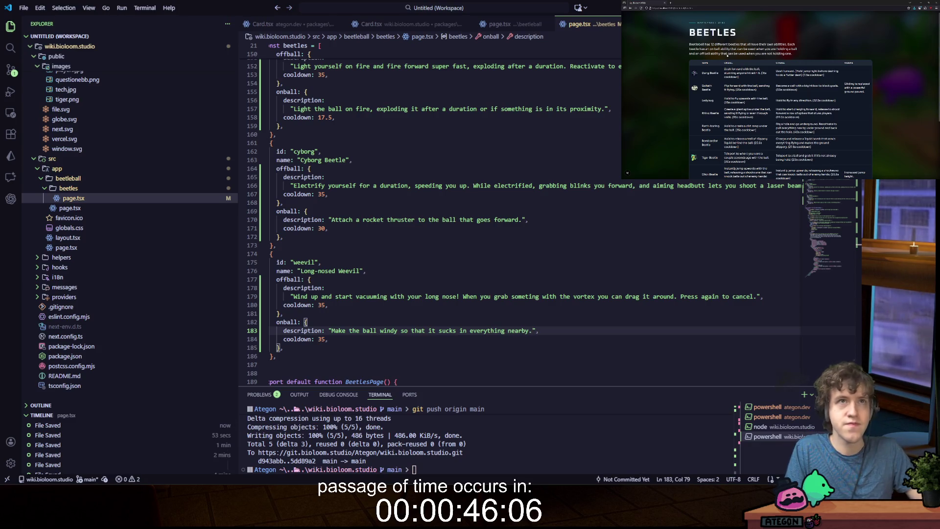
{"action": "scroll", "coordinate": [781, 93], "scroll_direction": "down", "scroll_amount": 5}
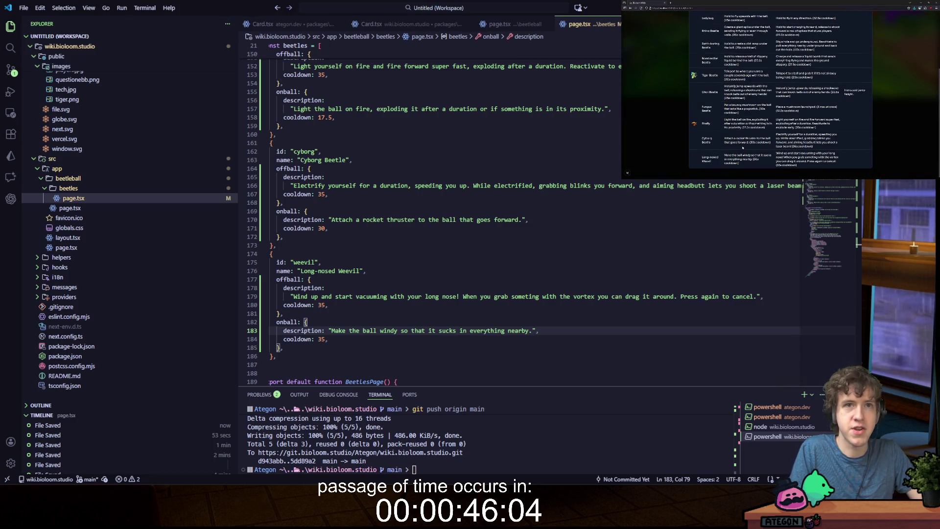
{"action": "scroll", "coordinate": [757, 116], "scroll_direction": "up", "scroll_amount": 5}
{"action": "scroll", "coordinate": [757, 117], "scroll_direction": "down", "scroll_amount": 5}
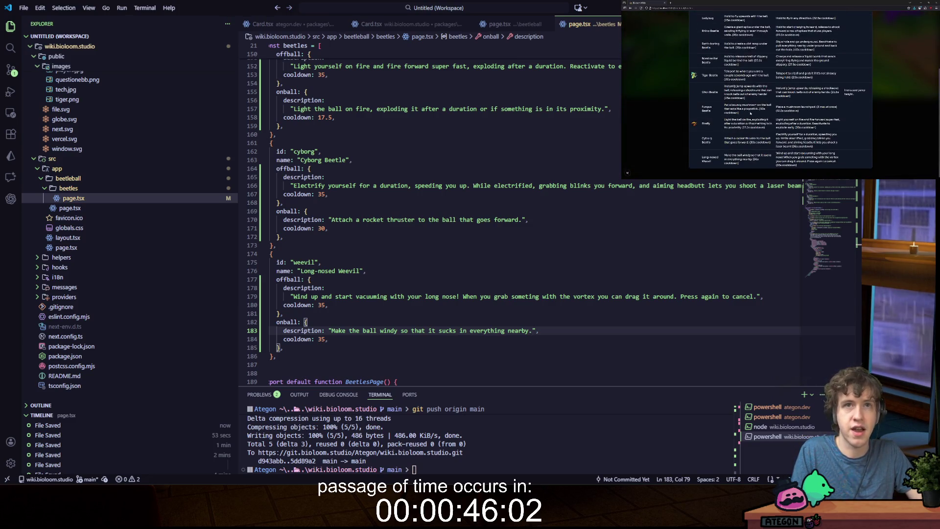
{"action": "scroll", "coordinate": [781, 93], "scroll_direction": "up", "scroll_amount": 5}
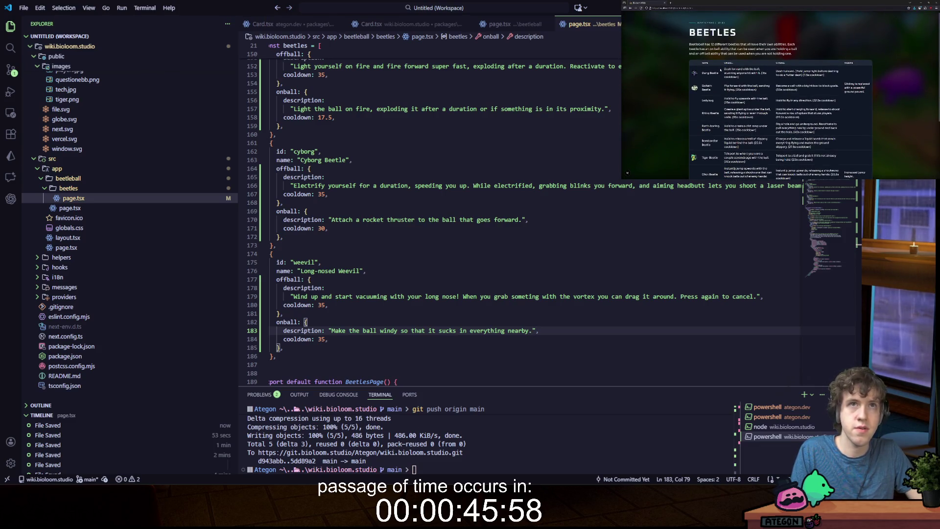
{"action": "scroll", "coordinate": [722, 81], "scroll_direction": "down", "scroll_amount": 3}
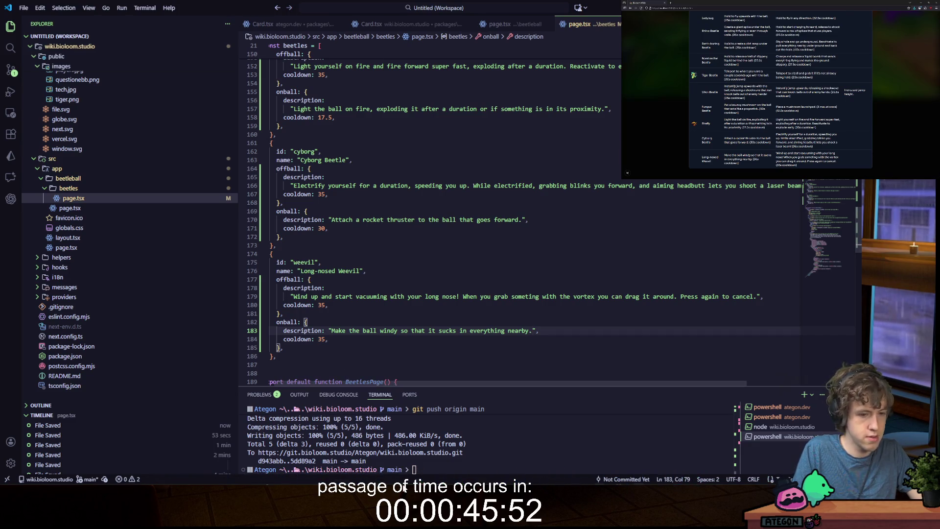
{"action": "mouse_move", "coordinate": [270, 479]}
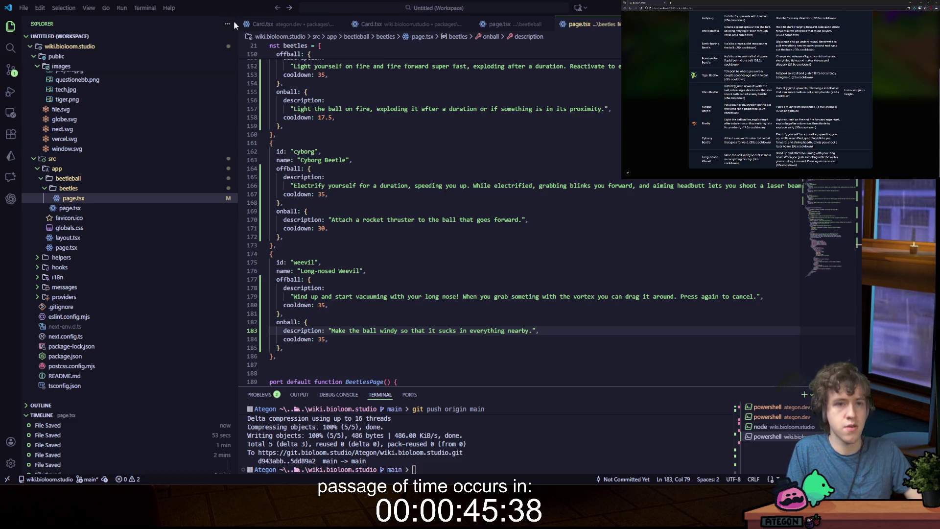
- Copy the Goliath Beetle's image path line
{"action": "key", "text": "Up"}
{"action": "key", "text": "Up"}
{"action": "scroll", "coordinate": [296, 182], "scroll_direction": "up", "scroll_amount": 2}
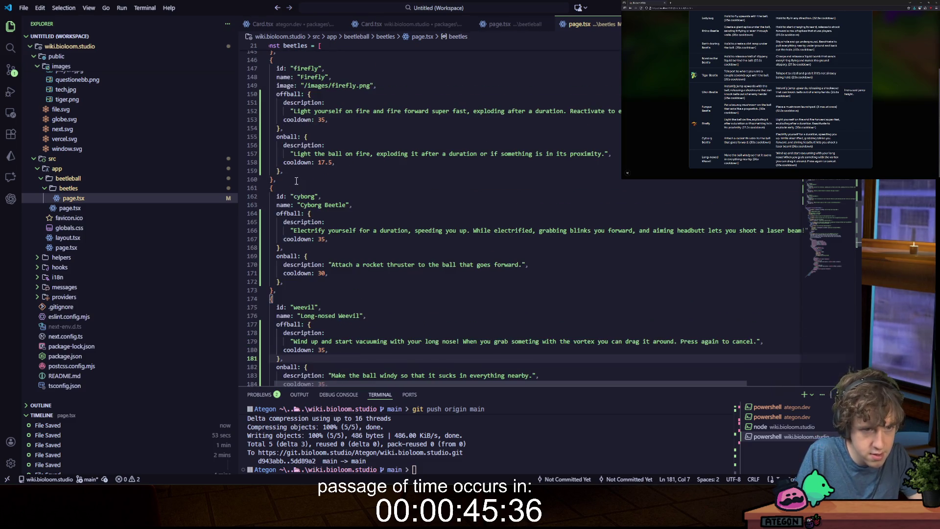
{"action": "scroll", "coordinate": [292, 188], "scroll_direction": "up", "scroll_amount": 15}
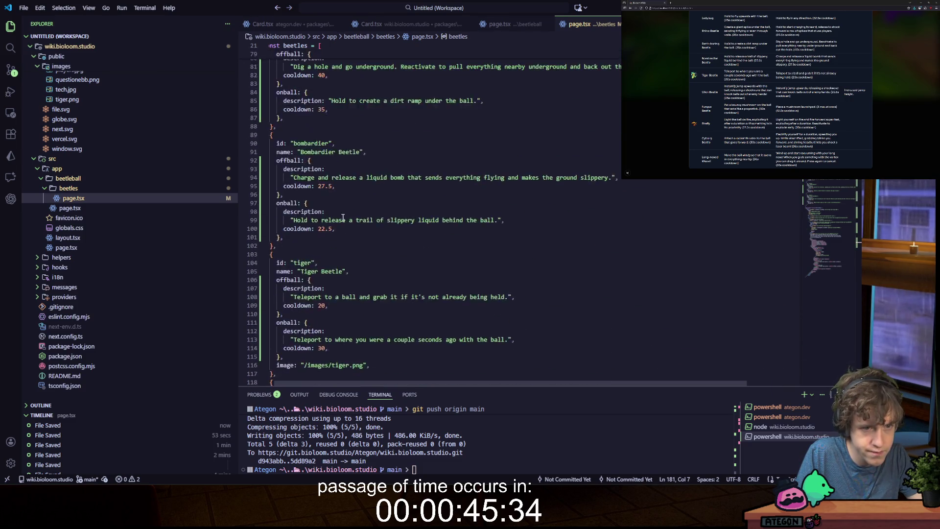
{"action": "scroll", "coordinate": [342, 209], "scroll_direction": "up", "scroll_amount": 10}
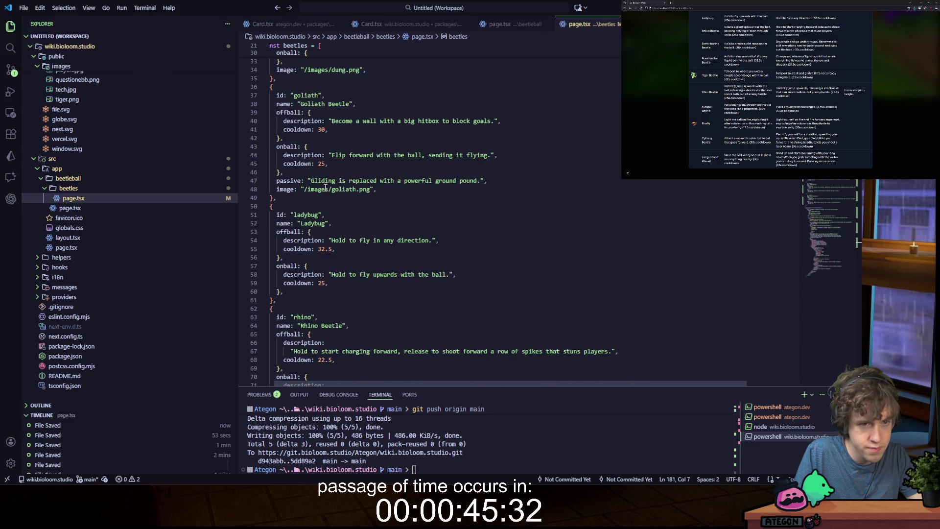
{"action": "left_click", "coordinate": [376, 189]}
{"action": "key", "text": "shift+Home"}
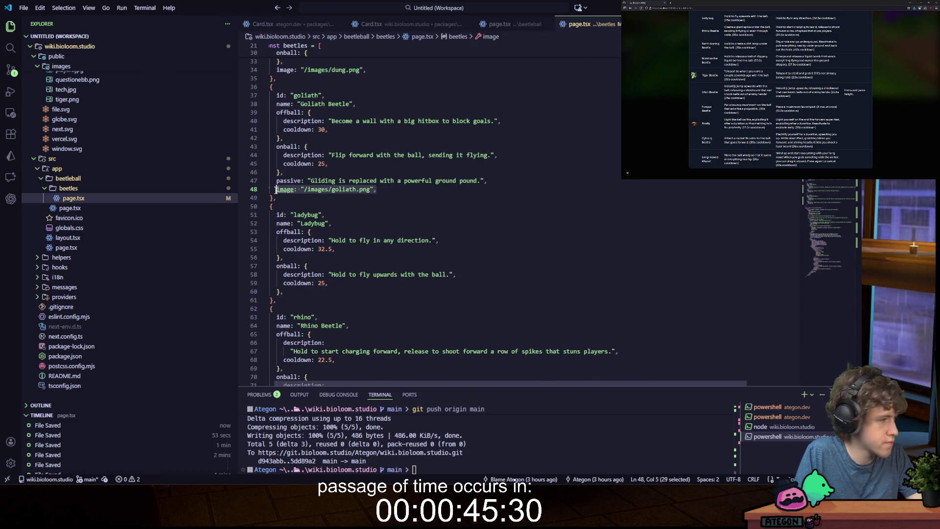
- Paste it after Fungus Beetle's on-ball block as '/images/fungus.png' and save
{"action": "scroll", "coordinate": [314, 227], "scroll_direction": "down", "scroll_amount": 5}
{"action": "scroll", "coordinate": [314, 227], "scroll_direction": "down", "scroll_amount": 12}
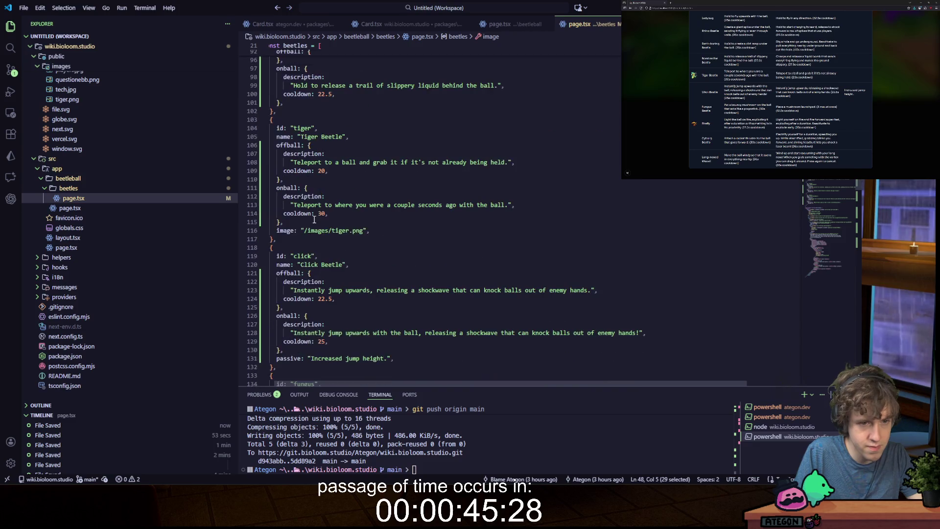
{"action": "scroll", "coordinate": [325, 224], "scroll_direction": "down", "scroll_amount": 3}
{"action": "left_click", "coordinate": [313, 268]}
{"action": "key", "text": "Return"}
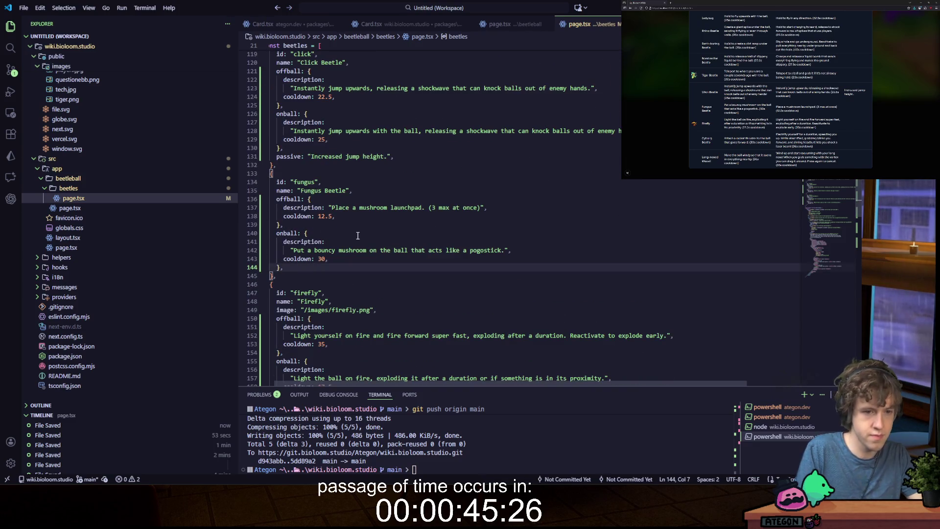
{"action": "type", "text": "image: \"/images/goliath.png\","}
{"action": "key", "text": "Left"}
{"action": "key", "text": "Left"}
{"action": "key", "text": "Left"}
{"action": "key", "text": "BackSpace"}
{"action": "key", "text": "BackSpace"}
{"action": "key", "text": "BackSpace"}
{"action": "type", "text": "fungus"}
{"action": "key", "text": "ctrl+s"}
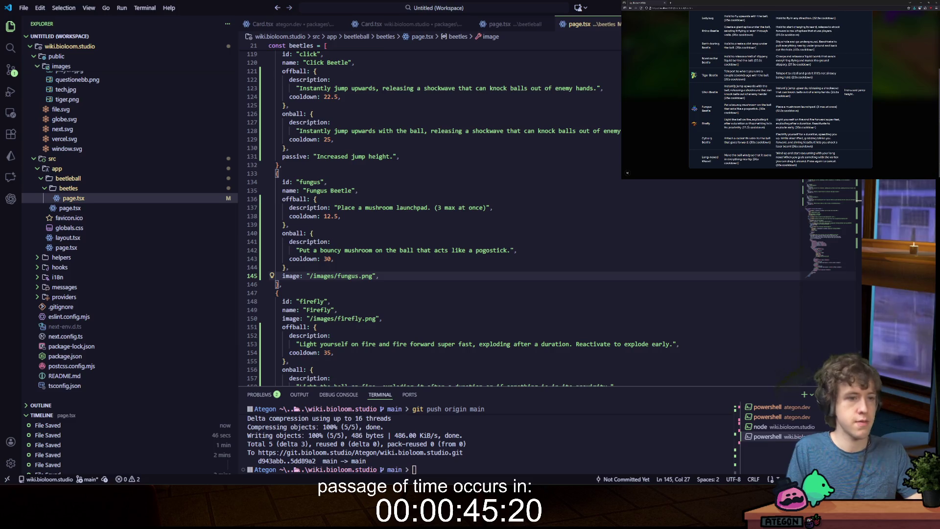
{"action": "scroll", "coordinate": [145, 226], "scroll_direction": "up", "scroll_amount": 5}
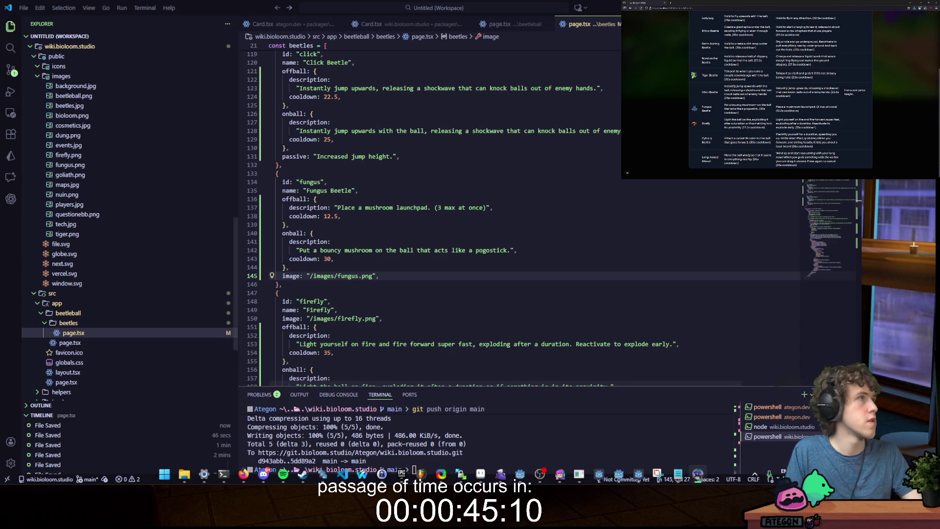
{"action": "key", "text": "alt+Tab"}
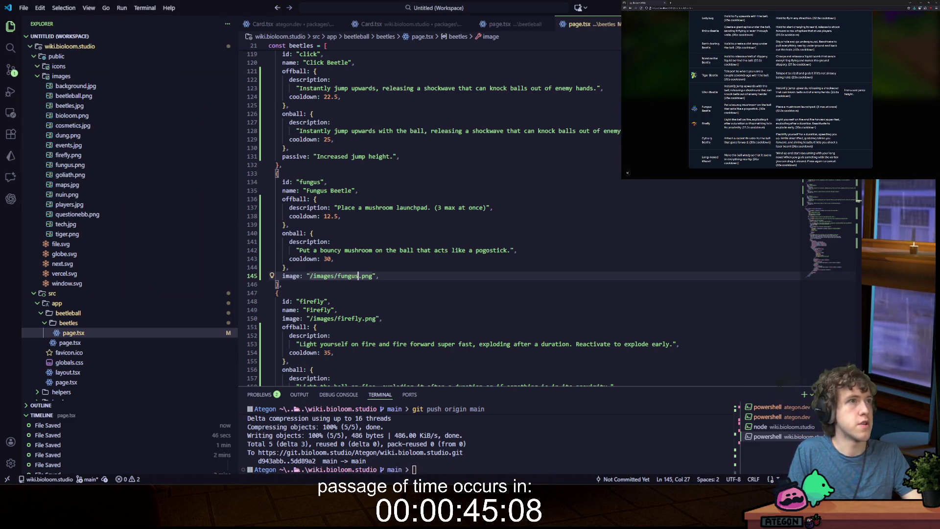